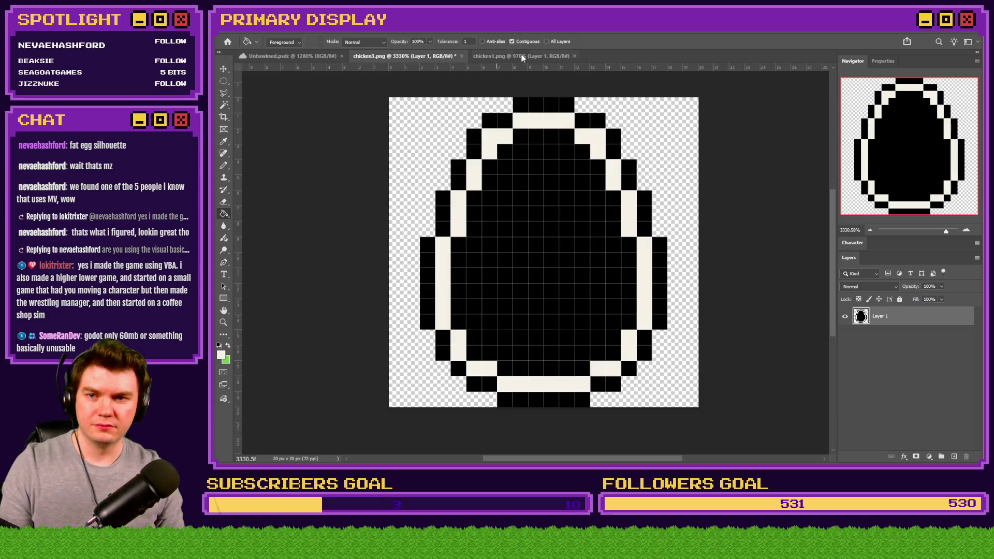
Fill the egg's black interior with cream, checking it against the chicken sprite.
click(225, 166)
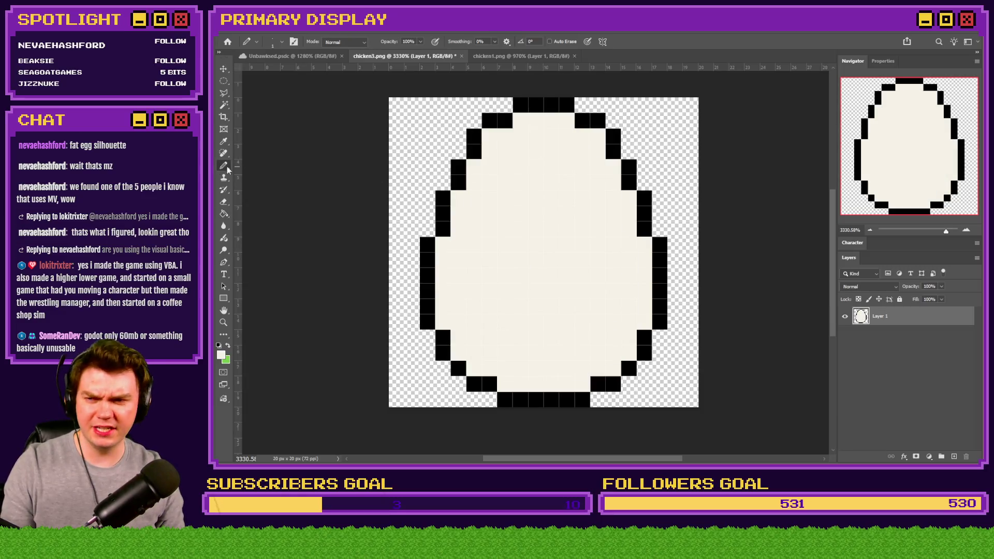
click(523, 57)
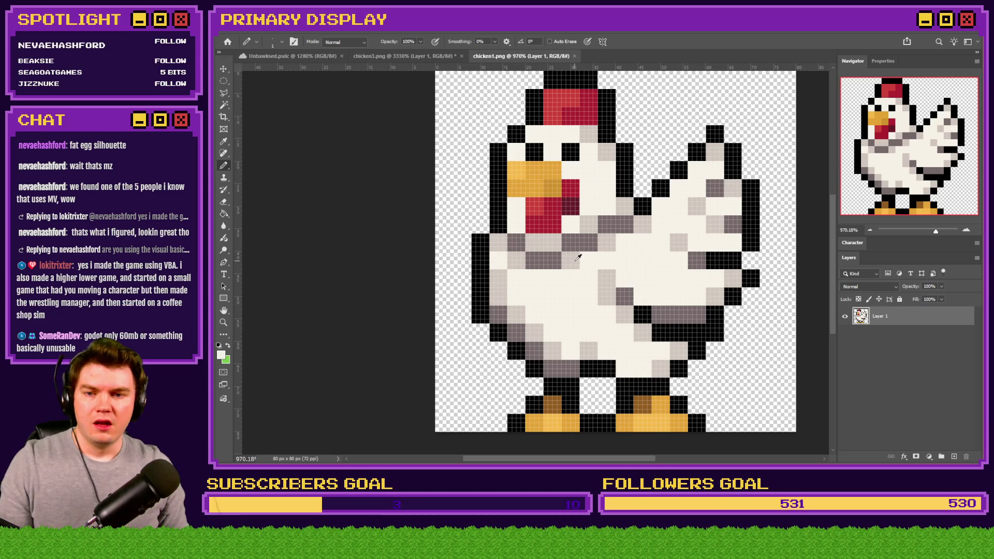
click(373, 56)
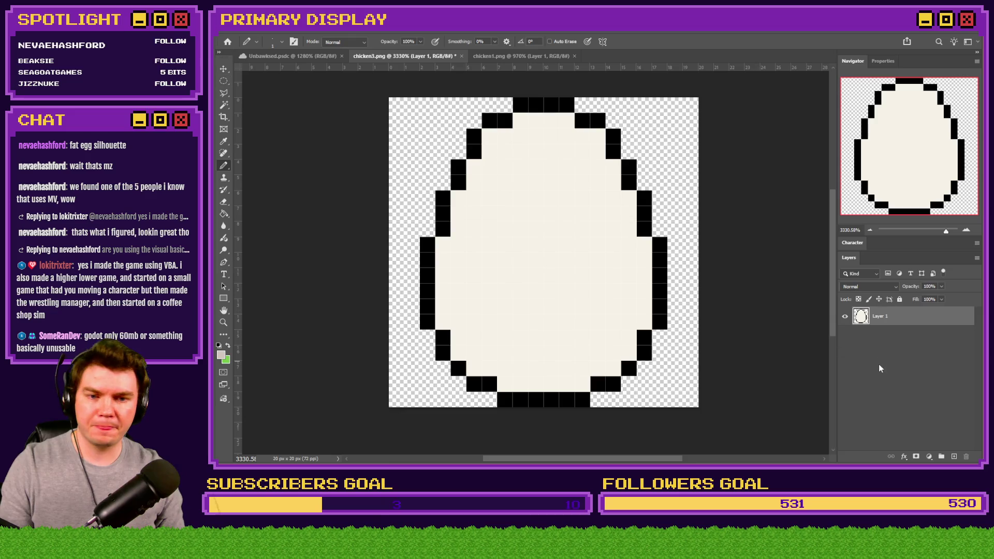
Load Layer 1's pixels as a selection and trial a 2-pixel contract, then undo it.
ctrl+click(859, 322)
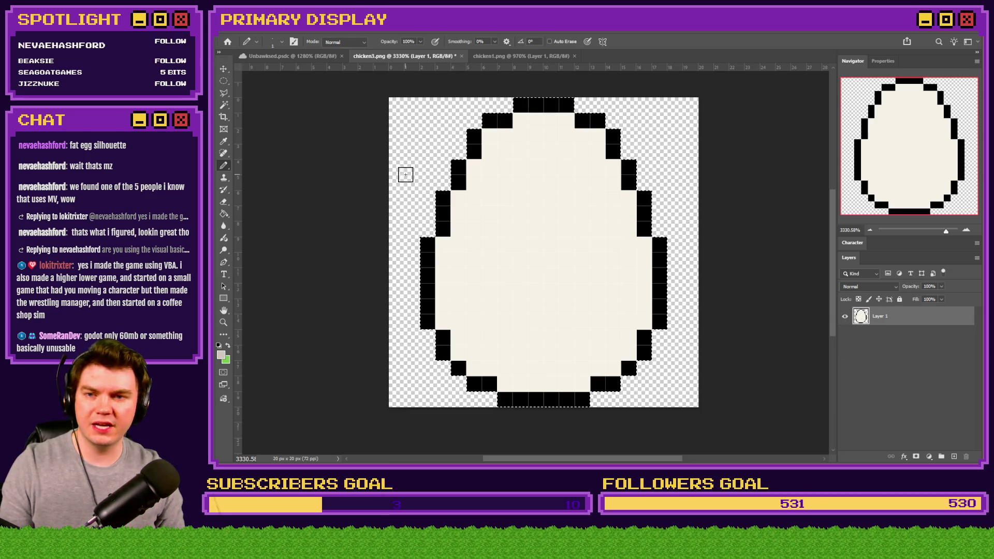
click(223, 81)
click(344, 26)
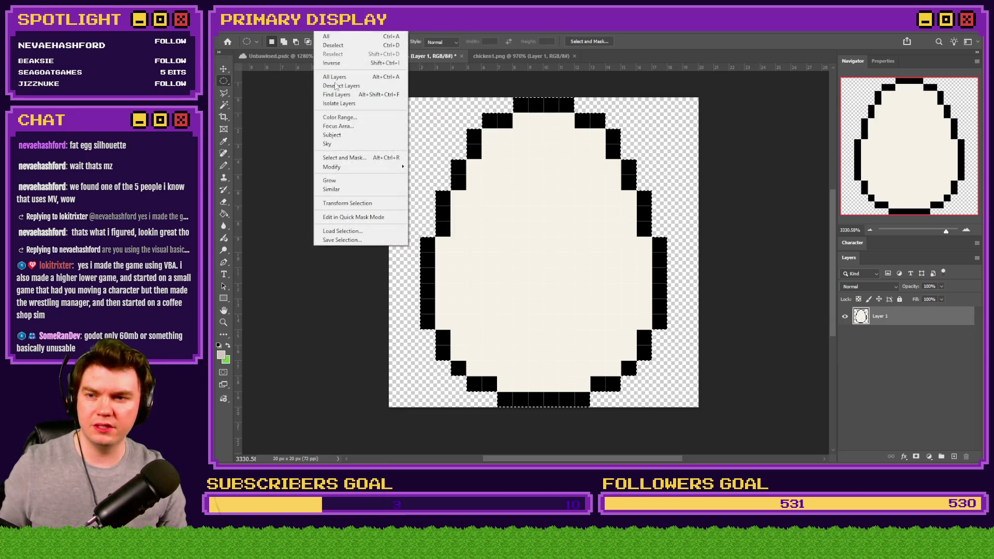
mouse_move(358, 169)
click(430, 193)
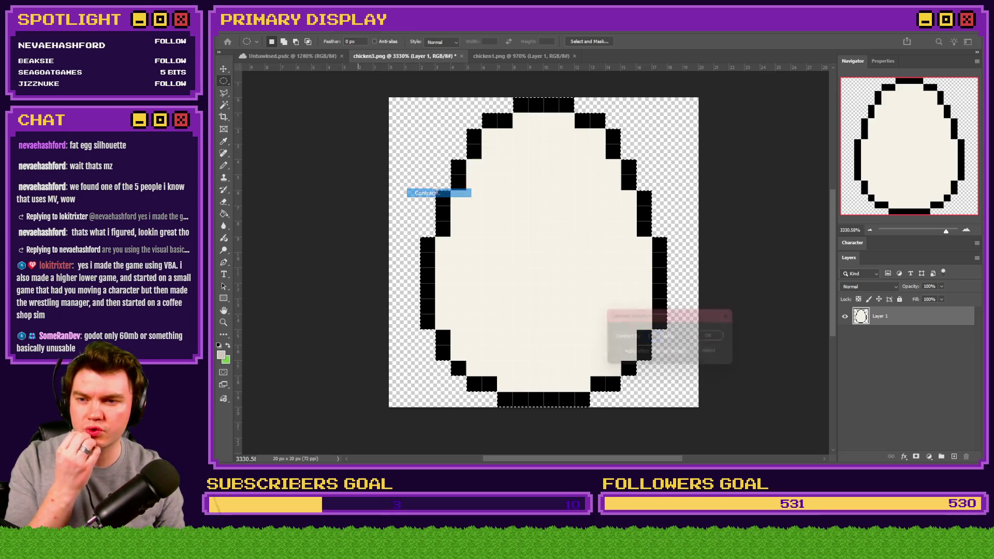
click(716, 337)
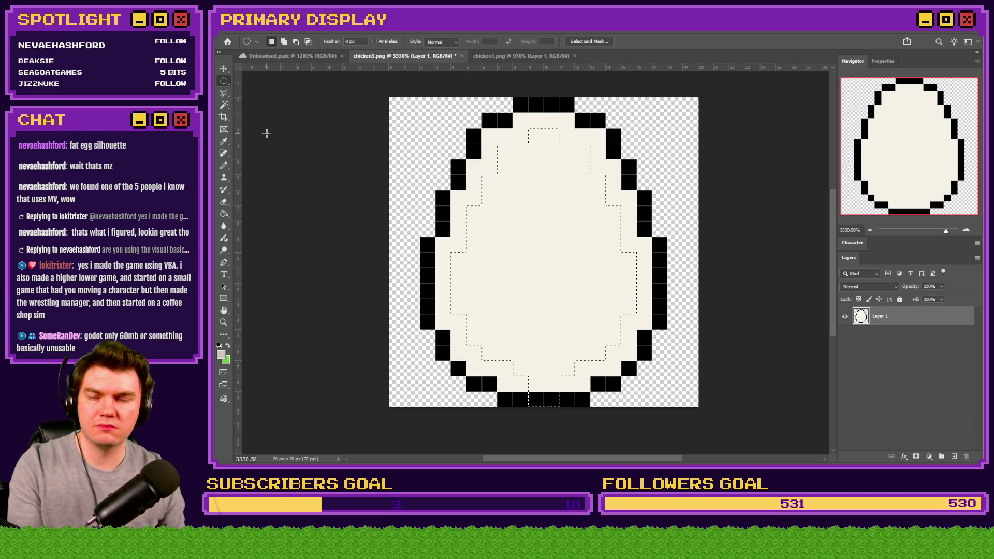
key(ctrl+z)
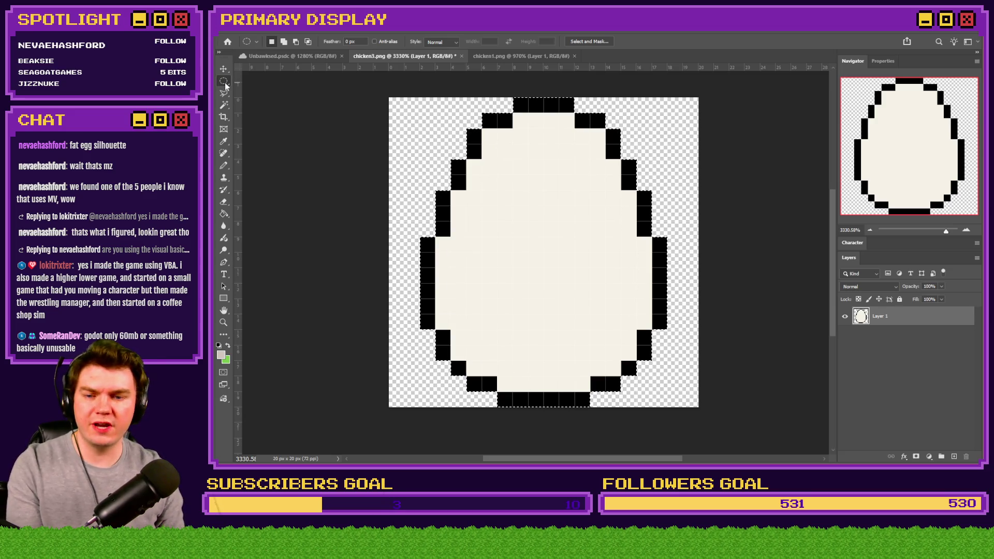
click(342, 32)
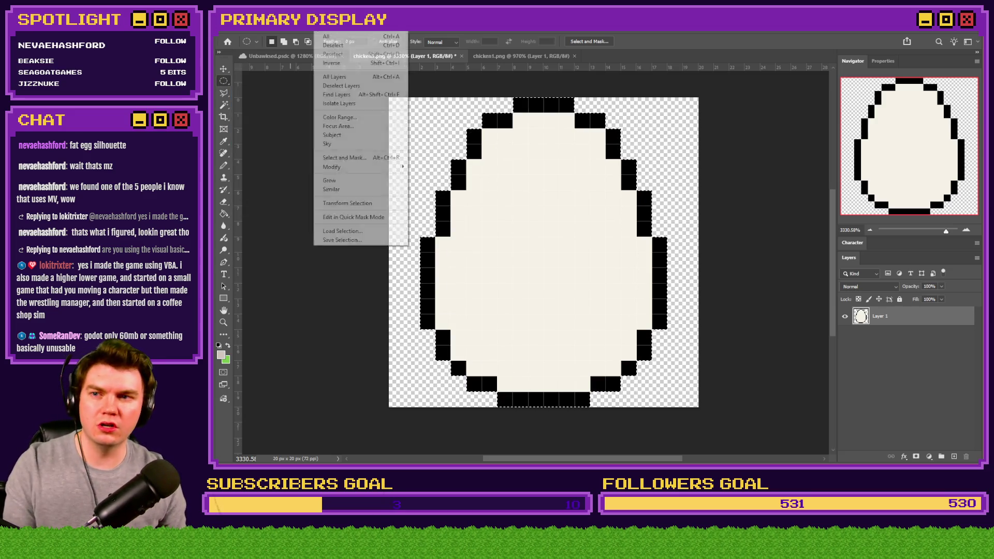
Contract the egg selection, nudge it up one pixel, and invert it to the outer ring.
mouse_move(324, 32)
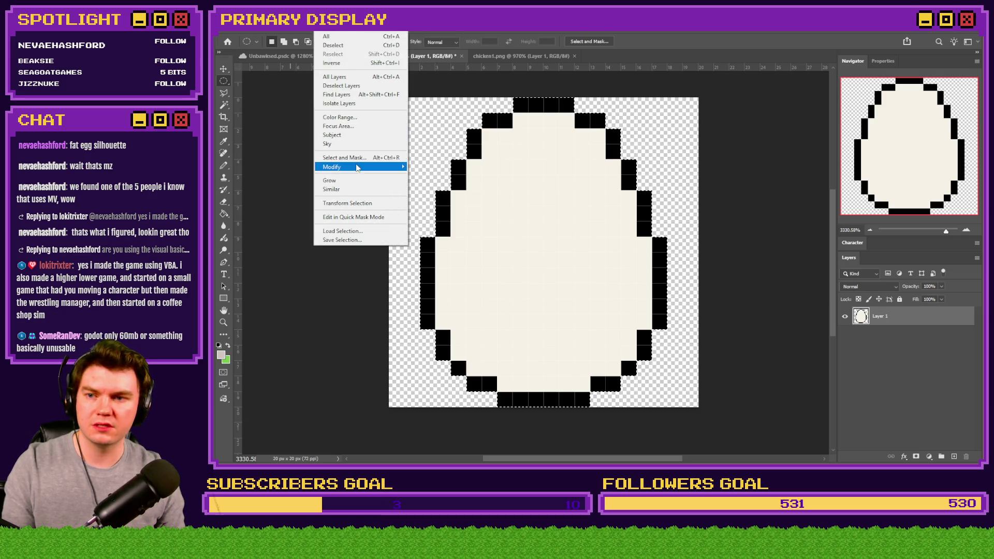
mouse_move(361, 169)
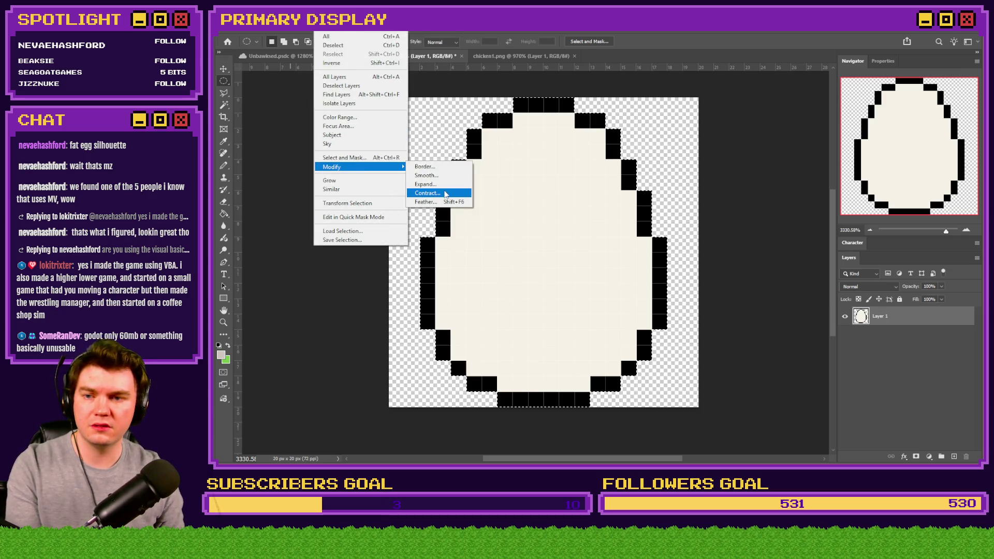
click(444, 193)
click(716, 337)
key(Up)
right_click(447, 182)
click(469, 197)
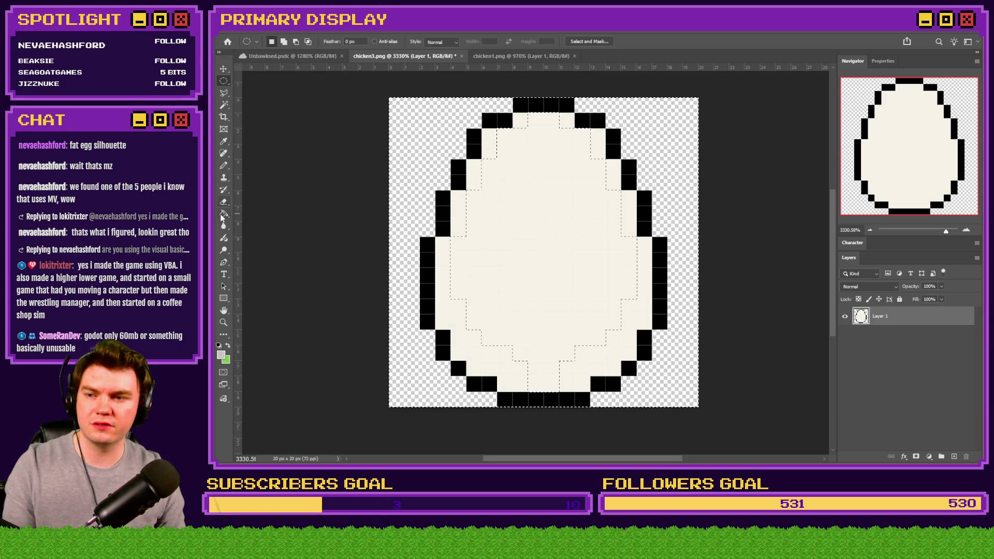
Fill the inner ring light grey, deselect, and widen the grey band along the bottom.
click(222, 217)
click(476, 184)
click(225, 84)
key(ctrl+d)
click(224, 165)
mouse_move(528, 370)
mouse_down()
mouse_move(544, 381)
mouse_move(515, 368)
mouse_up()
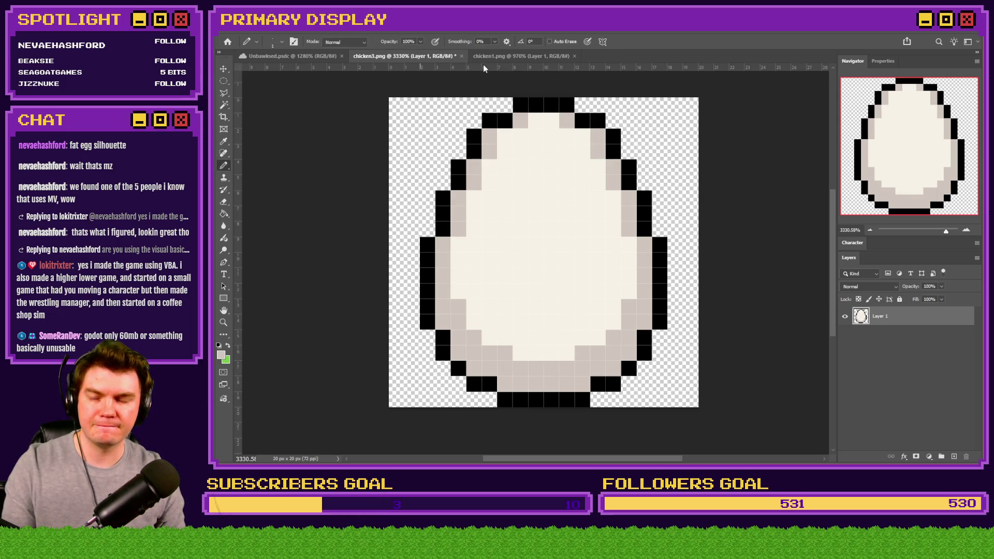
click(487, 56)
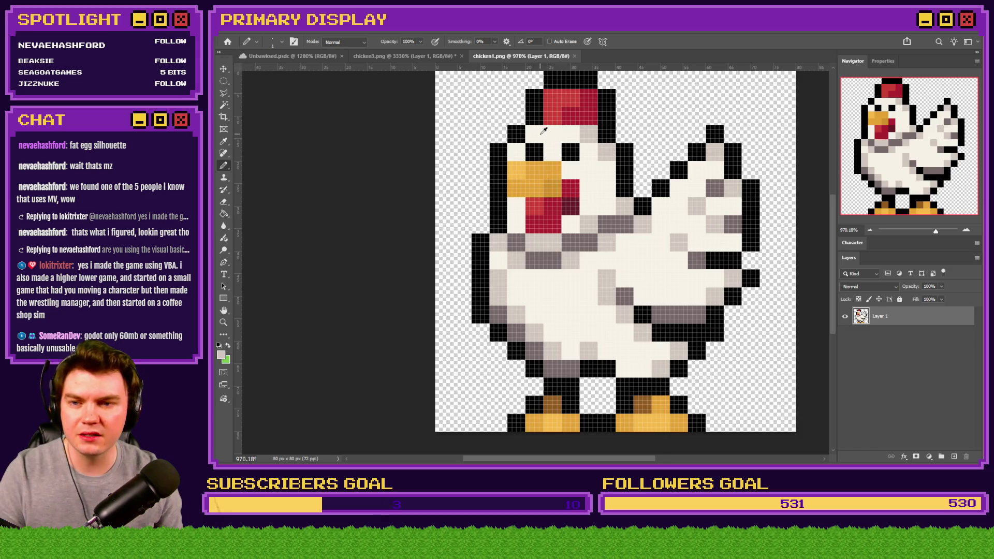
click(381, 56)
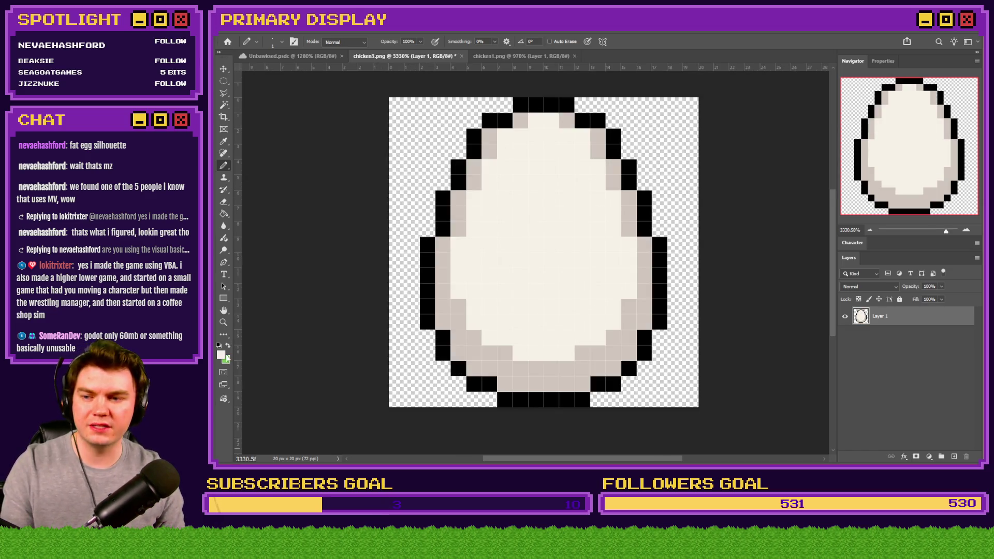
Set the foreground colour to white and the pencil to 1 px.
click(220, 355)
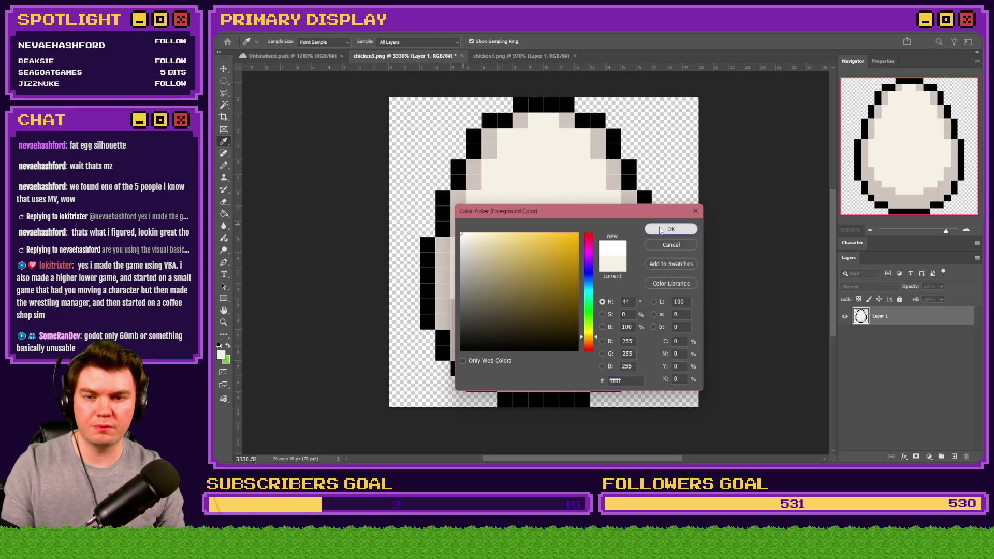
click(671, 229)
right_click(662, 214)
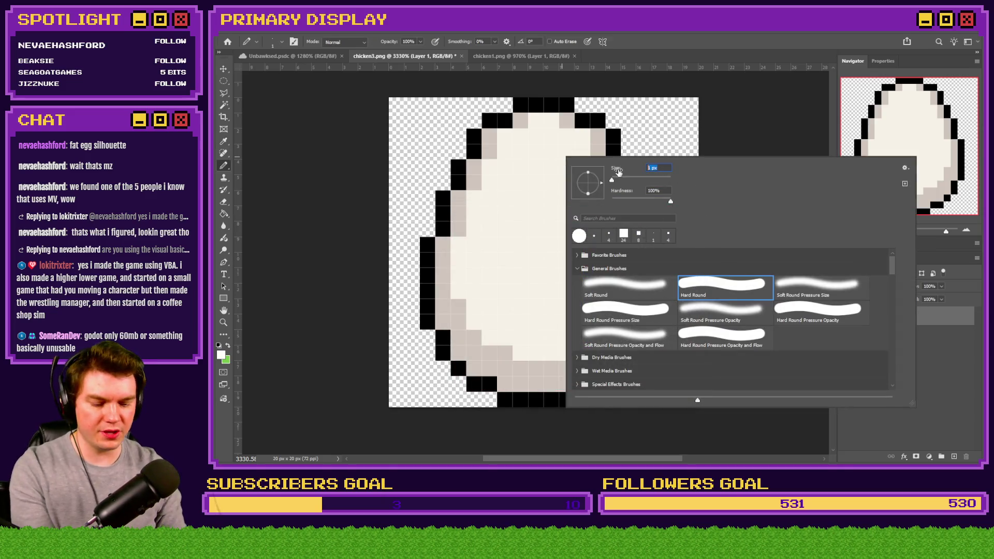
key(Return)
Draw a stepped white highlight on the egg's upper right, correcting stray pixels.
mouse_move(562, 151)
mouse_down()
mouse_move(548, 150)
mouse_move(590, 209)
mouse_move(583, 213)
mouse_up()
key(ctrl+z)
click(598, 214)
click(550, 183)
key(ctrl+z)
drag(537, 153, 536, 168)
click(566, 152)
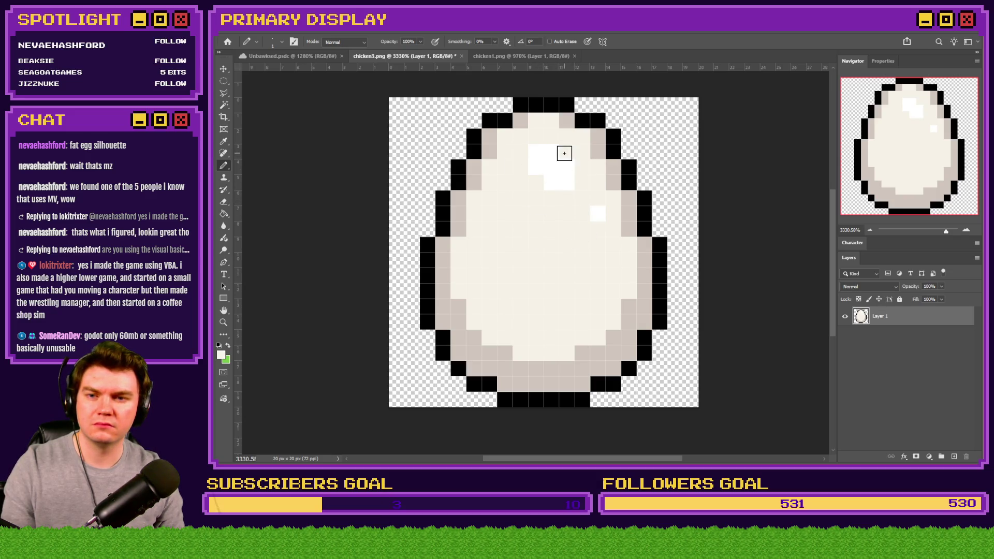
click(583, 199)
click(597, 215)
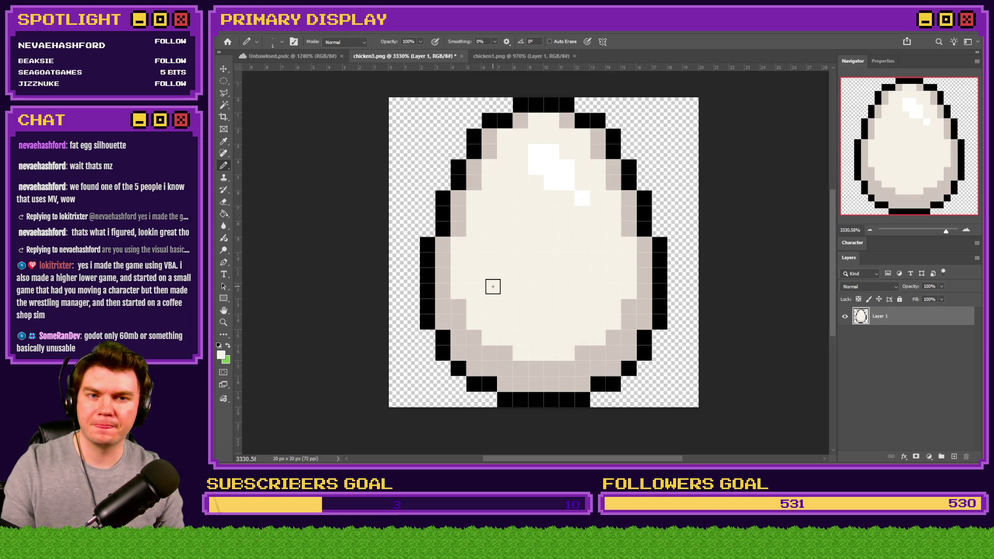
Move the highlight one pixel right and down with the Rectangular Marquee and fill the gap.
right_click(224, 80)
click(282, 79)
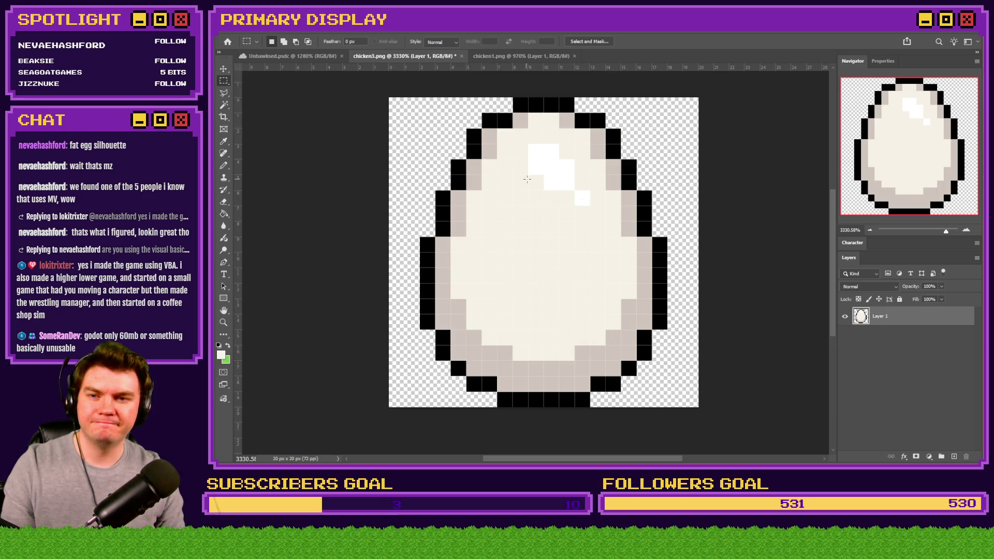
mouse_move(529, 145)
mouse_down()
mouse_move(590, 205)
mouse_move(570, 169)
mouse_up()
click(224, 166)
mouse_move(535, 204)
mouse_down()
mouse_move(537, 146)
mouse_move(584, 152)
mouse_up()
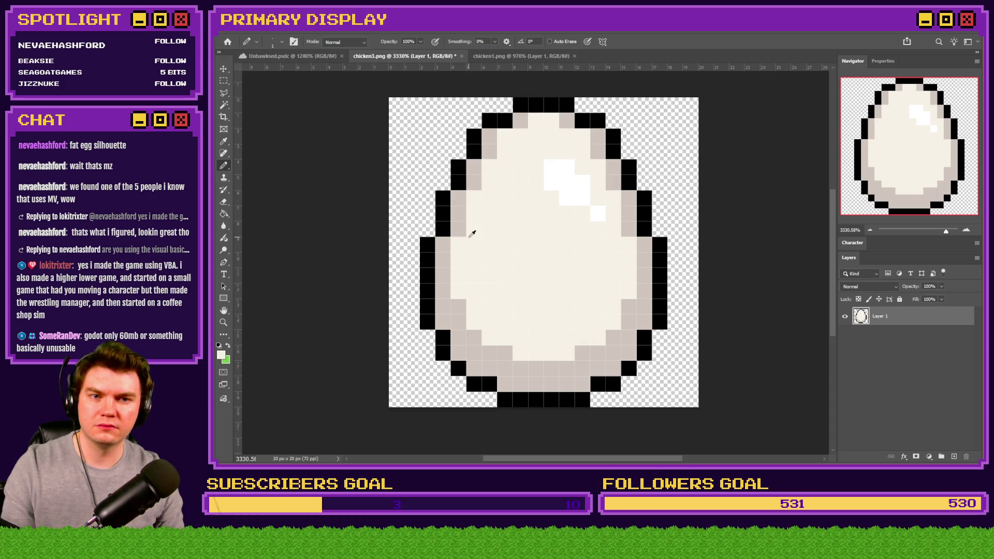
Sample the light grey and dot four grey speckles across the egg's body.
scroll(472, 234, down, 2)
scroll(492, 231, down, 2)
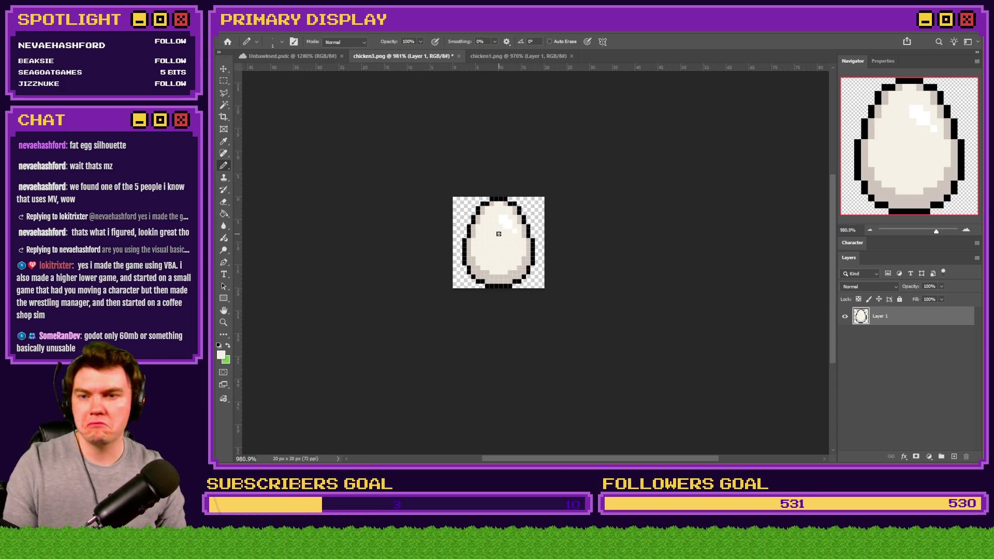
scroll(498, 234, up, 2)
alt+click(401, 221)
click(469, 162)
click(435, 252)
click(470, 339)
click(522, 341)
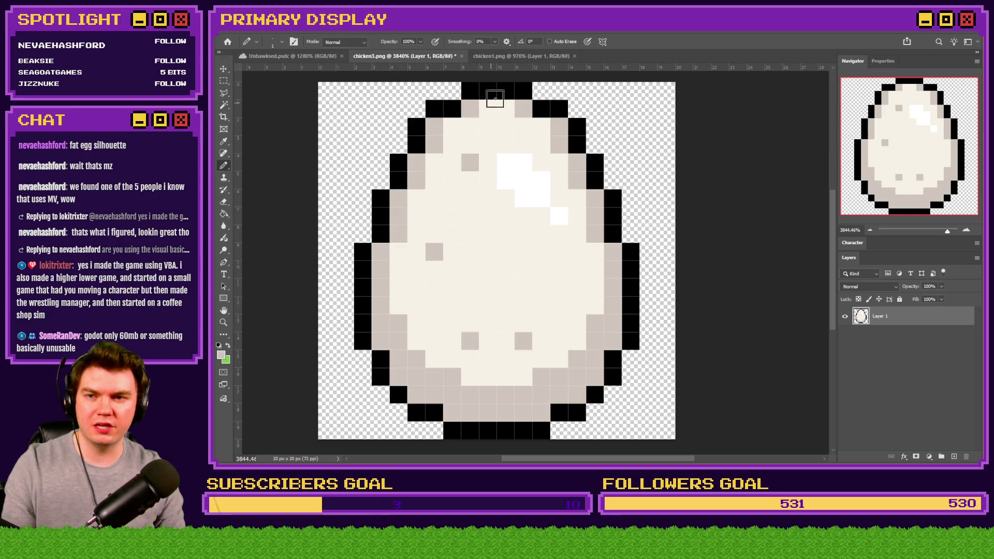
click(521, 56)
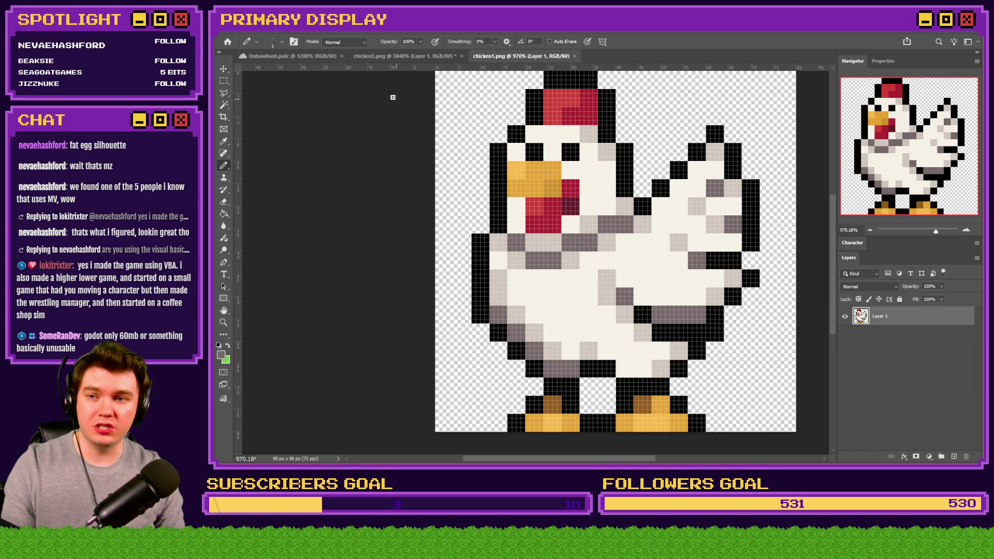
click(377, 55)
Add dark grey accent pixels along the egg's lower edge plus one more middle speck.
click(380, 323)
click(398, 377)
click(470, 412)
click(577, 358)
key(ctrl+z)
click(594, 340)
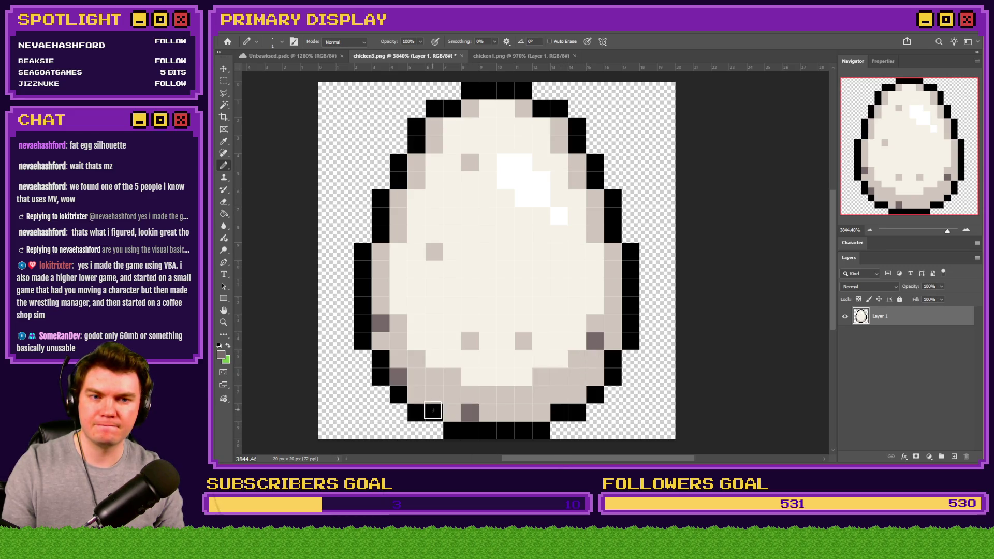
key(ctrl+z)
click(559, 395)
click(488, 285)
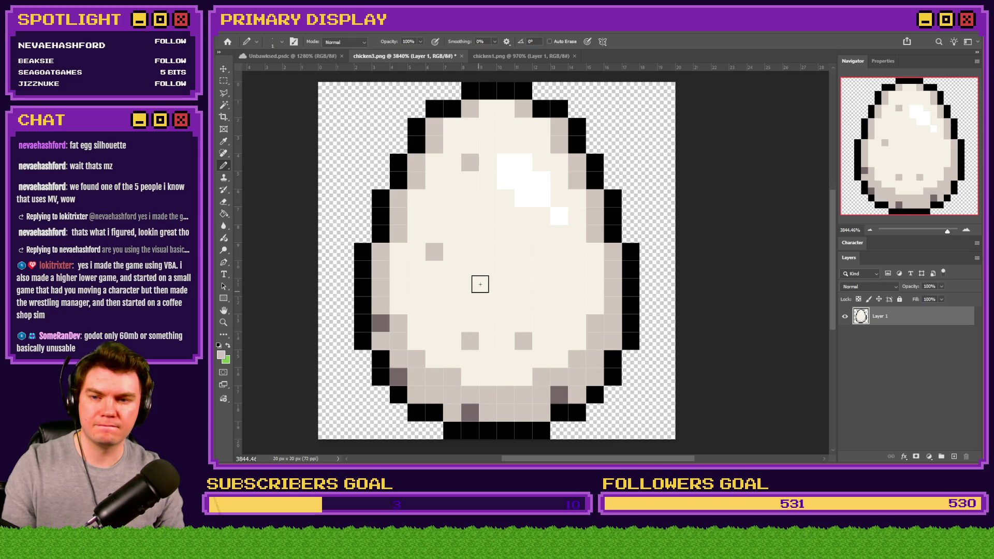
scroll(446, 331, down, 5)
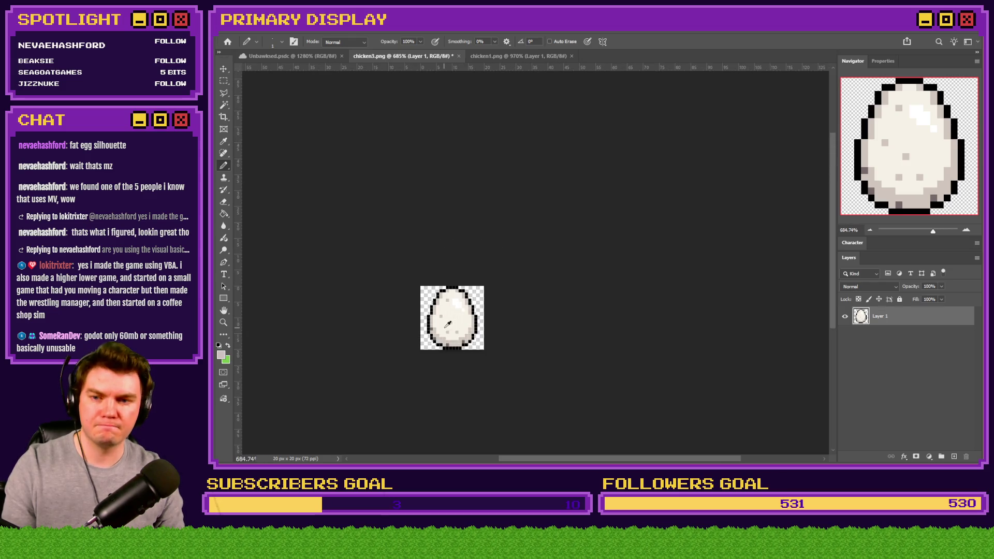
scroll(470, 321, up, 4)
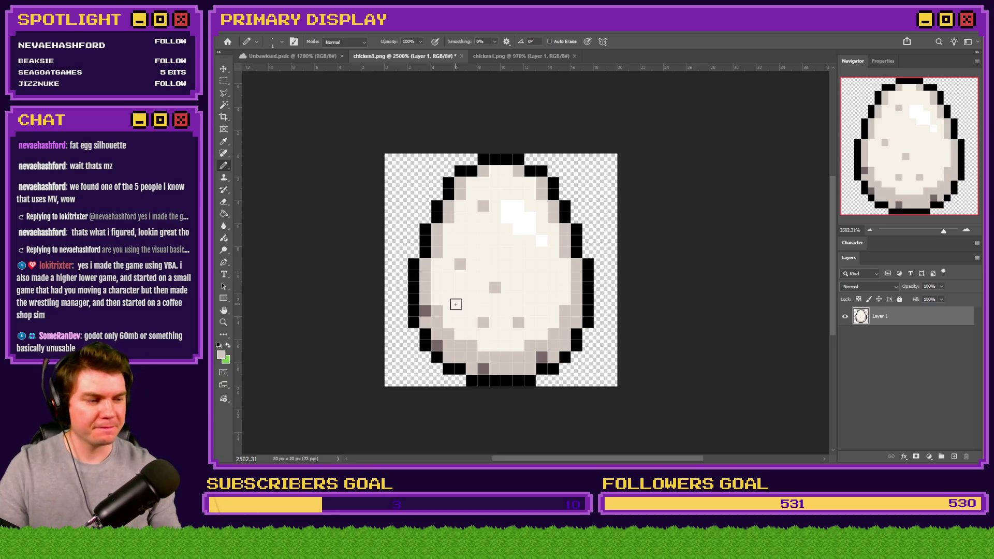
click(223, 82)
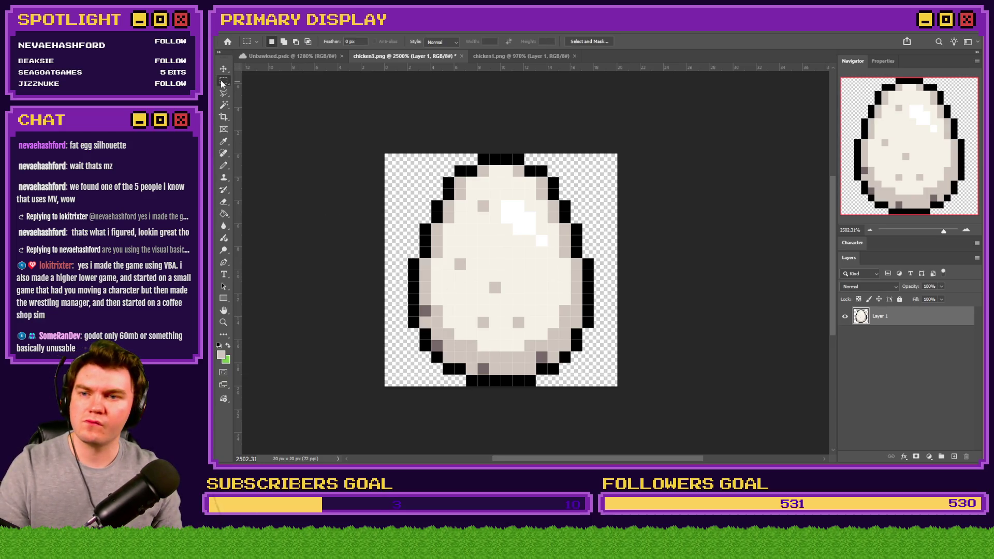
Enlarge chicken3.png to 400% (80 × 80 px) with Nearest Neighbor resampling.
click(492, 56)
click(297, 56)
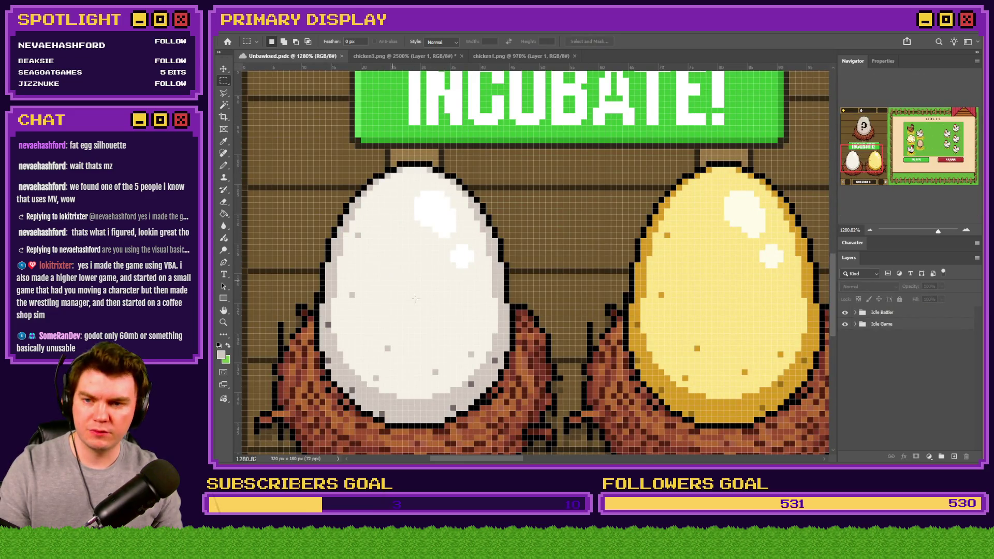
click(436, 58)
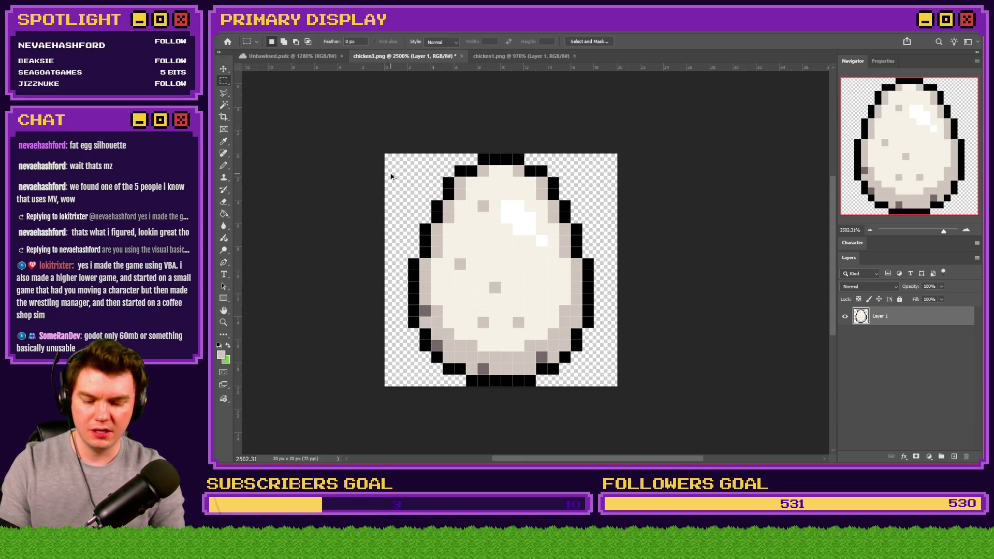
key(ctrl+alt+i)
text(400)
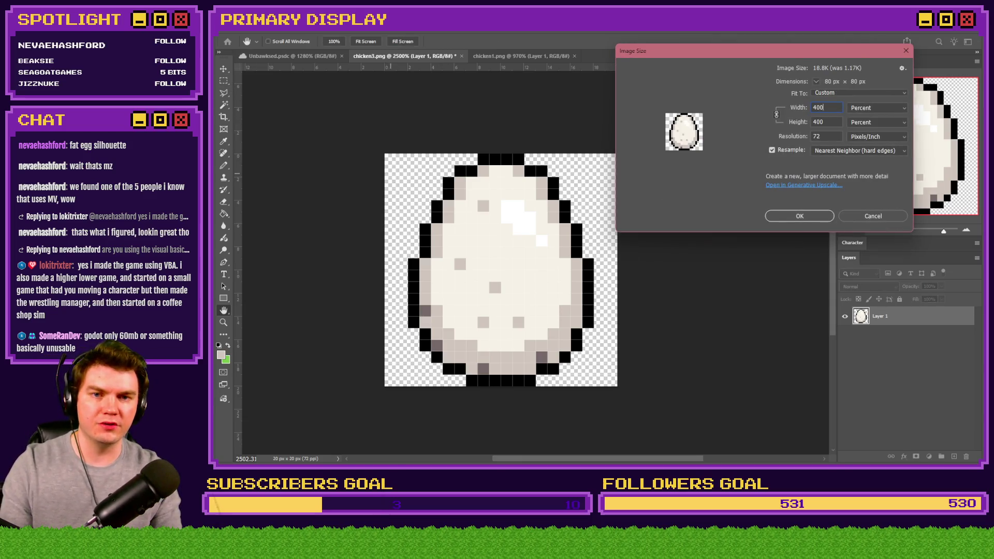
key(Return)
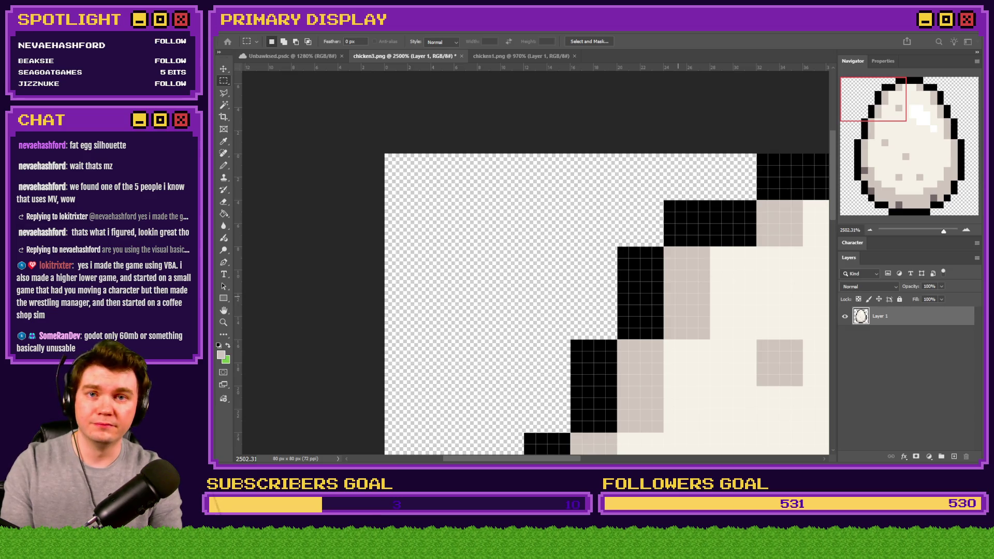
Save the enlarged egg sprite as PNG and fit it in view.
key(ctrl+s)
key(Return)
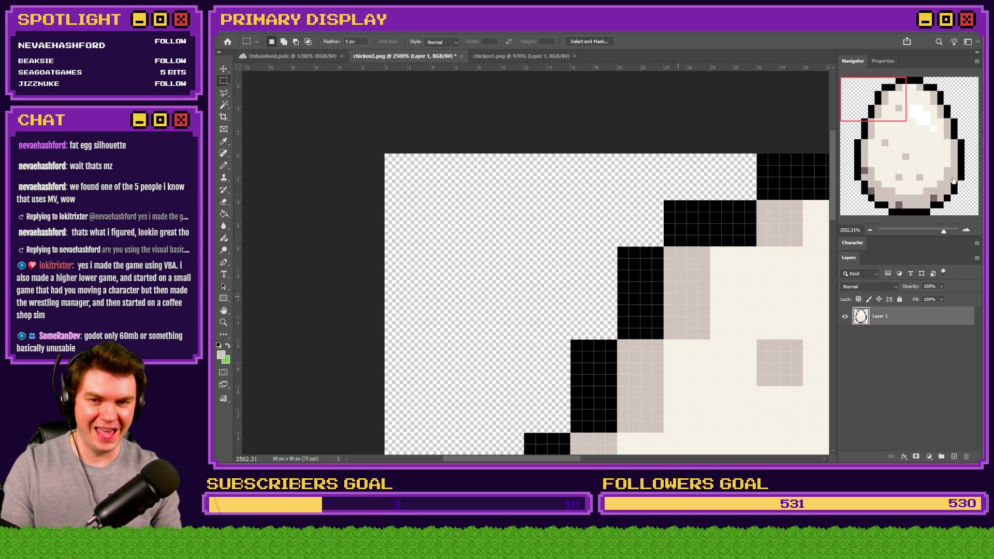
key(ctrl+0)
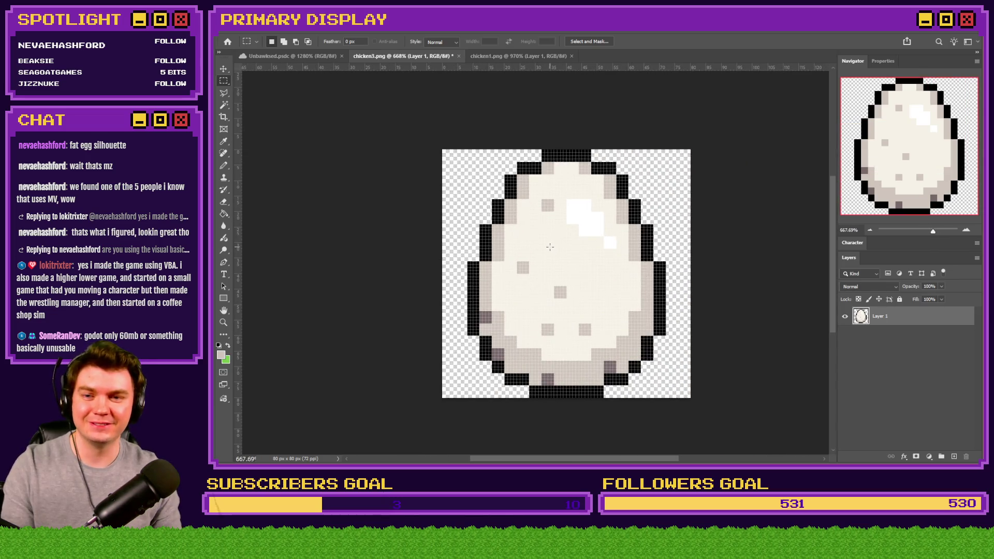
key(alt+Tab)
key(alt+Tab)
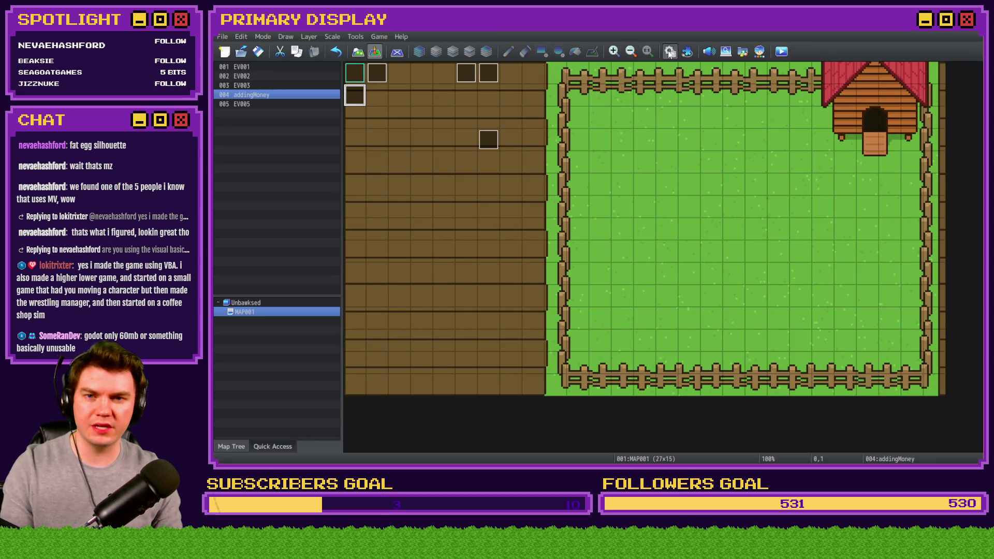
Copy the unlockChicken showPicture script line from the spawningChicken common event.
click(669, 52)
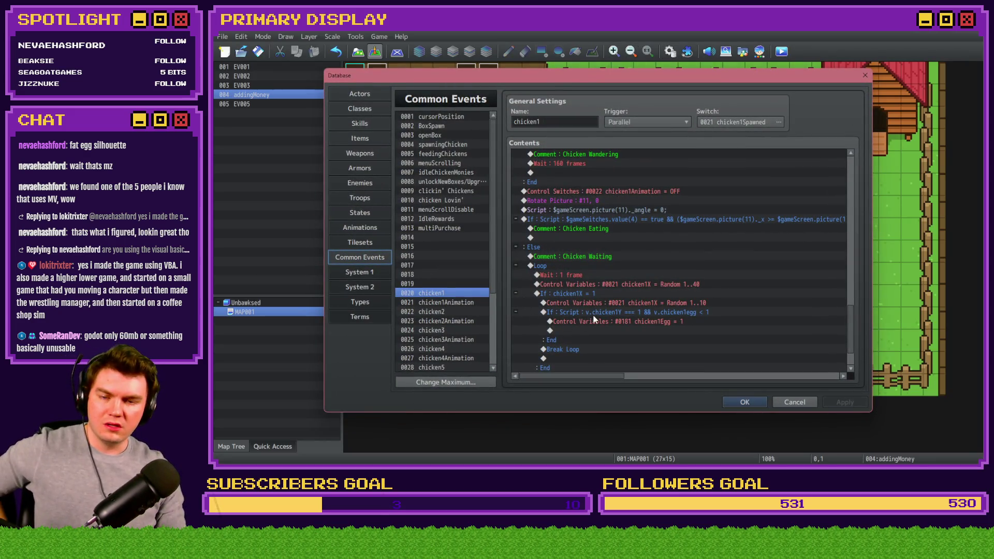
drag(848, 320, 856, 280)
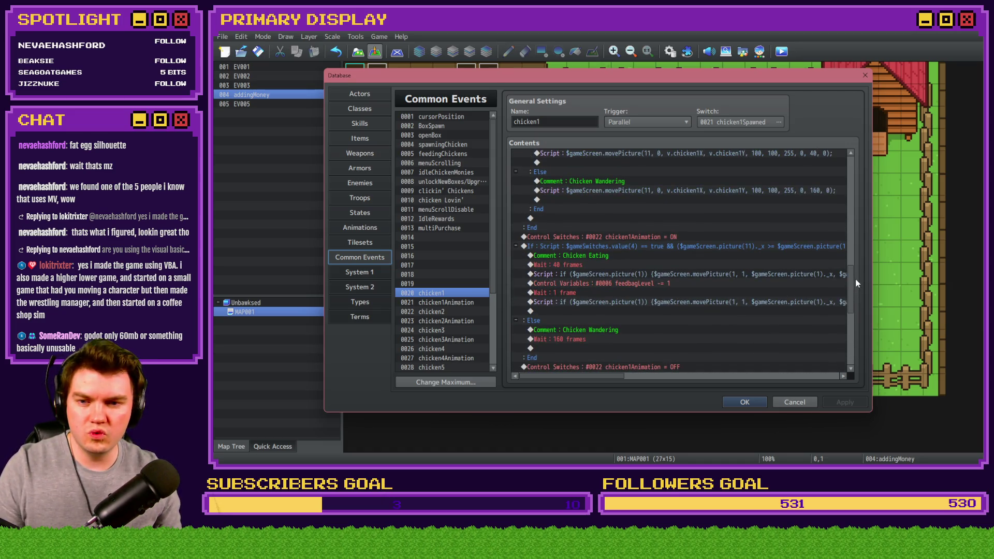
mouse_move(856, 279)
mouse_down()
mouse_move(853, 153)
mouse_move(856, 225)
mouse_up()
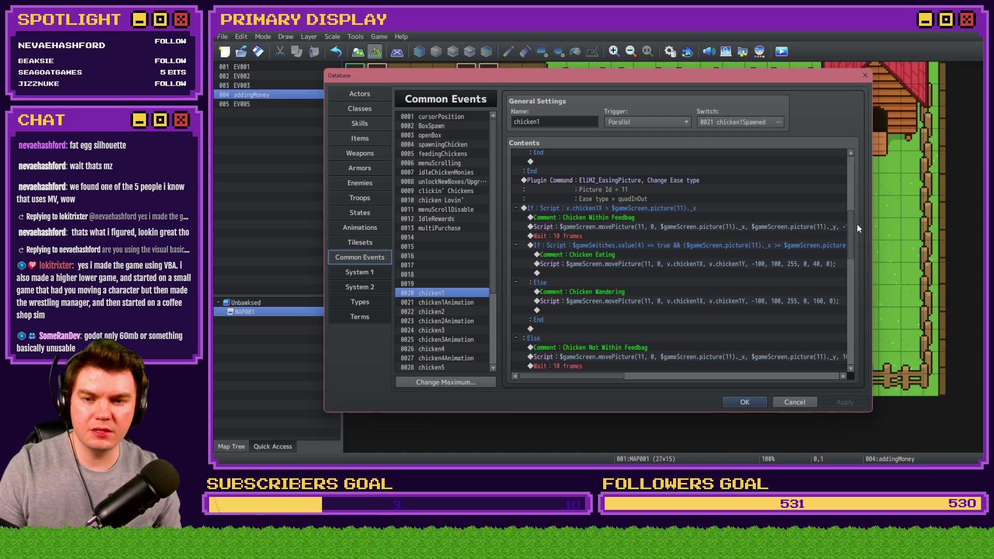
click(446, 145)
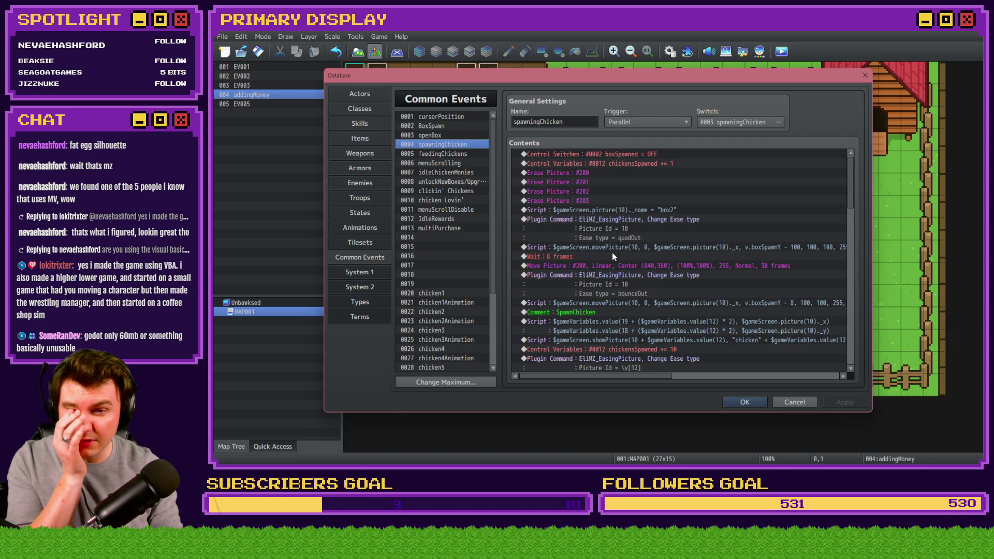
scroll(609, 303, down, 4)
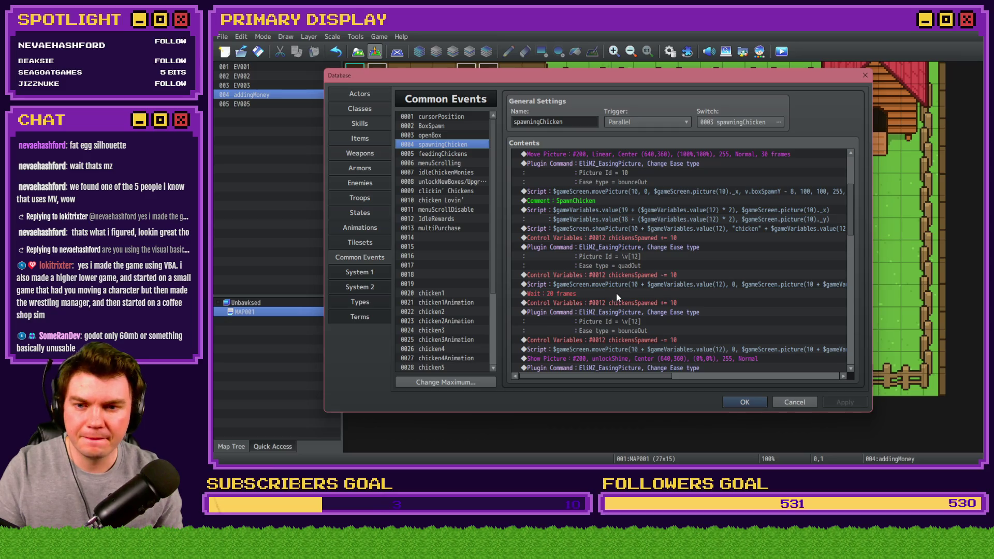
scroll(616, 259, down, 4)
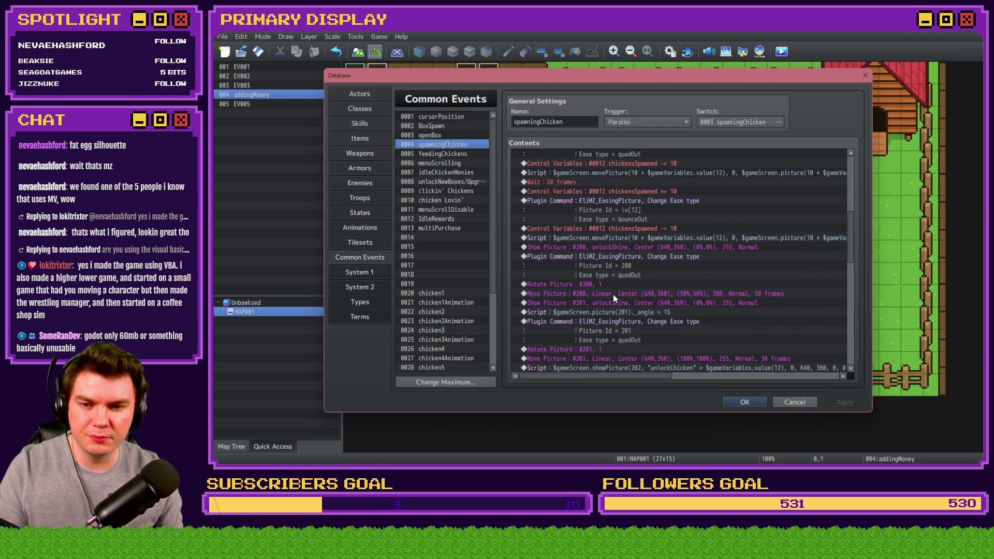
scroll(613, 294, down, 2)
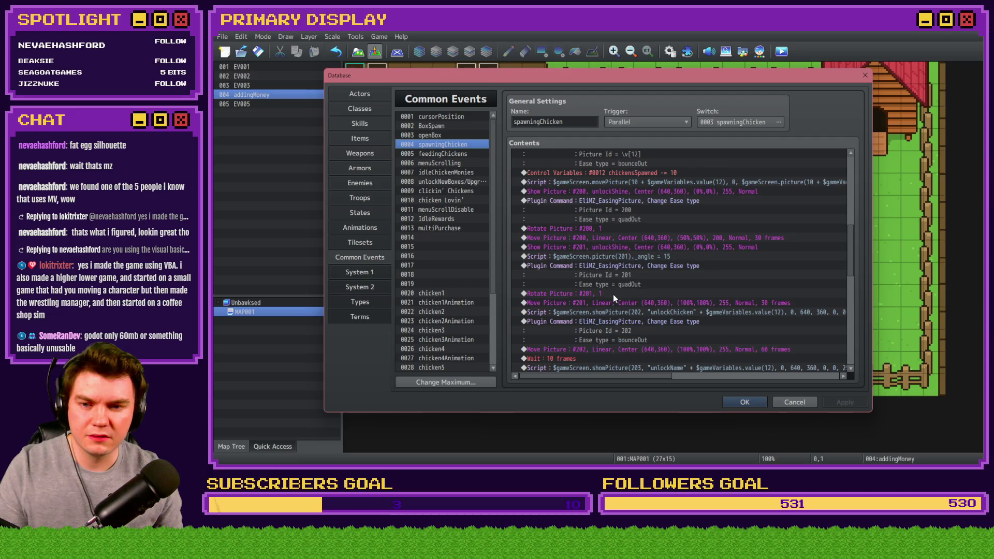
click(618, 312)
Paste the showPicture line into chicken1 on the empty row below chicken1Egg = 1.
click(440, 293)
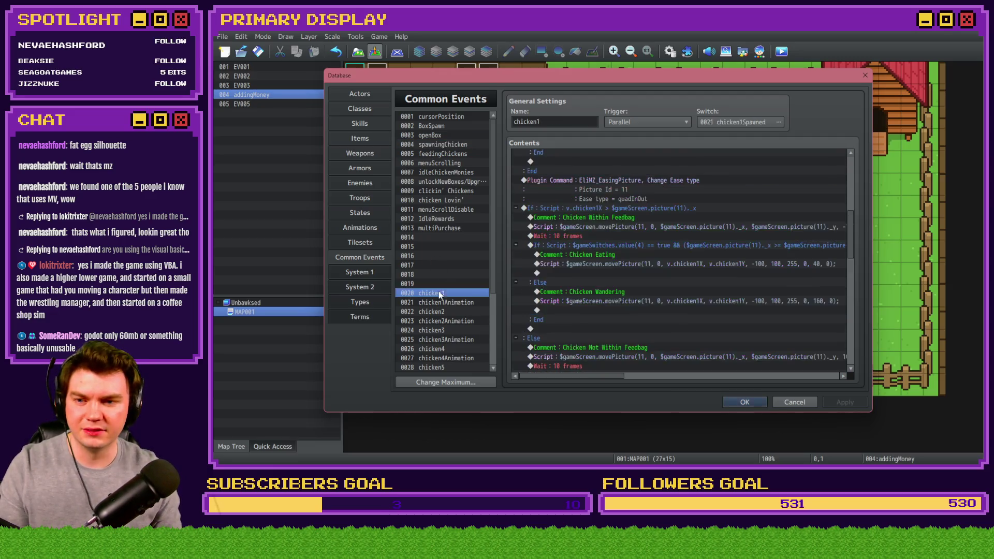
scroll(853, 235, down, 5)
click(611, 274)
click(618, 283)
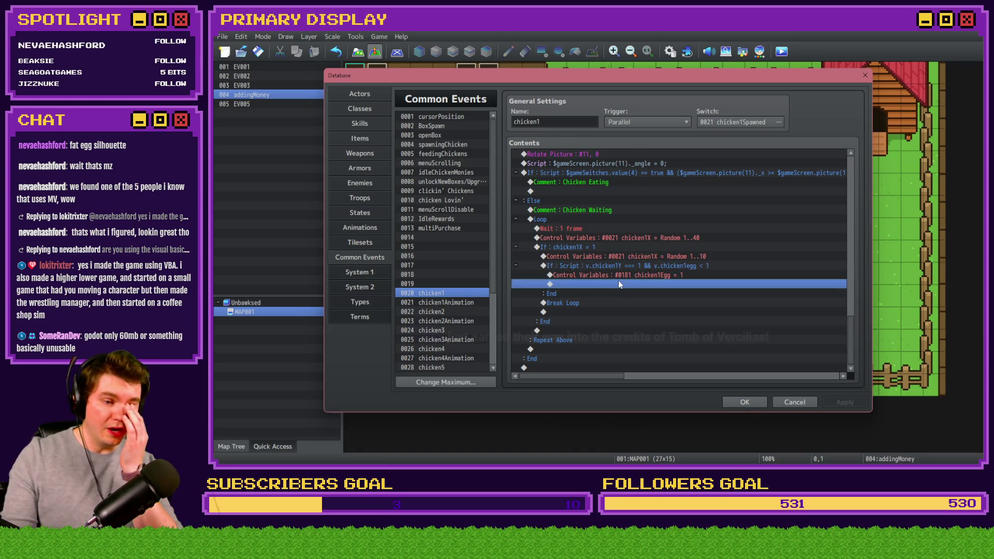
key(ctrl+v)
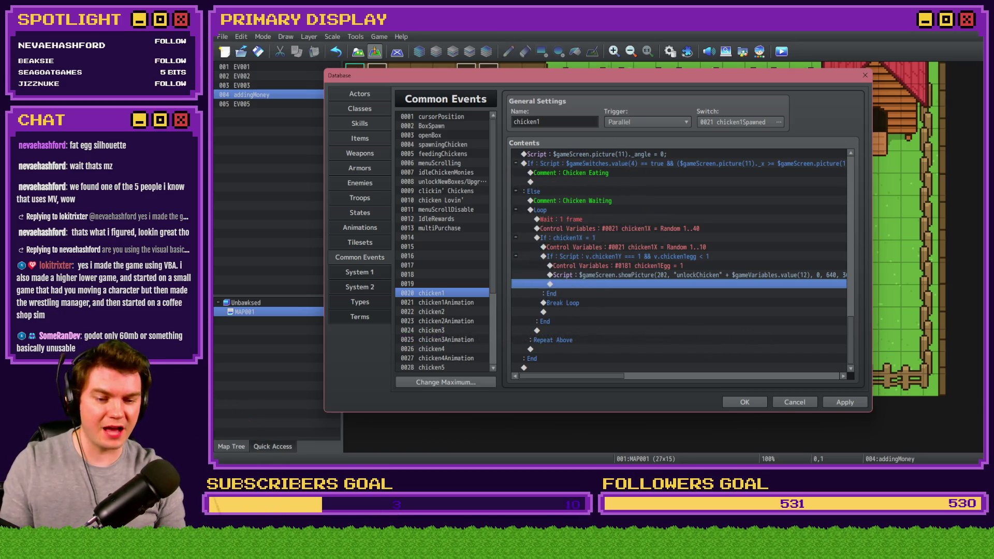
key(alt+Tab)
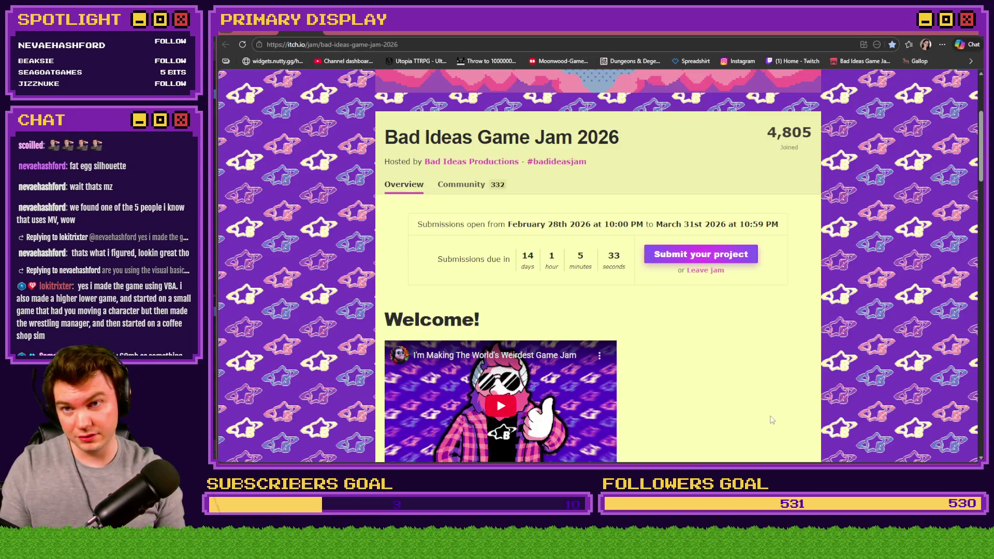
Open the Channel Point Credit Names card on the Trello Tomb of Vercilias board.
click(344, 32)
scroll(294, 293, down, 5)
click(325, 270)
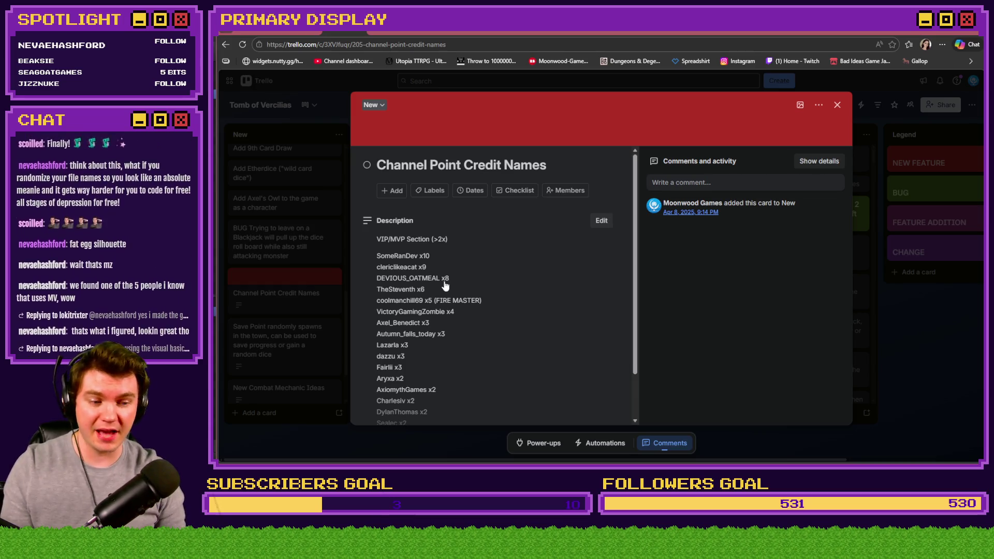
Add the viewer's name on a new line after the last name in the card description.
click(464, 319)
scroll(469, 301, down, 10)
click(471, 289)
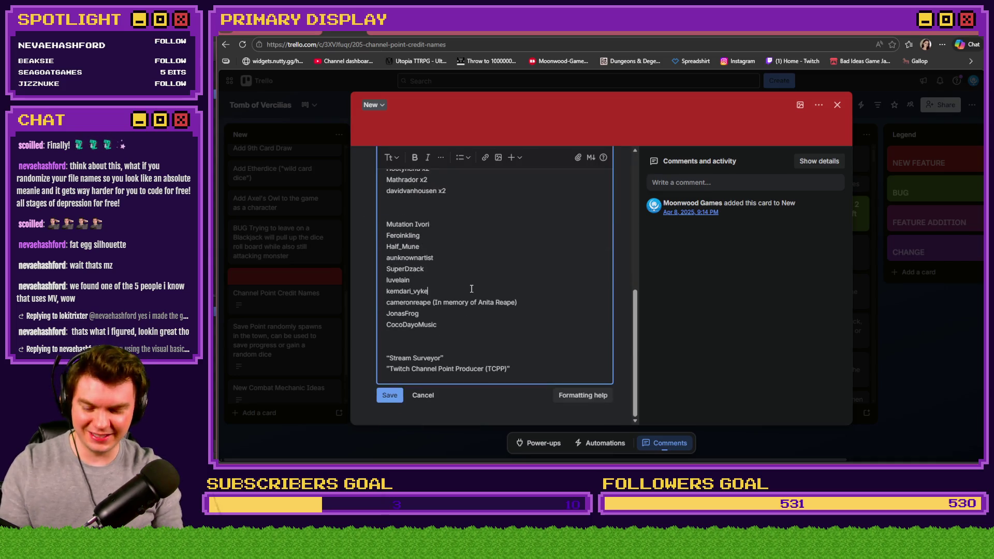
key(ctrl+f)
text(scoi)
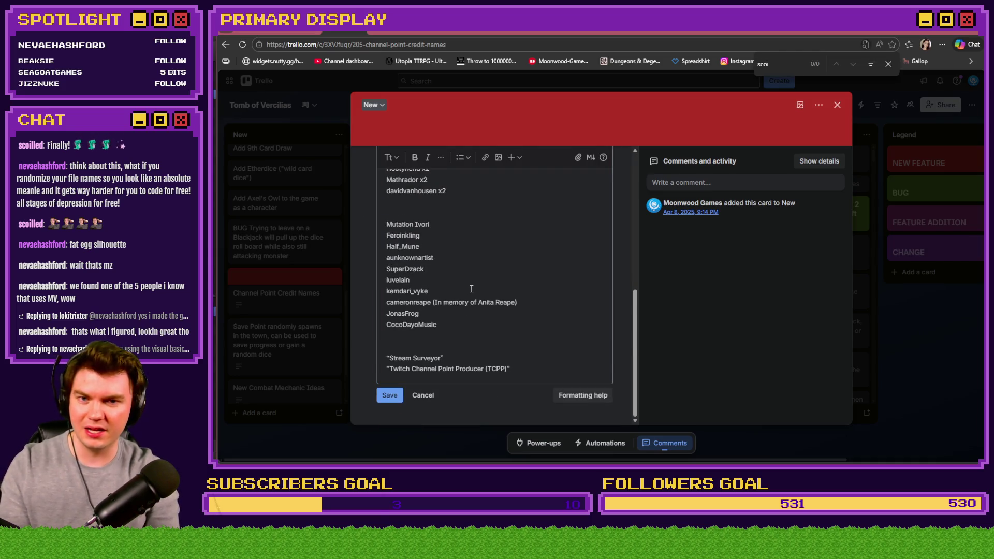
key(Escape)
key(Return)
key(BackSpace)
key(Return)
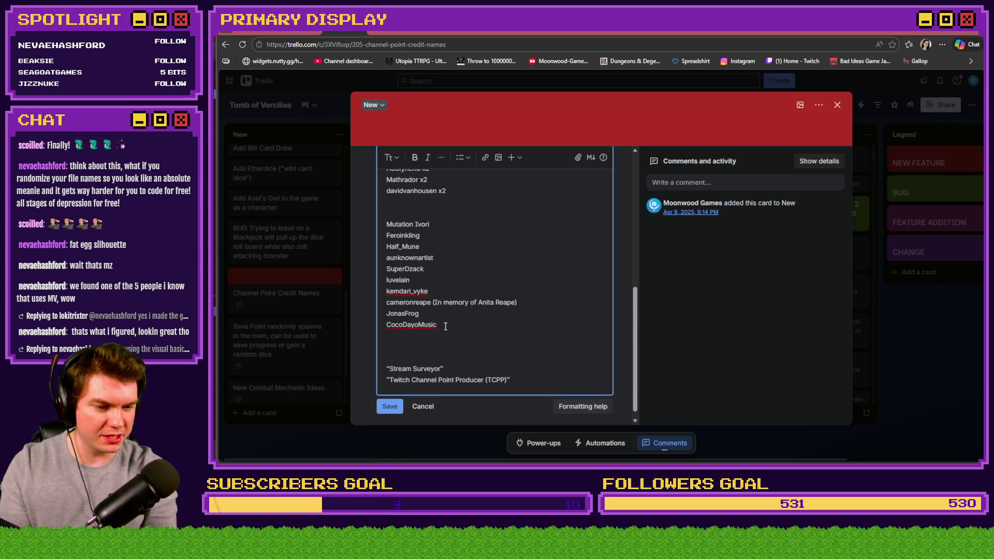
text(Scoilled)
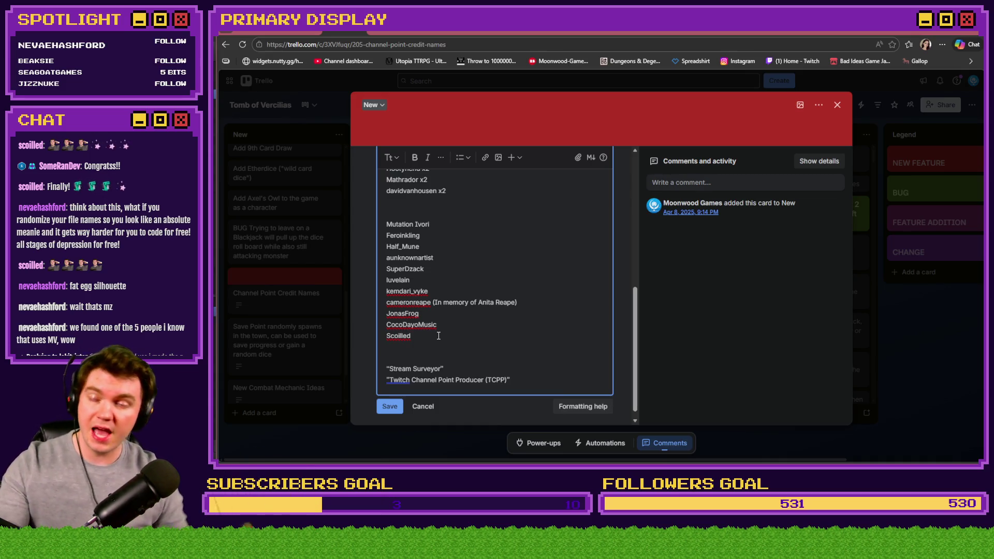
Save the description, close the card, and return to RPG Maker.
click(392, 409)
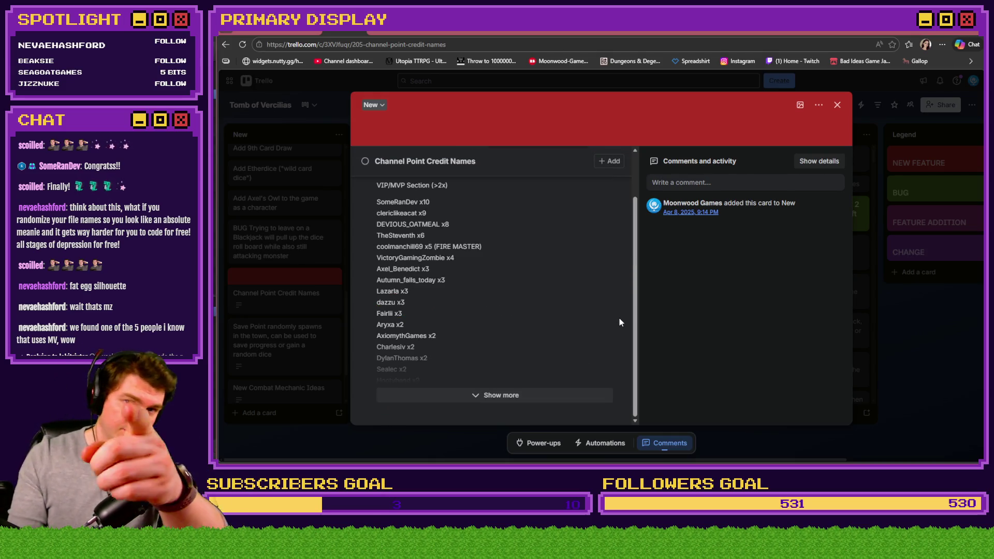
click(837, 104)
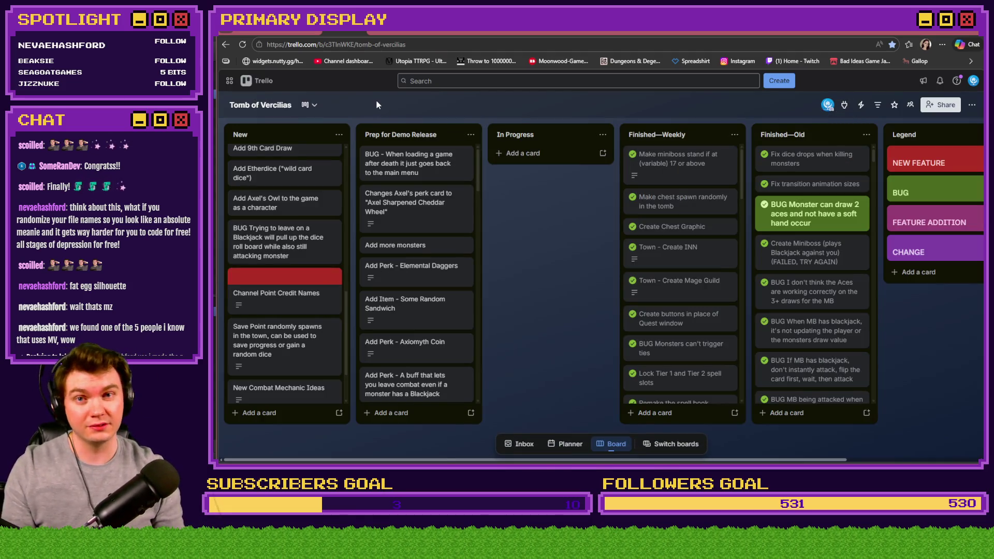
click(311, 32)
key(alt+Tab)
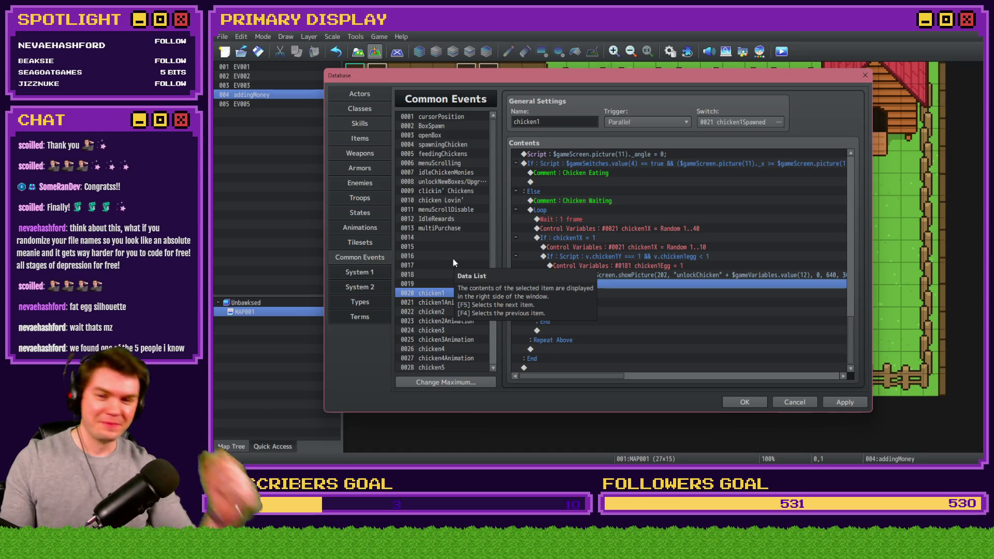
In chicken1's script, change picture 202 to 21 and rename "unlockChicken" to "egg".
double_click(658, 275)
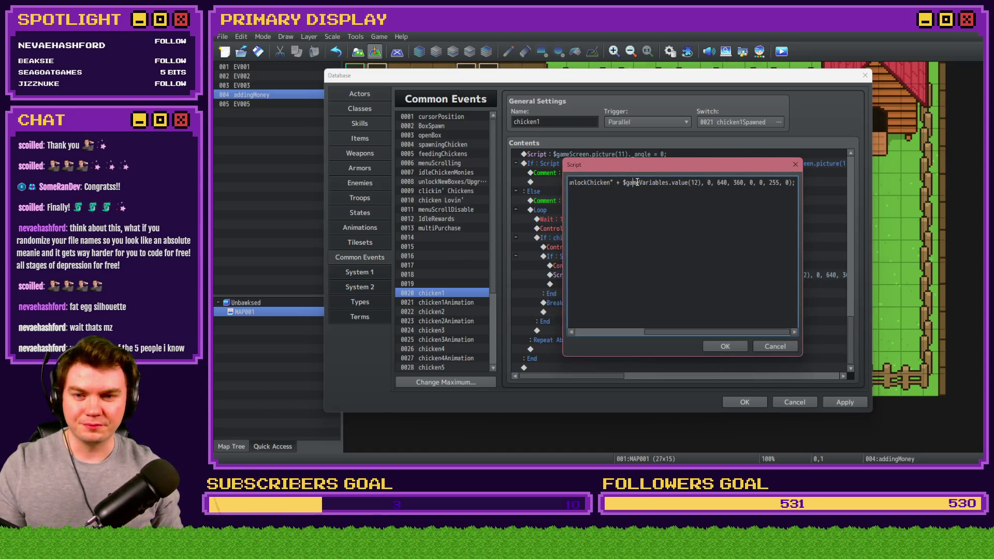
drag(735, 182, 574, 180)
click(573, 182)
double_click(651, 182)
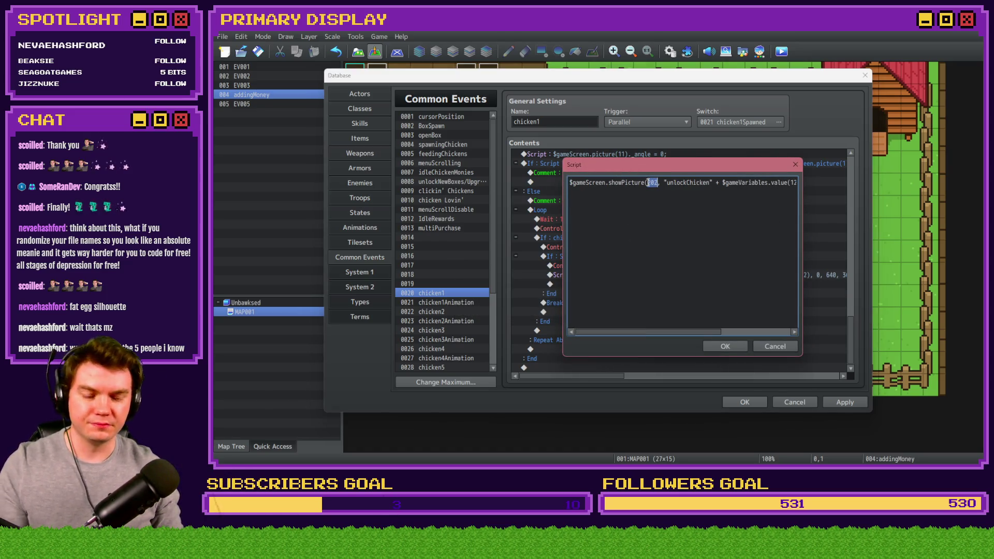
text(21)
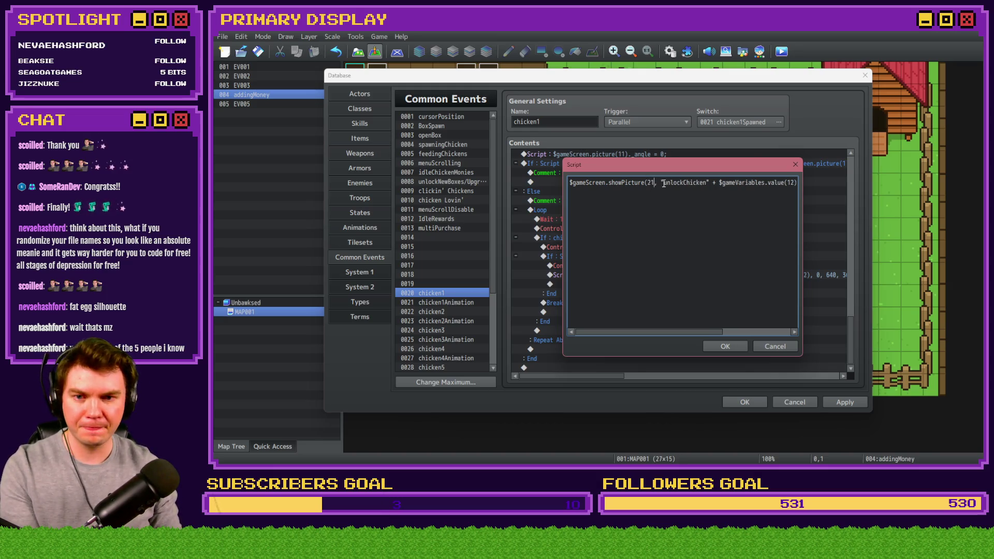
drag(663, 183, 707, 182)
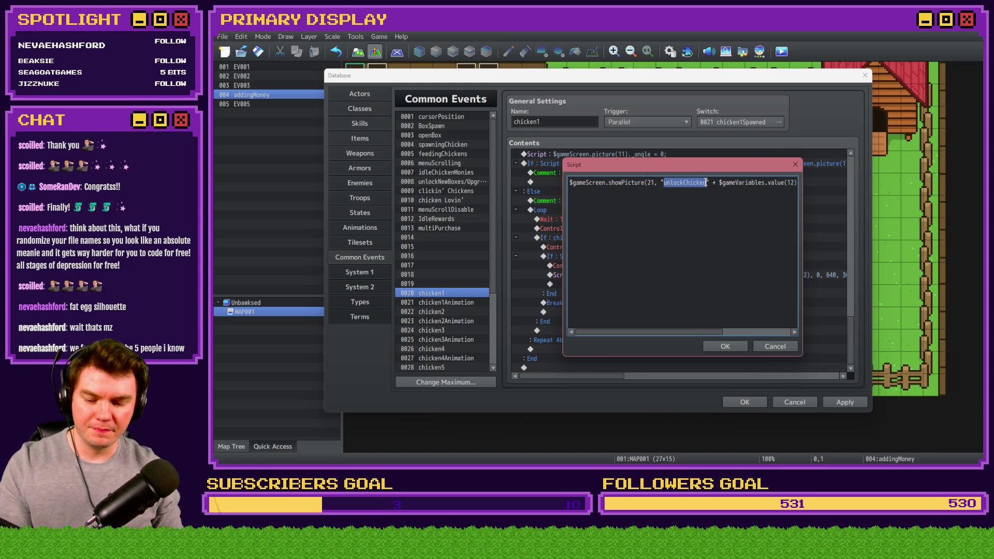
text(egg)
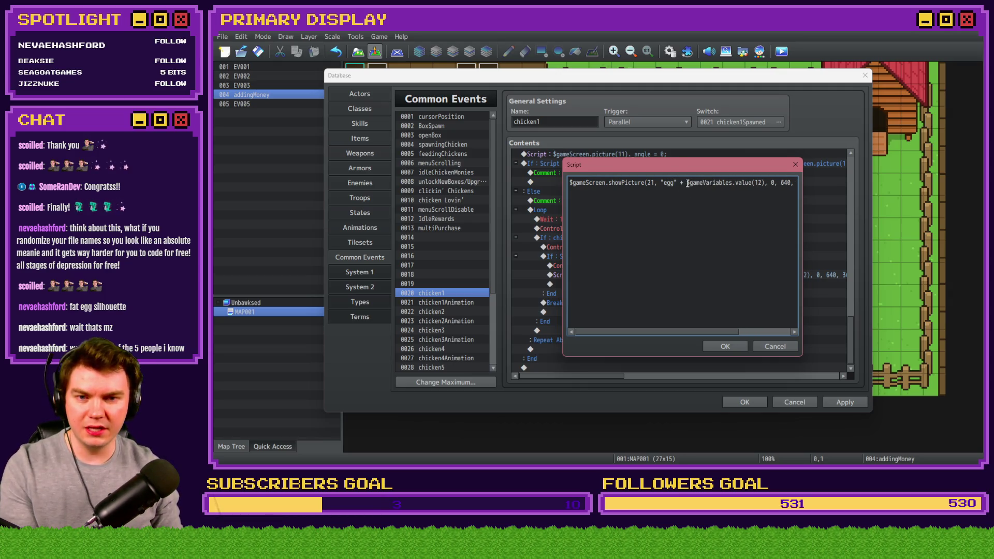
mouse_move(694, 168)
mouse_down()
mouse_move(694, 344)
mouse_move(695, 294)
mouse_up()
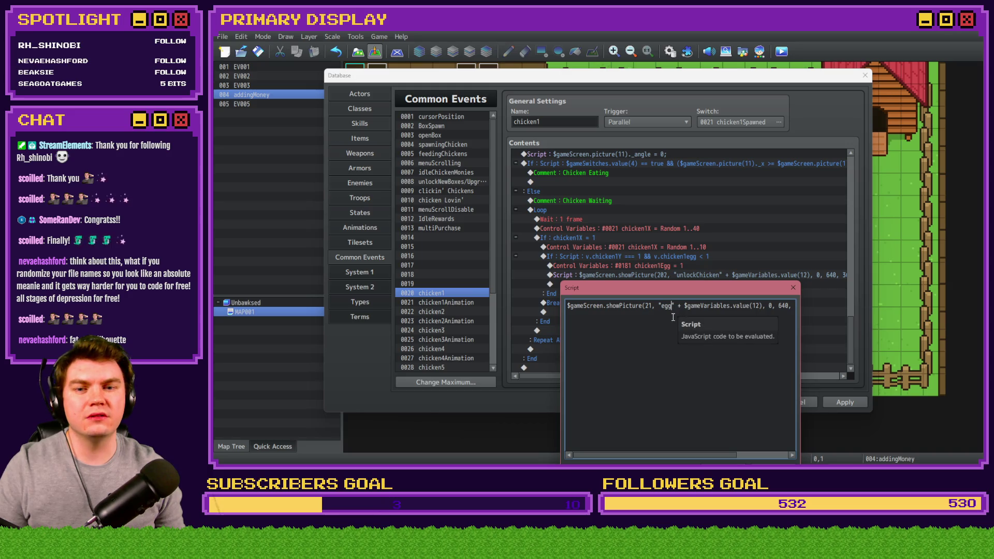
Name the picture "egg1" and replace x 640 with $gameScreen.picture(11)._x.
text(1)
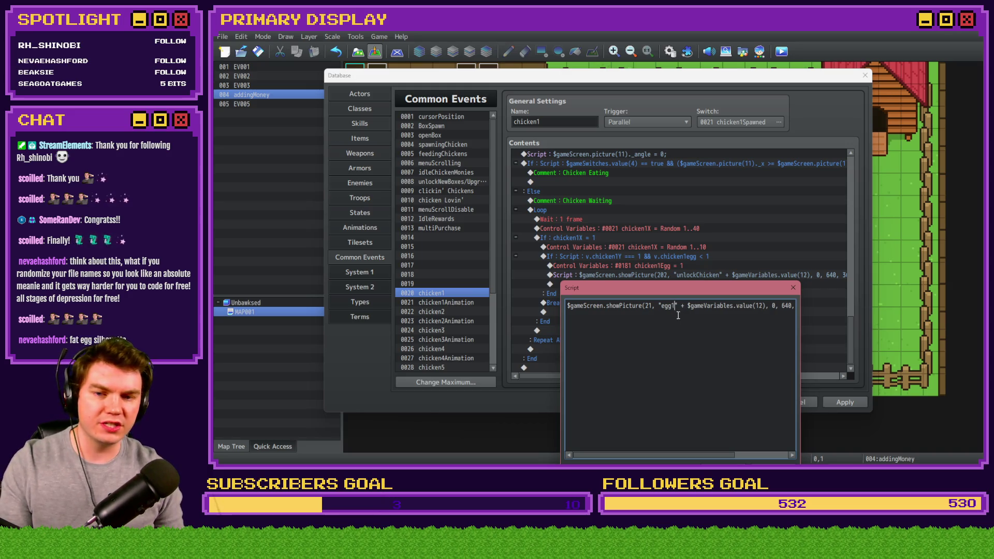
drag(679, 306, 768, 311)
key(BackSpace)
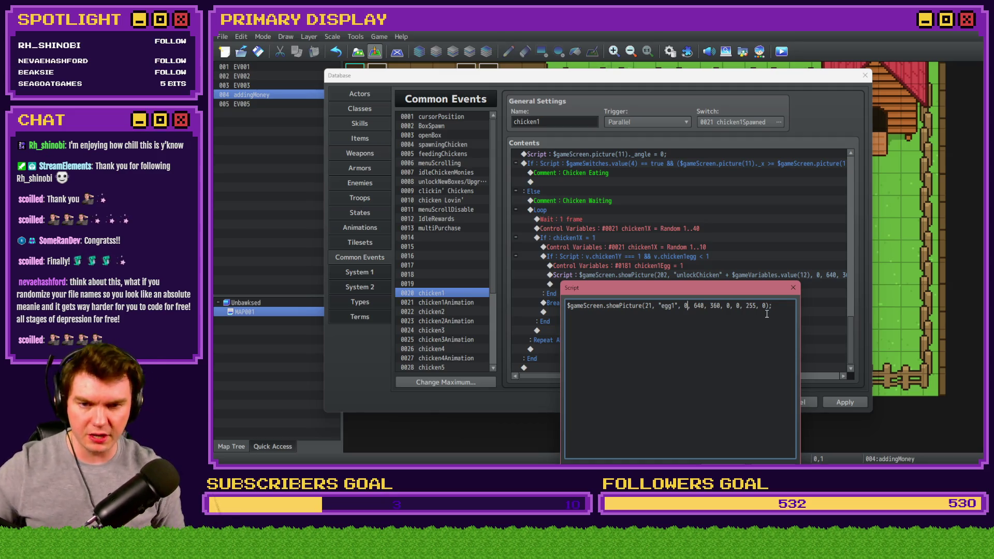
double_click(698, 306)
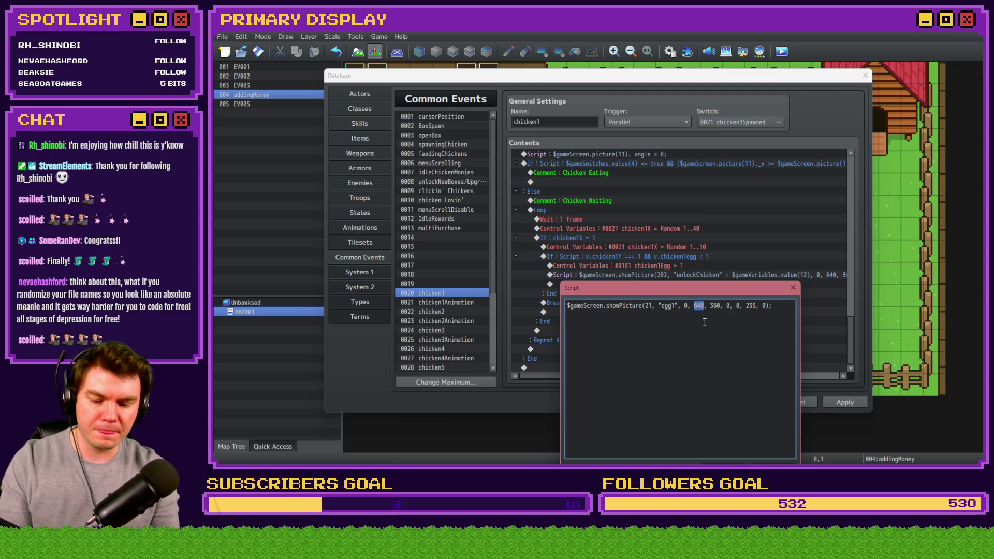
text($gamne)
key(BackSpace)
key(BackSpace)
text(eScreen.pctire)
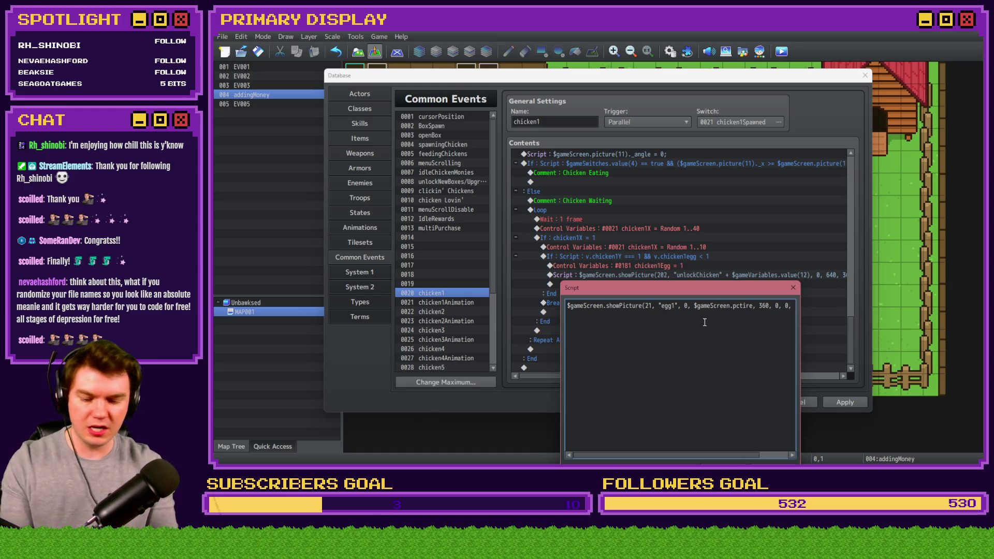
key(BackSpace)
key(BackSpace)
key(BackSpace)
text(icture)
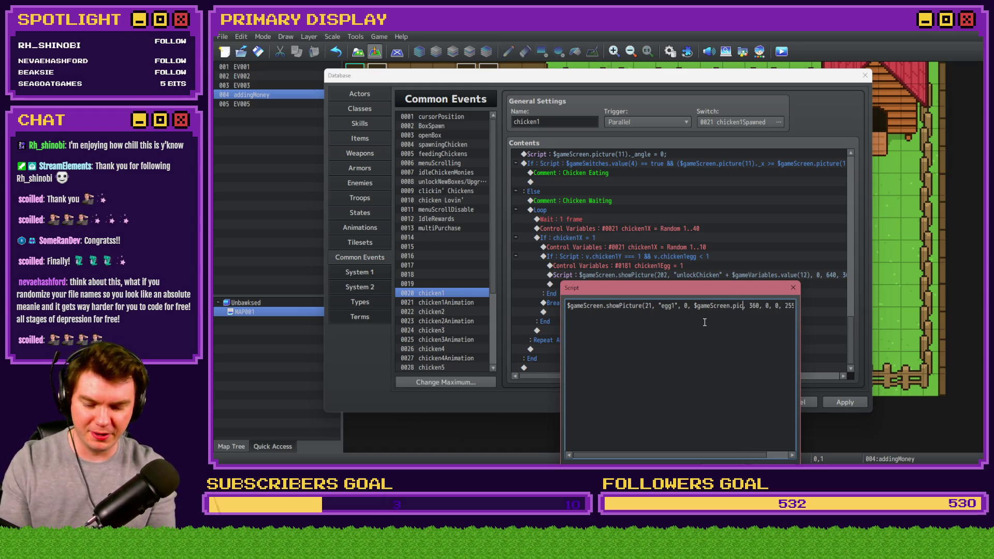
text(())
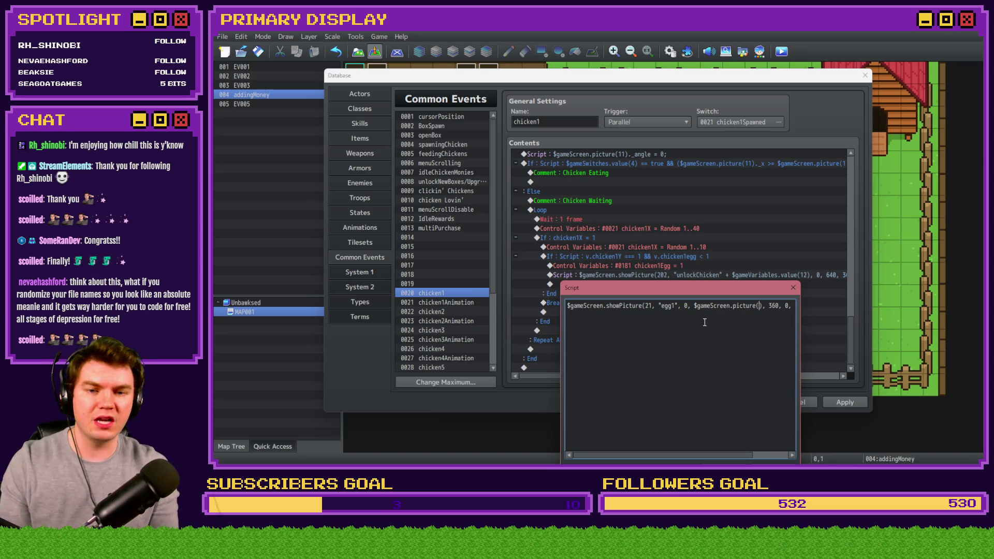
text(11)
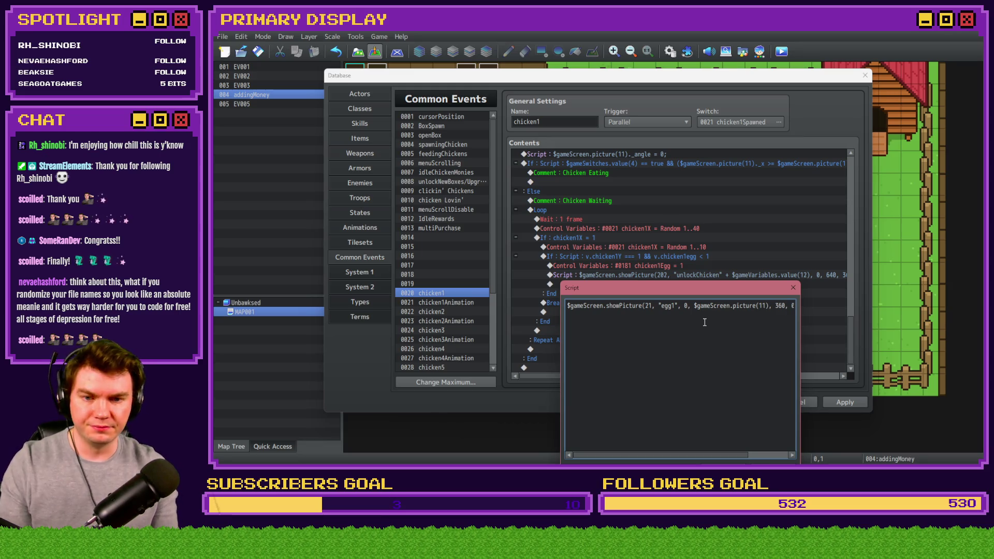
text(_x)
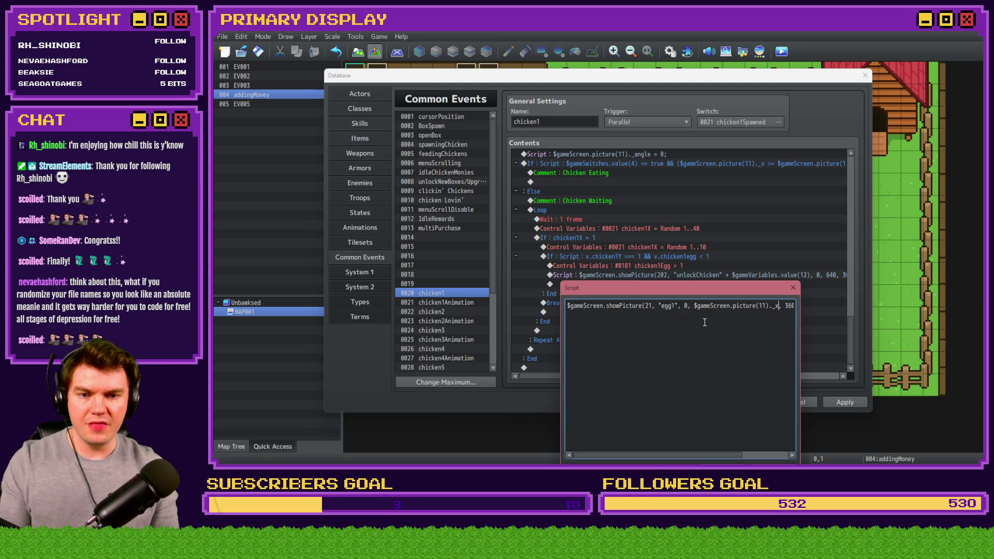
Use picture 11's _y for the y position, with scale 100, 100, opacity 255, blend 0.
key(ctrl+shift+Left)
key(ctrl+shift+Left)
key(ctrl+shift+Left)
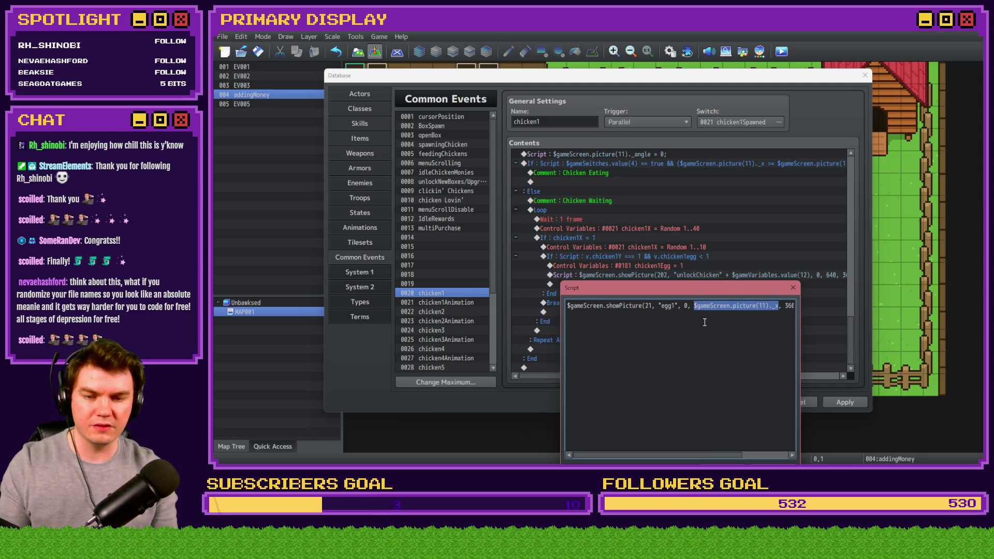
key(Right)
key(Right)
key(Right)
key(Delete)
key(Delete)
text($gameScreen.picture(11)._x)
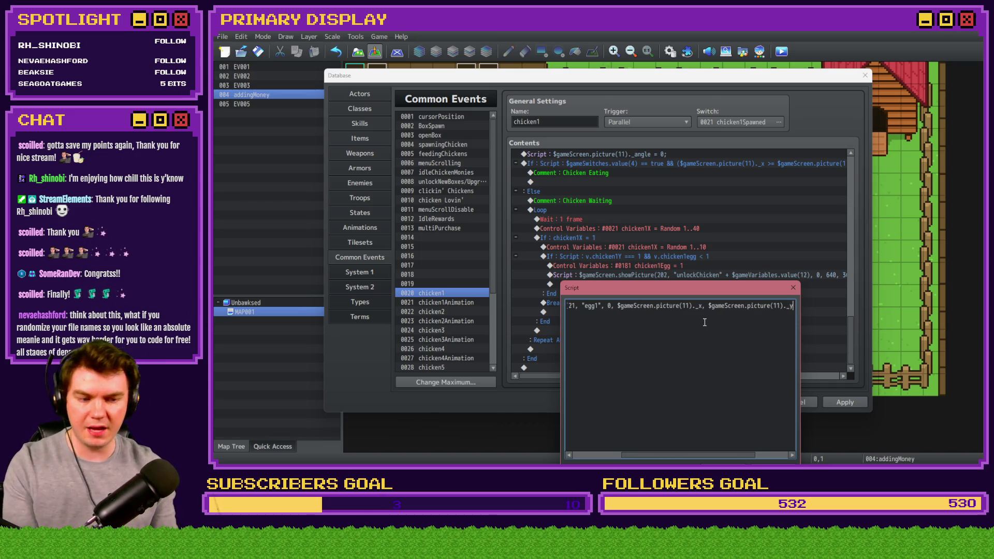
text(, 0,)
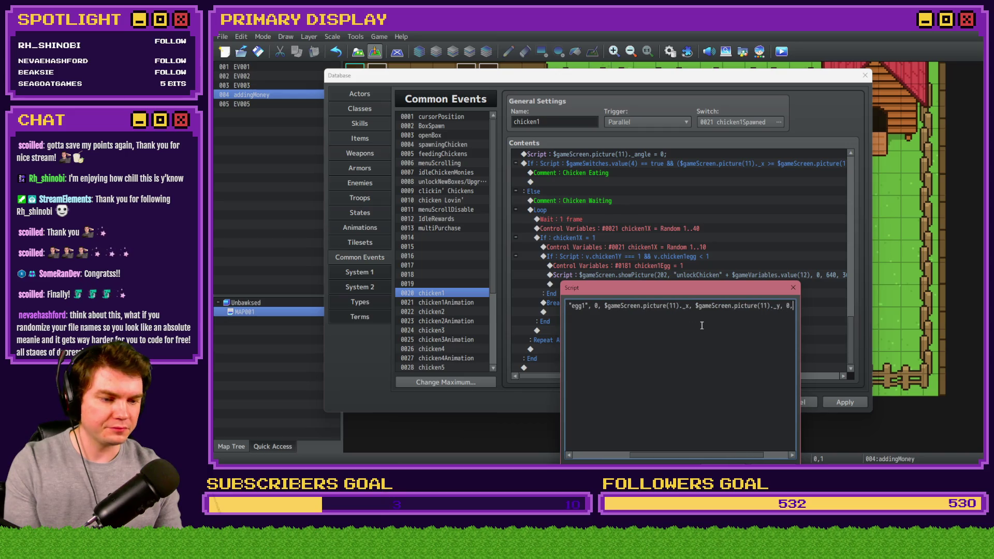
text( 0, 255, 0);)
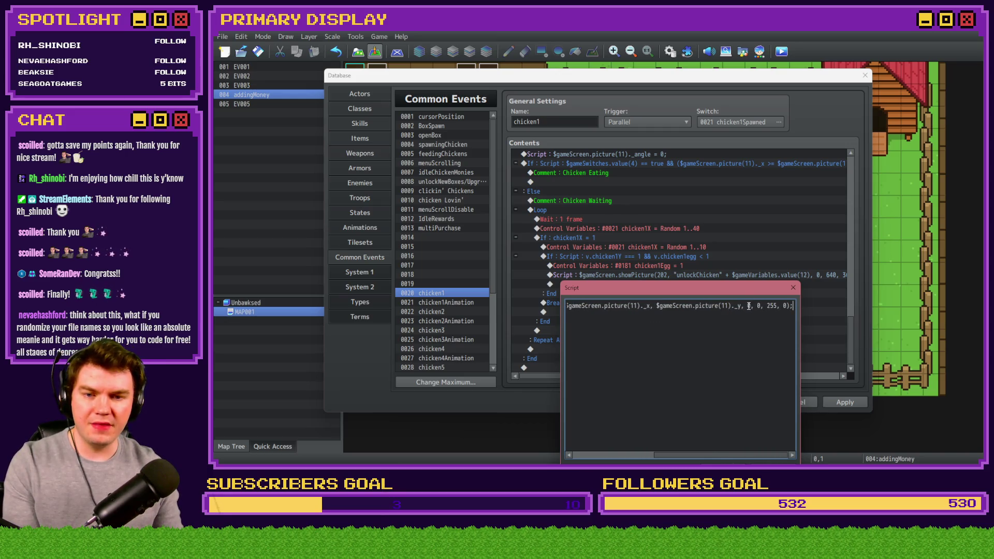
click(750, 306)
text(10)
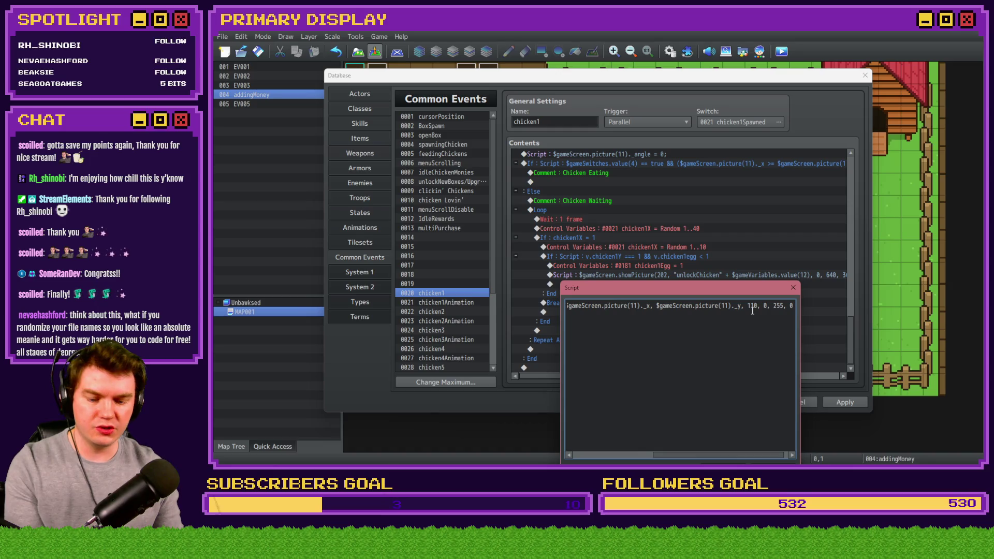
click(763, 306)
text(10)
drag(799, 304, 771, 306)
double_click(771, 305)
double_click(785, 305)
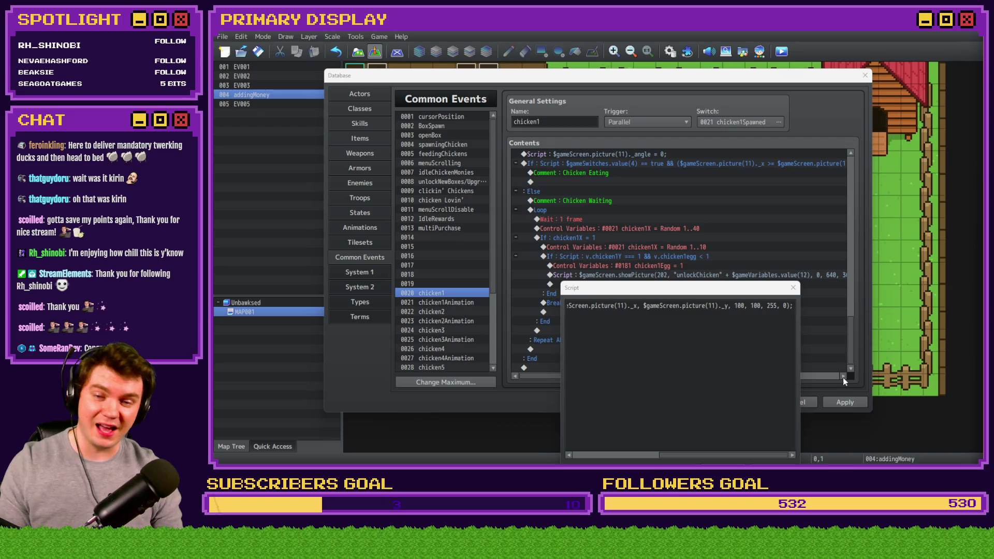
drag(746, 290, 740, 181)
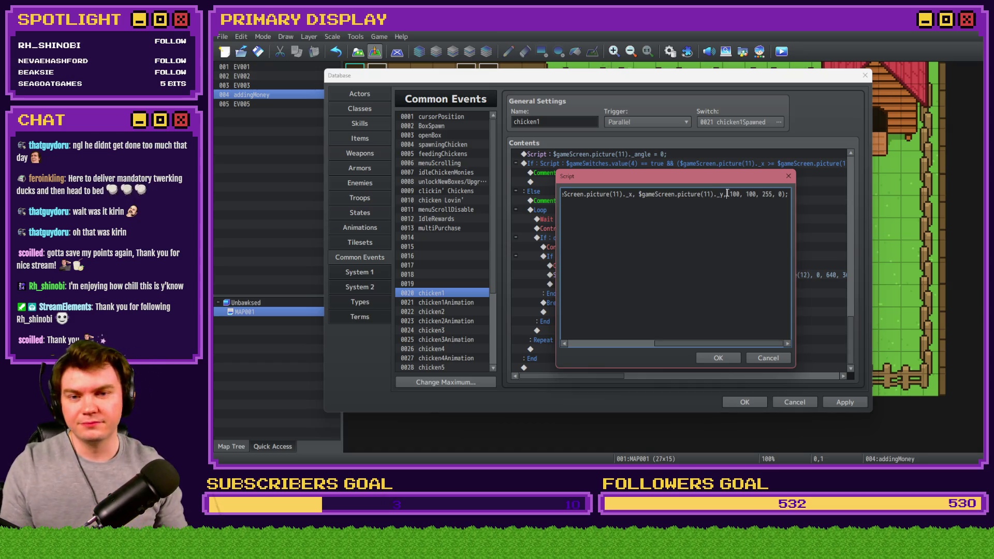
Move the chicken1Egg counter line below the egg1 script line in chicken1 and apply the change.
click(718, 358)
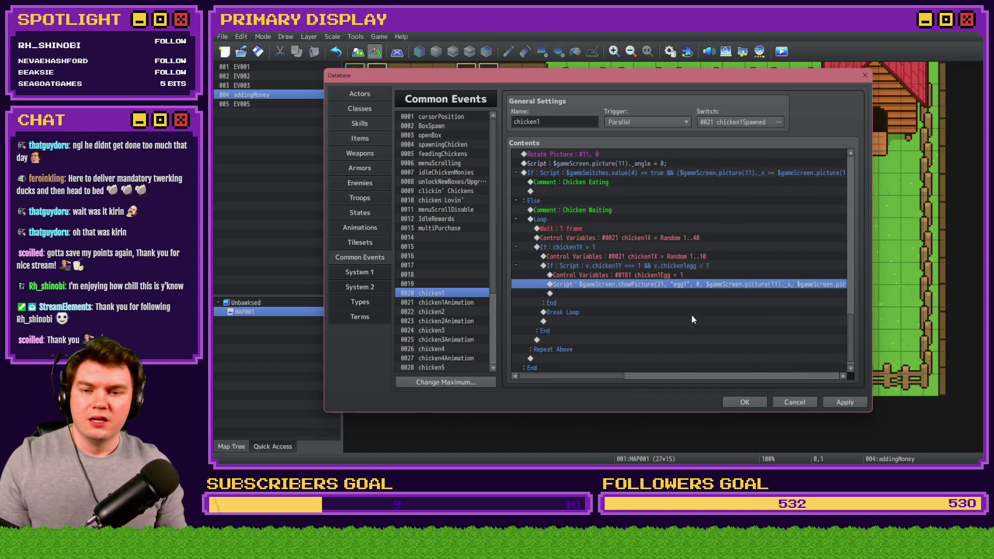
click(667, 275)
click(672, 286)
click(677, 278)
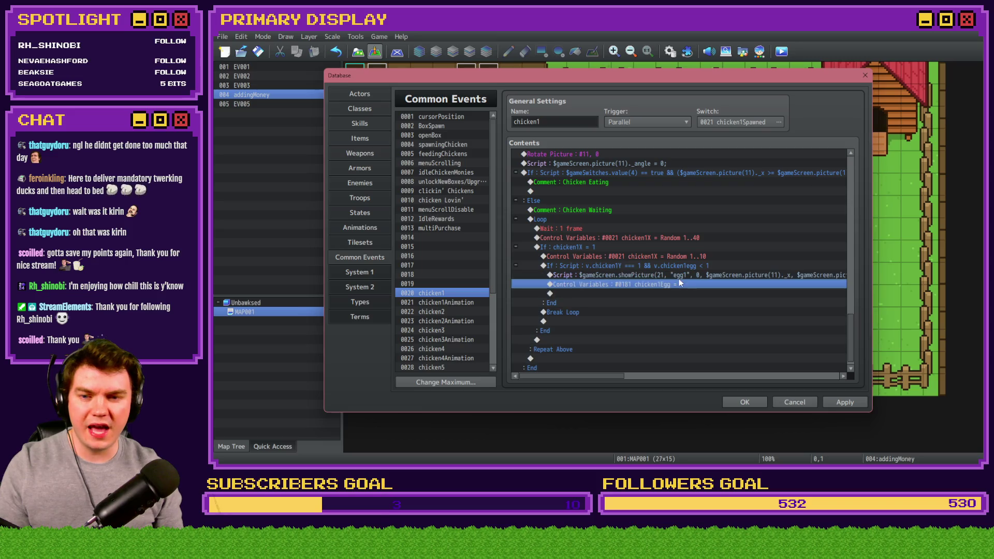
drag(679, 279, 684, 285)
click(687, 276)
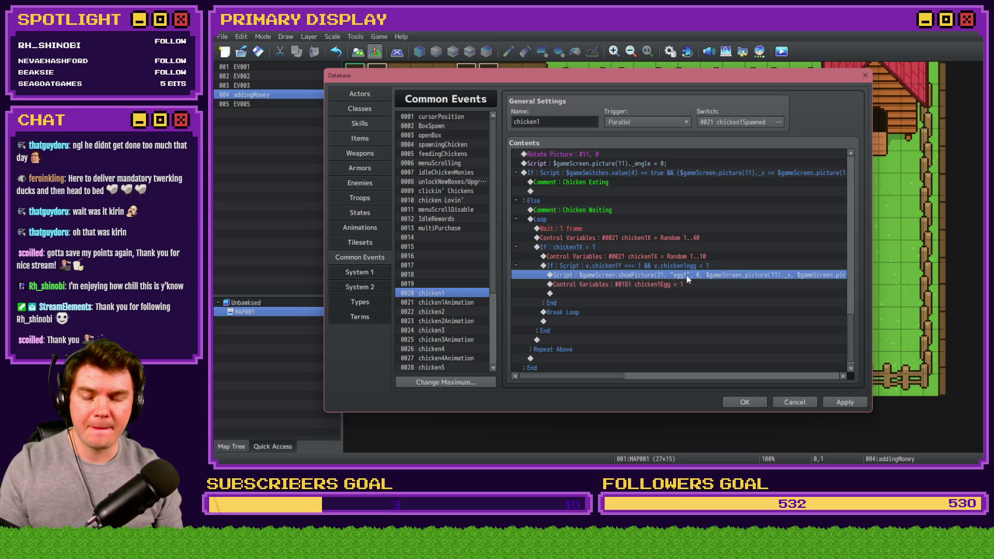
click(688, 268)
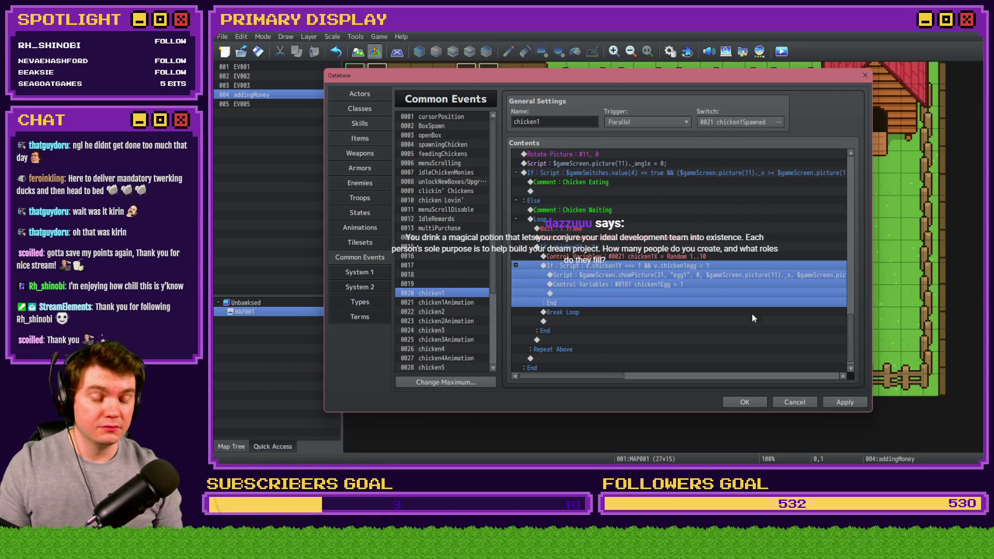
click(845, 402)
click(745, 403)
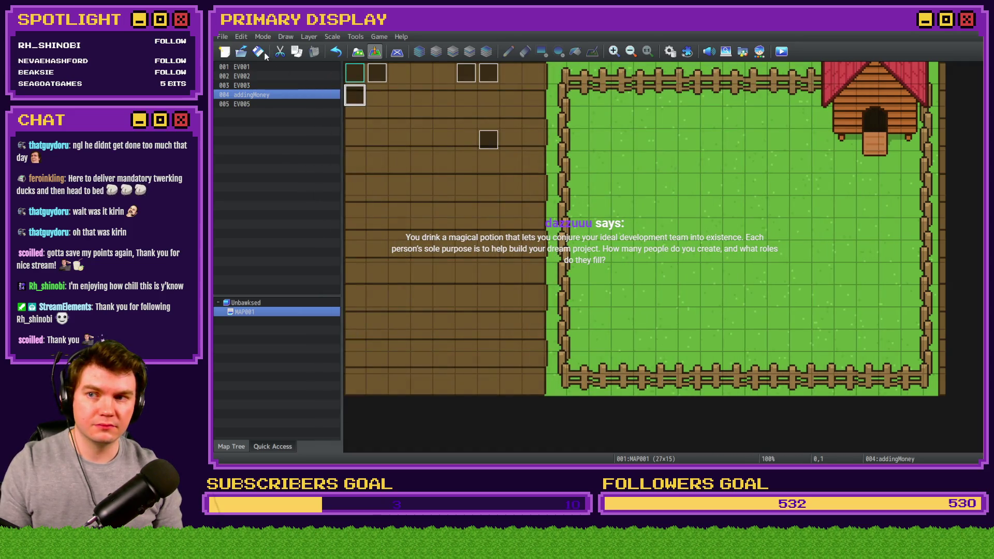
Change the chicken1X random range to 1 to 5 and close the Database.
click(670, 51)
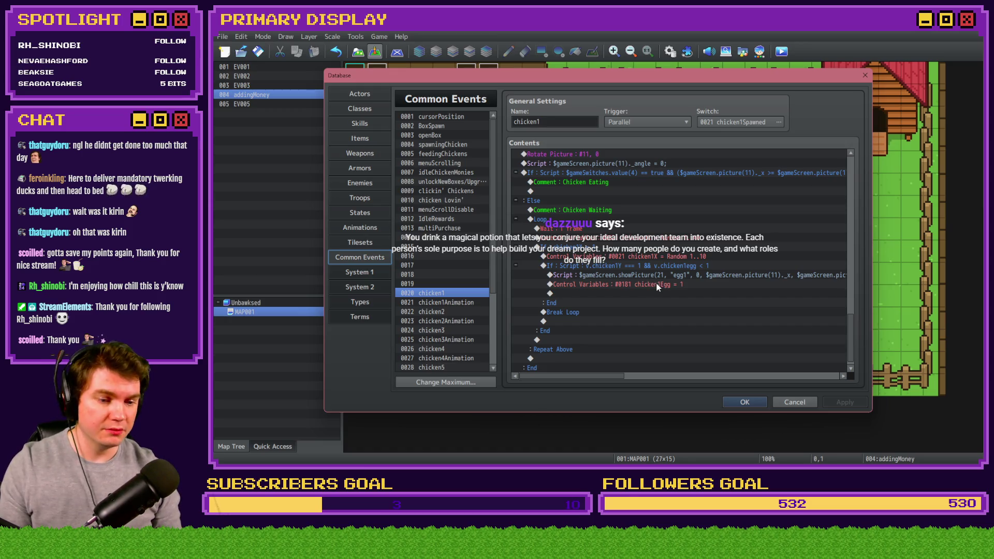
double_click(671, 266)
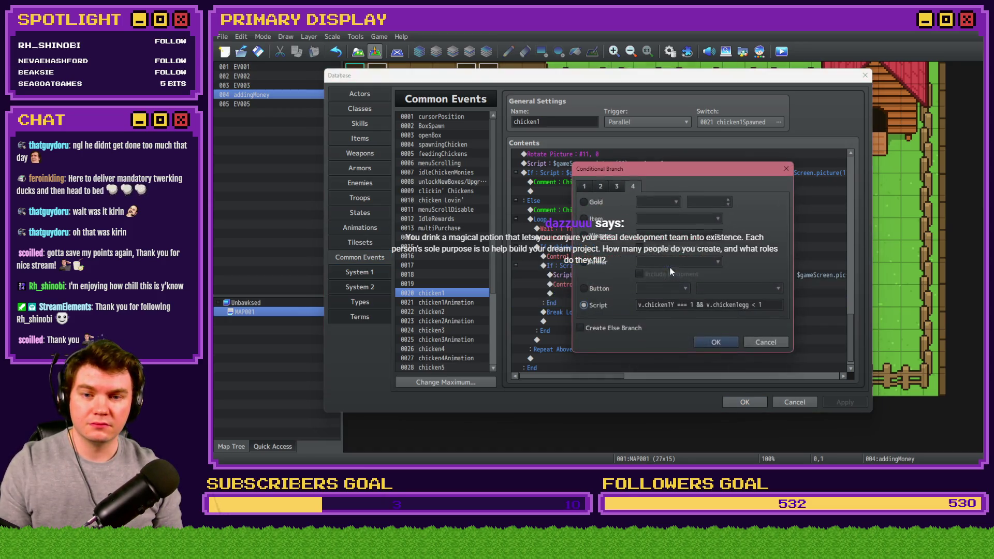
click(767, 342)
double_click(683, 256)
double_click(720, 299)
text(5)
click(716, 352)
click(741, 403)
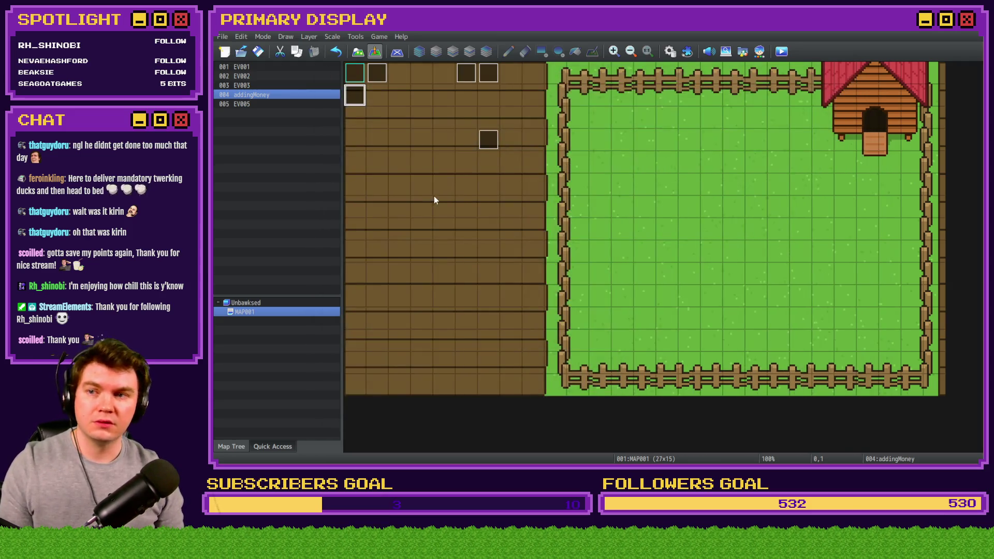
Start a playtest and buy the free Leghorn chicken from the shop.
click(781, 51)
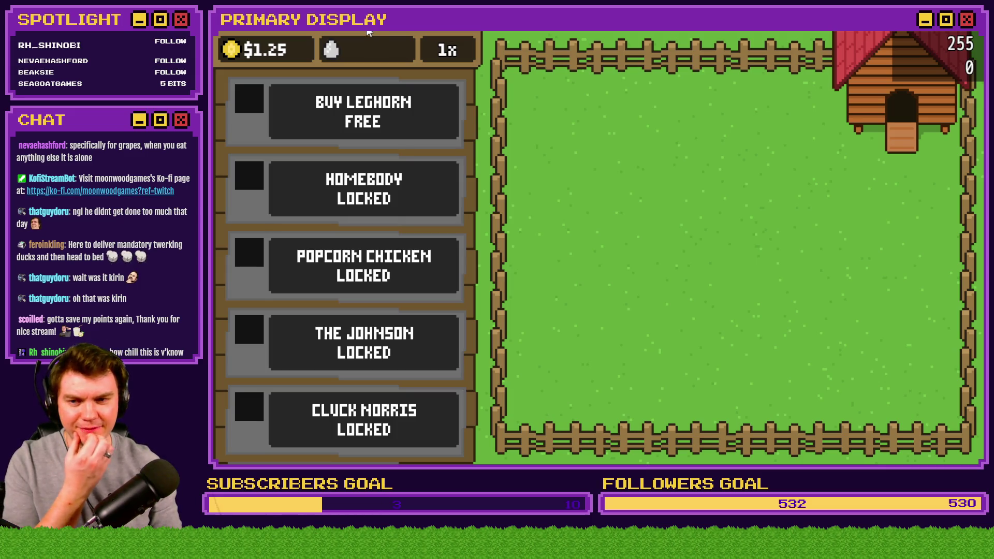
click(414, 127)
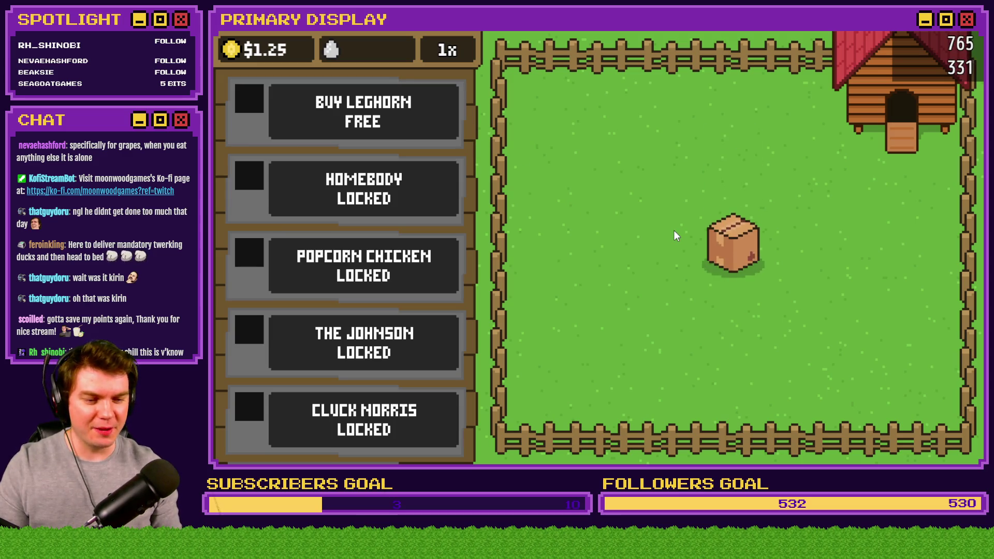
Release the Leghorn from its crate, dismiss the unlock splash, and open the F9 debug variables.
click(748, 242)
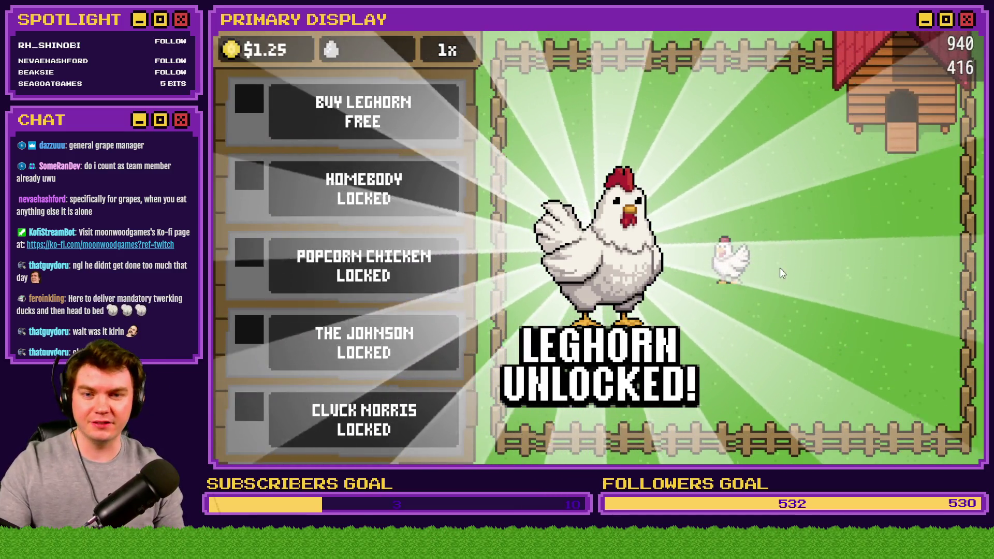
click(725, 277)
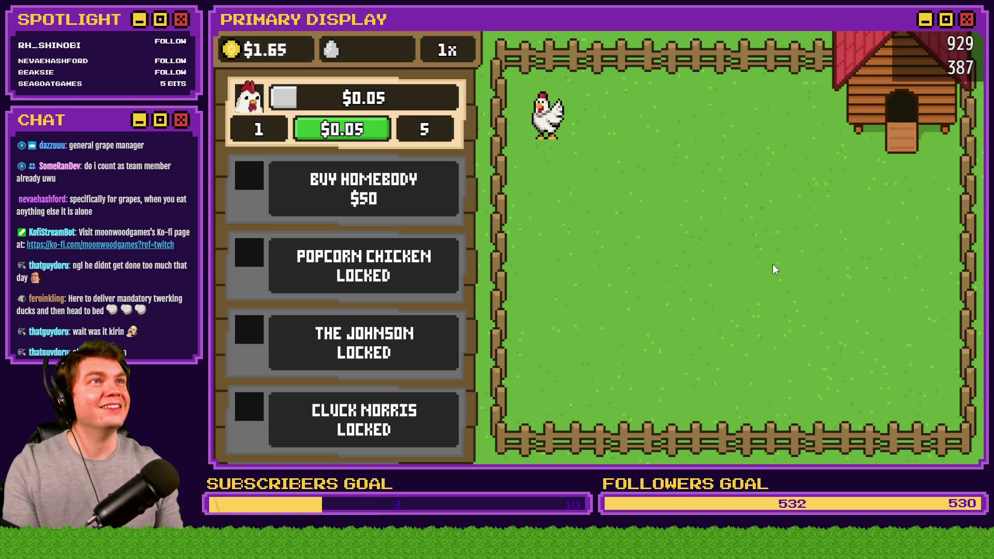
key(F9)
Check chicken1Egg in the debug list, close the playtest, and reopen the chicken1 common event.
key(Down)
key(Down)
key(Down)
key(Down)
key(Down)
key(Down)
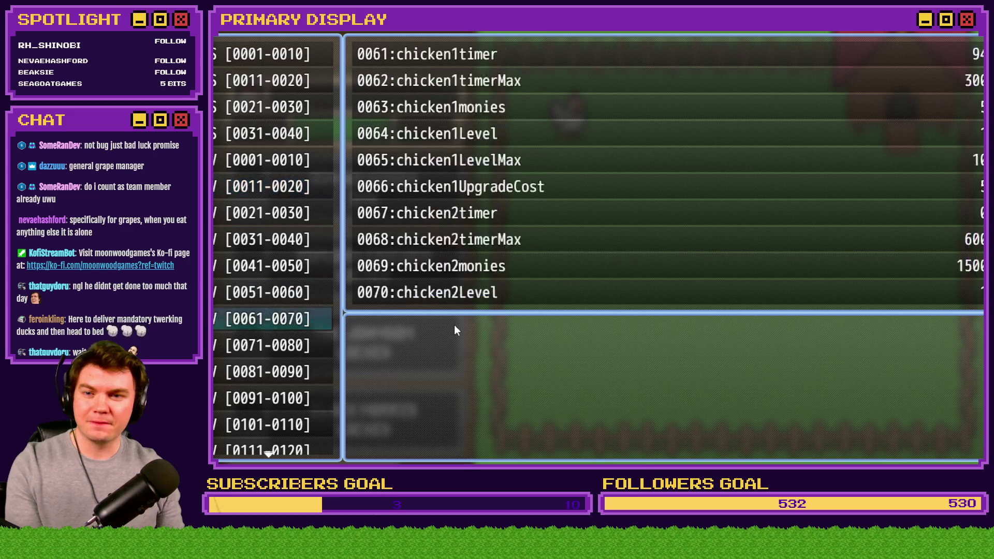
key(Down)
key(Down)
key(Down)
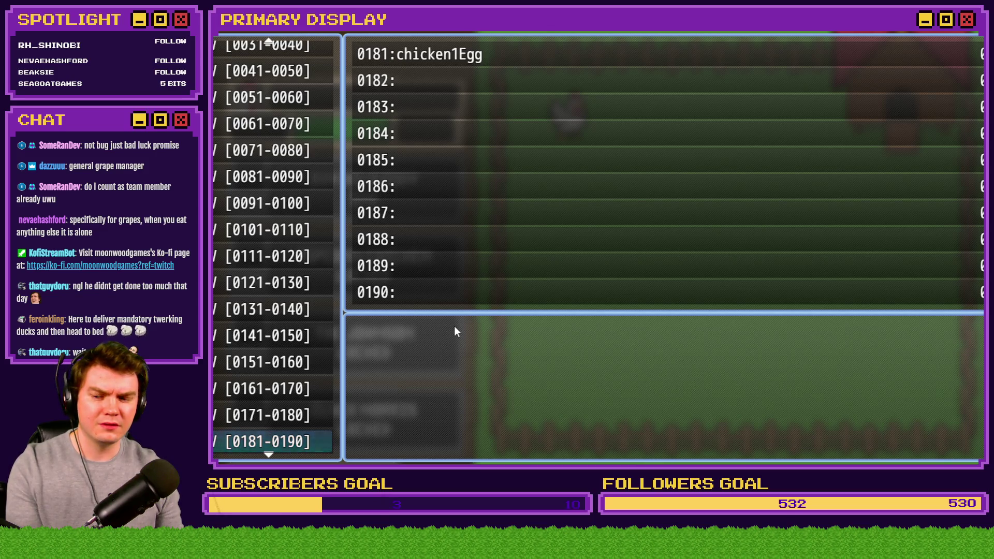
key(Escape)
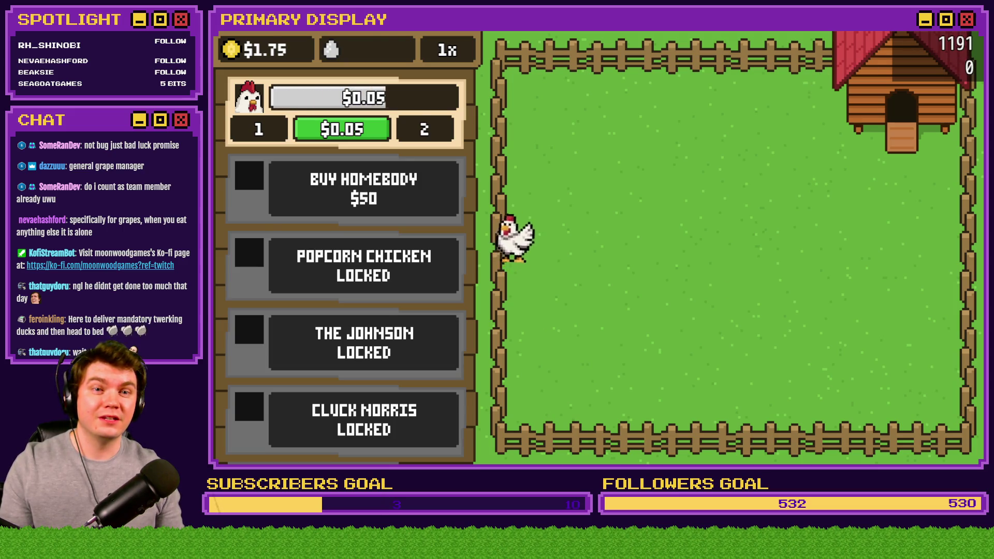
click(973, 23)
click(669, 52)
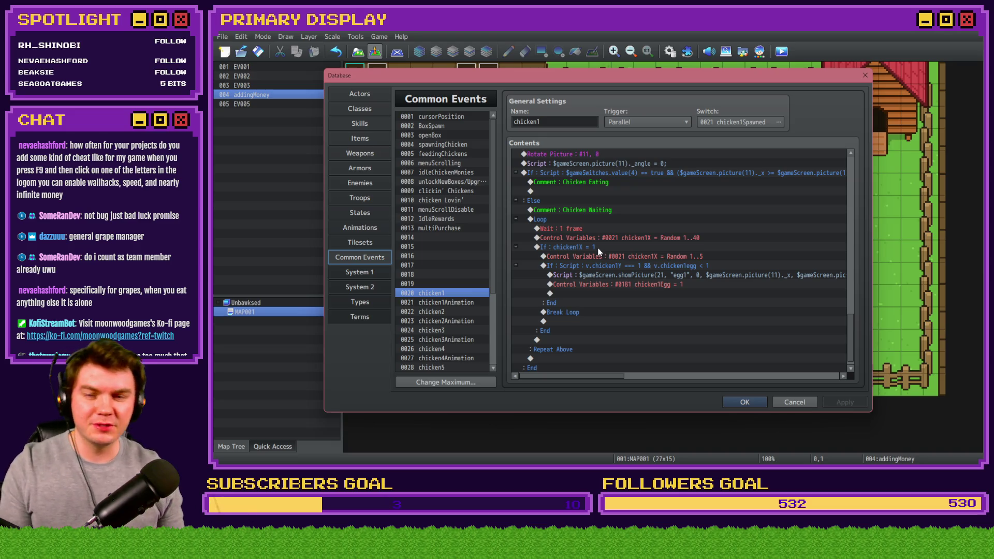
Point the second random Control Variables command at 0022 chicken1Y and close the Database.
double_click(603, 256)
click(716, 192)
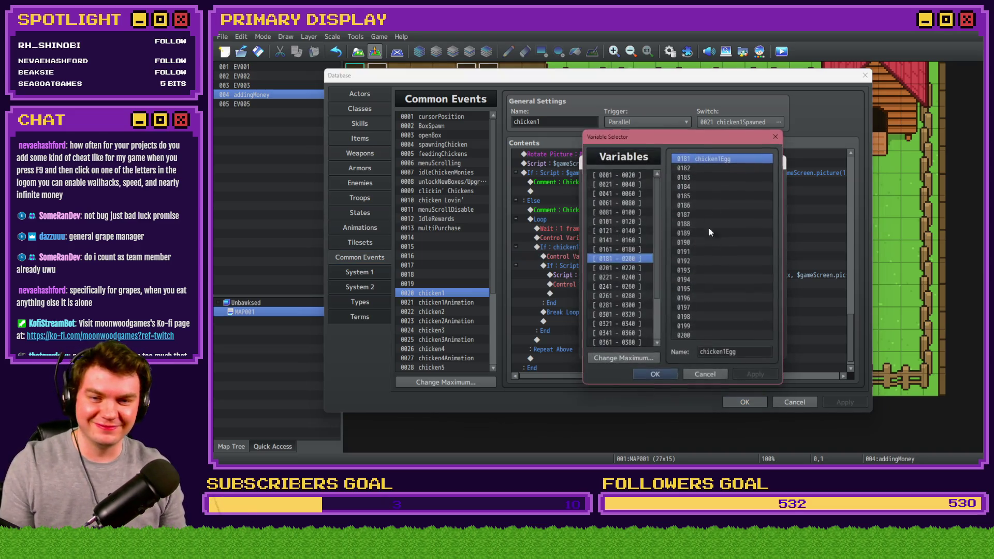
click(627, 231)
key(Up)
key(Up)
key(Up)
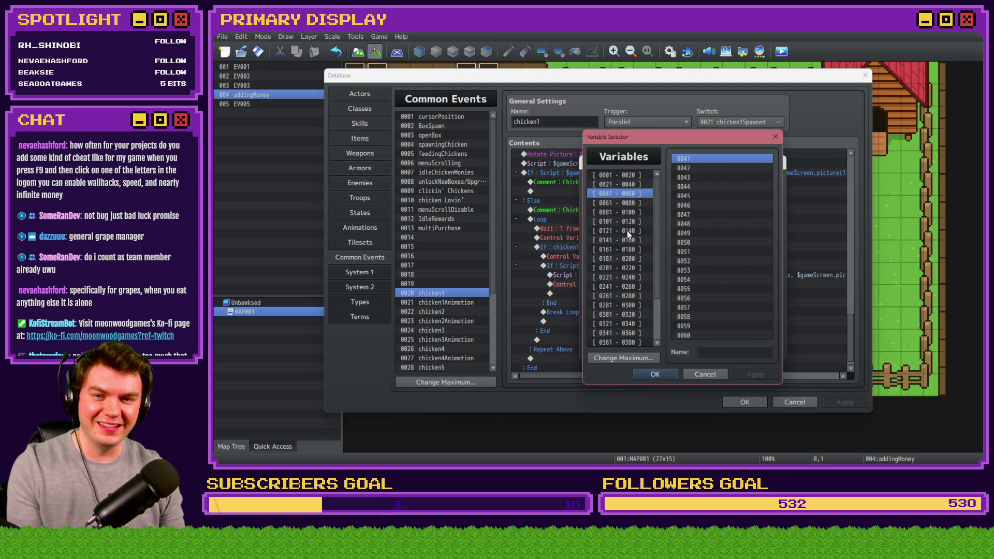
double_click(728, 168)
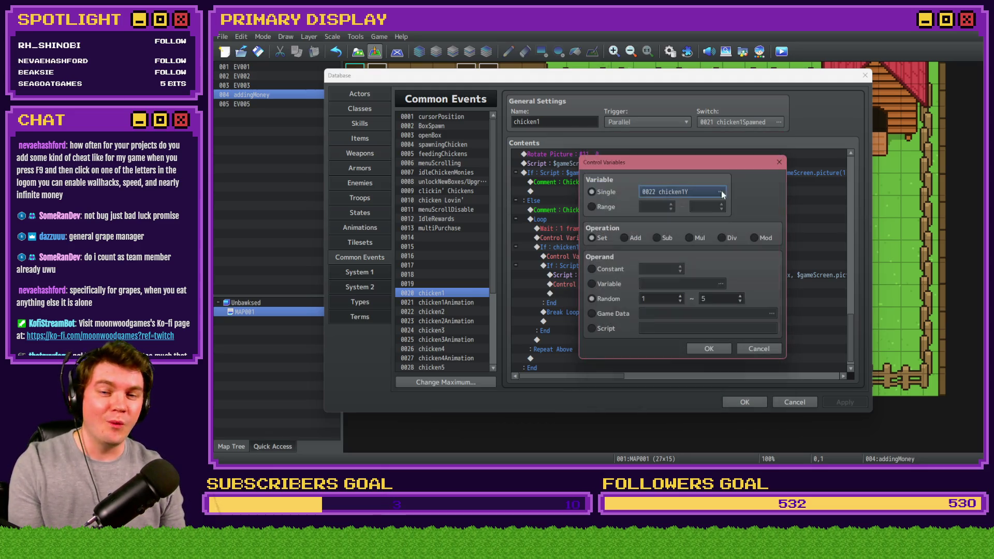
click(712, 350)
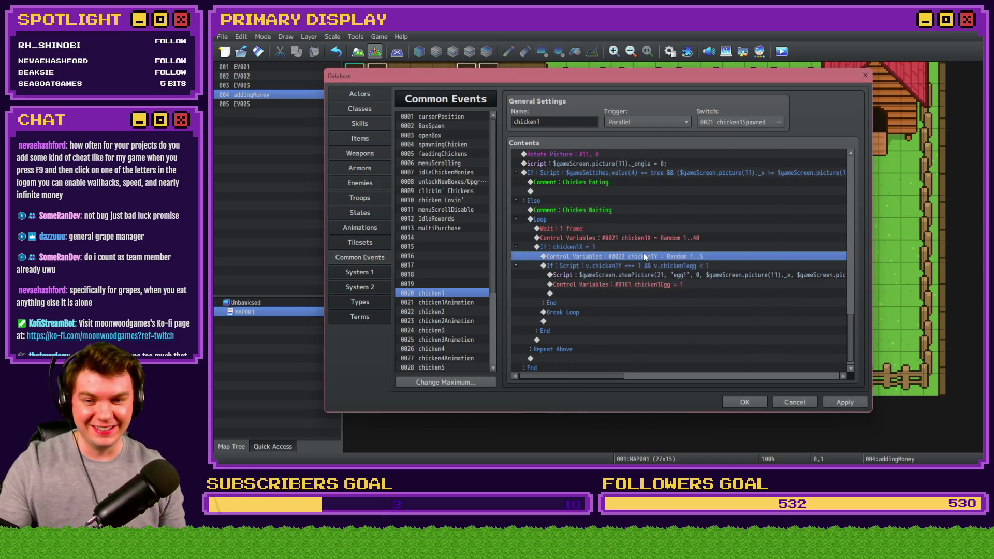
click(644, 265)
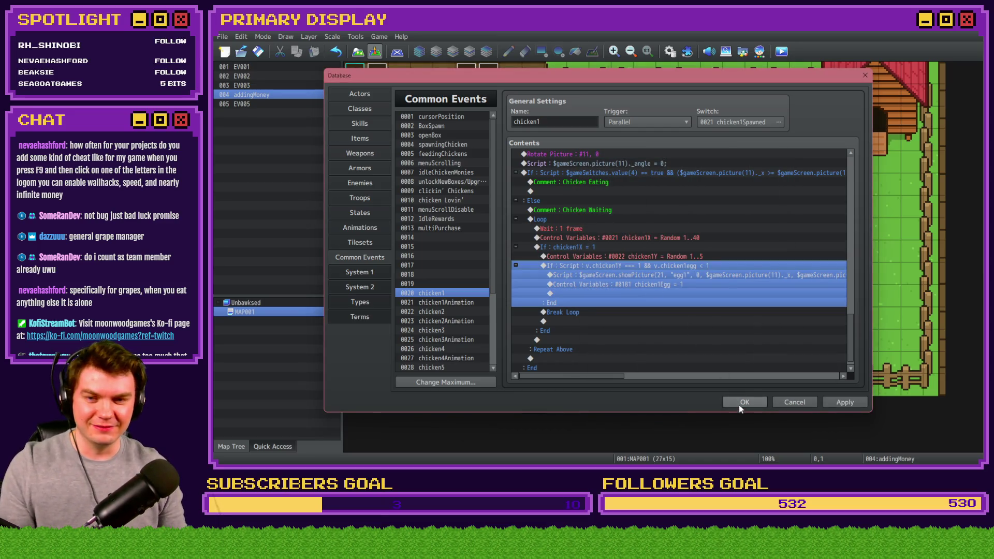
click(740, 402)
Start a new playtest, saving changes first, and release the Leghorn from its crate.
click(782, 52)
click(576, 258)
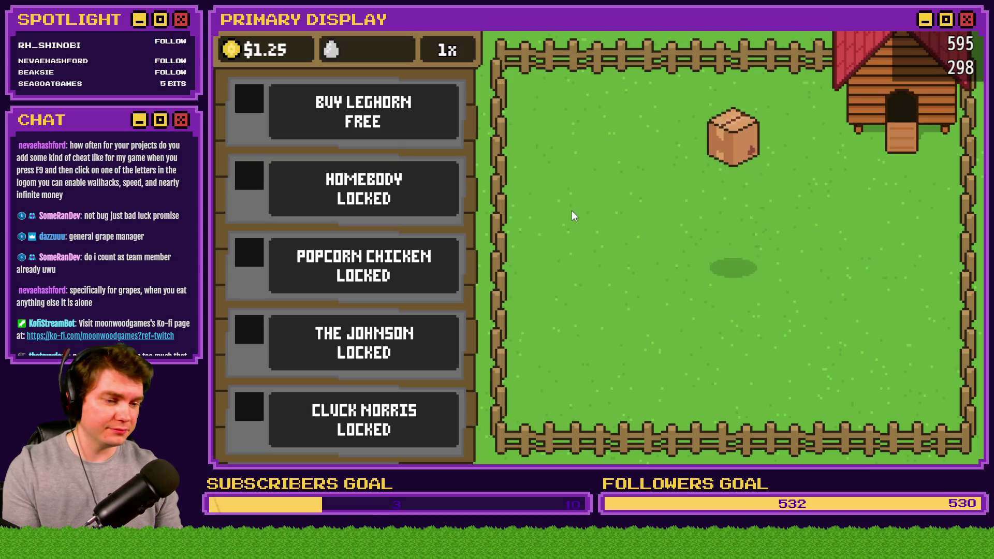
click(747, 256)
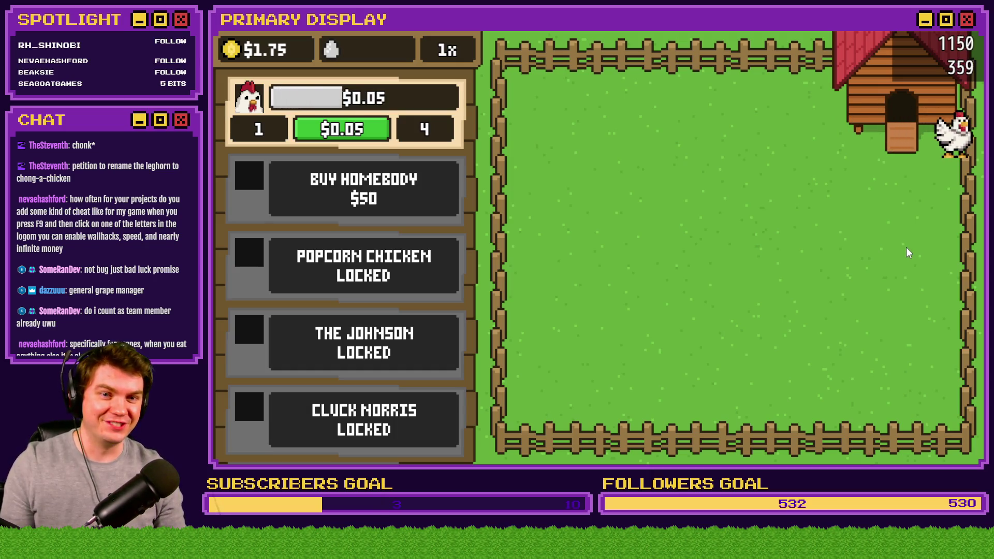
Close the playtest window once the Leghorn has been watched roaming the pasture.
key(alt+F4)
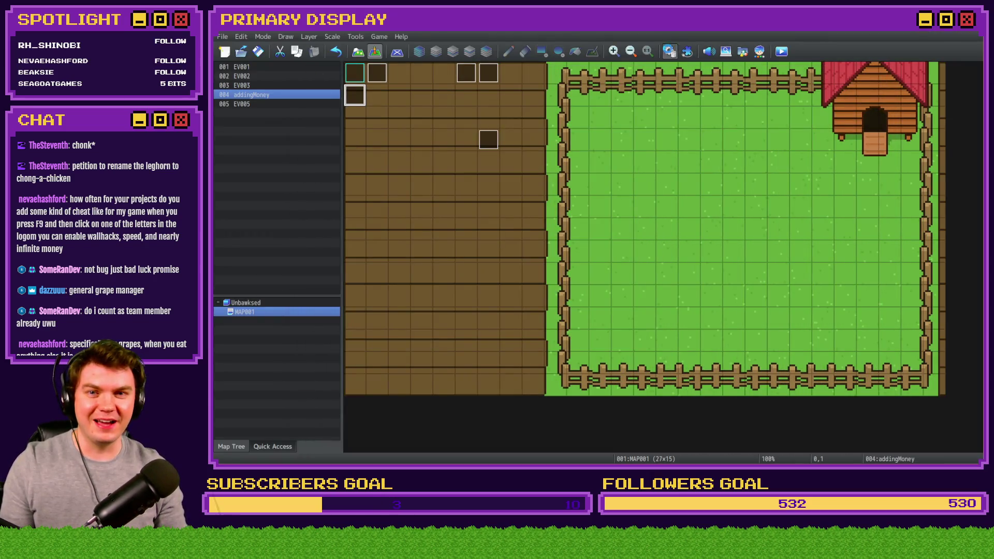
Set the chicken1Y random command to Random 1~1 and close the Database.
click(669, 51)
click(674, 264)
click(677, 255)
click(679, 247)
click(680, 256)
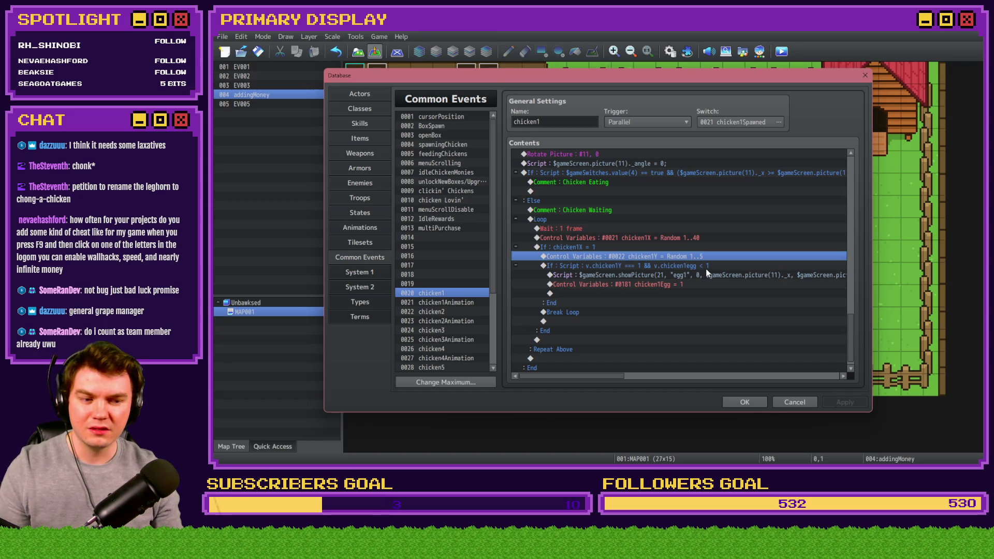
key(Return)
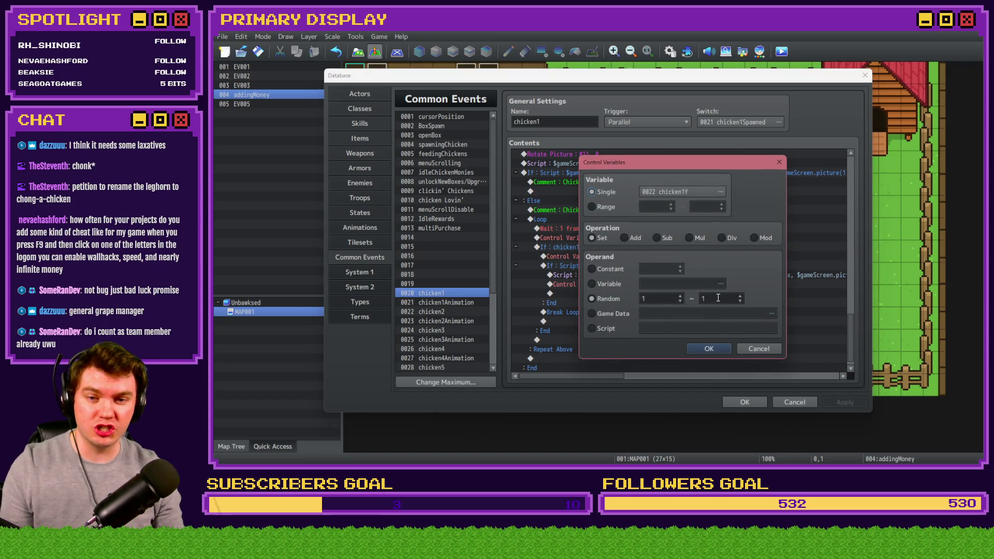
click(717, 350)
click(748, 401)
Playtest with saved changes, buy and release the Leghorn, then close the game.
click(781, 57)
click(589, 258)
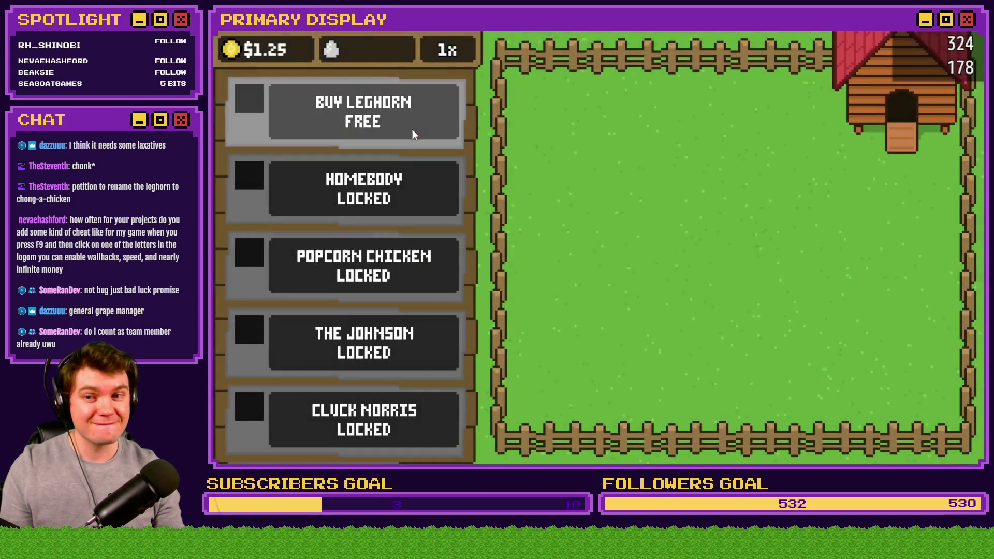
click(412, 133)
click(719, 235)
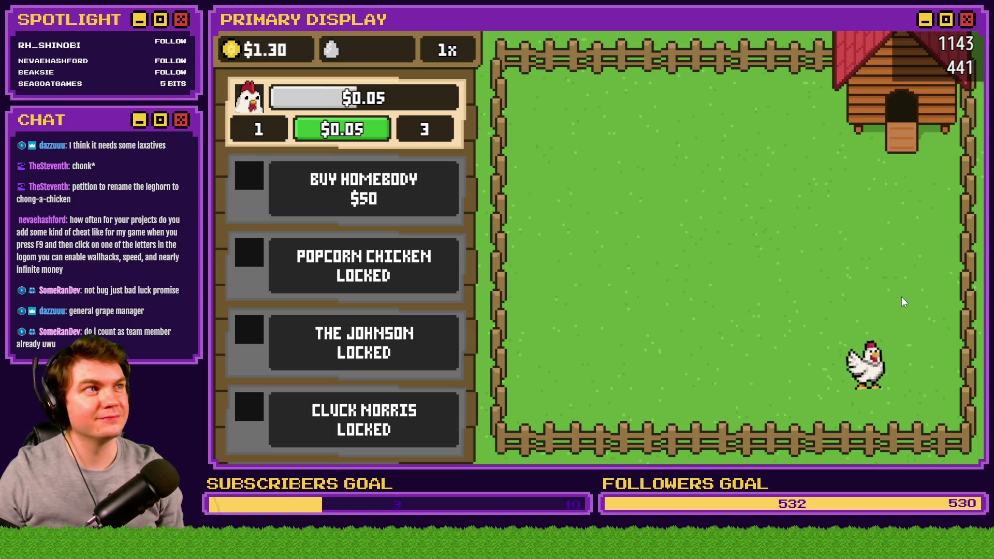
key(alt+F4)
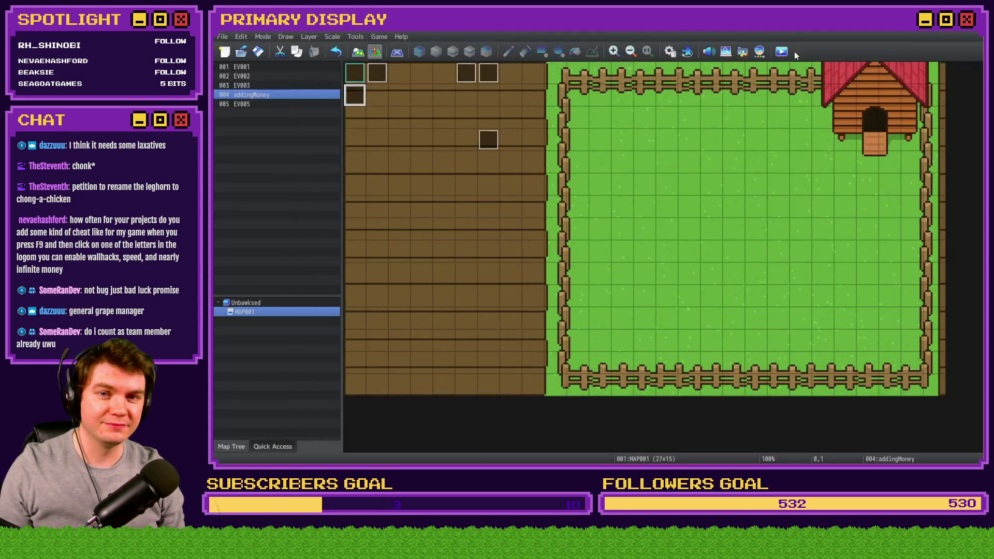
Inspect the chicken1Y random command's variable, leaving it unchanged.
click(676, 52)
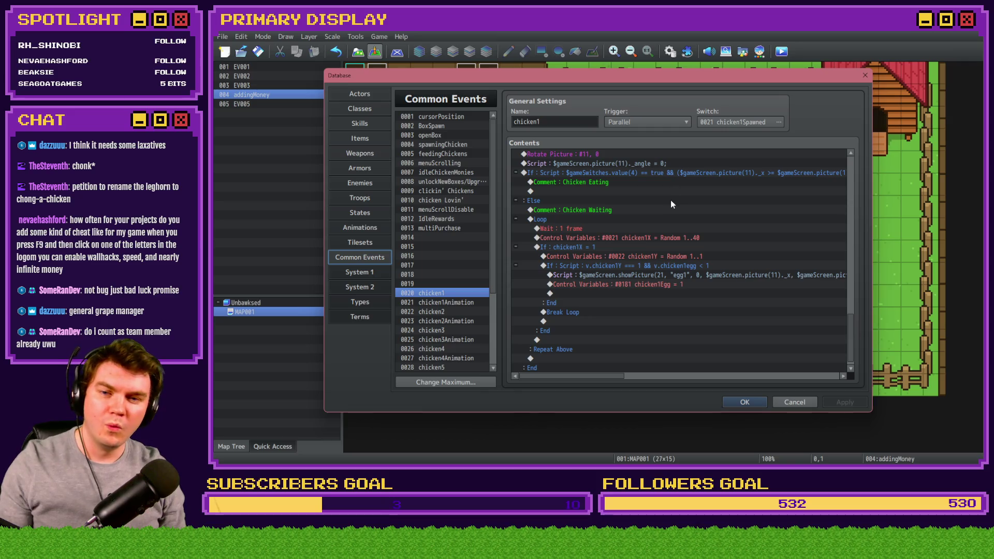
click(653, 247)
click(653, 257)
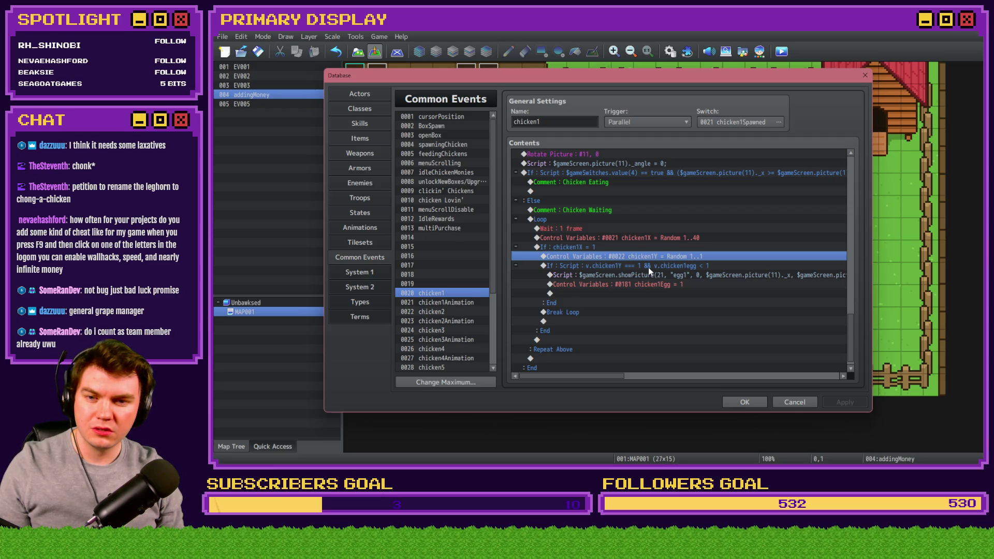
key(space)
click(664, 190)
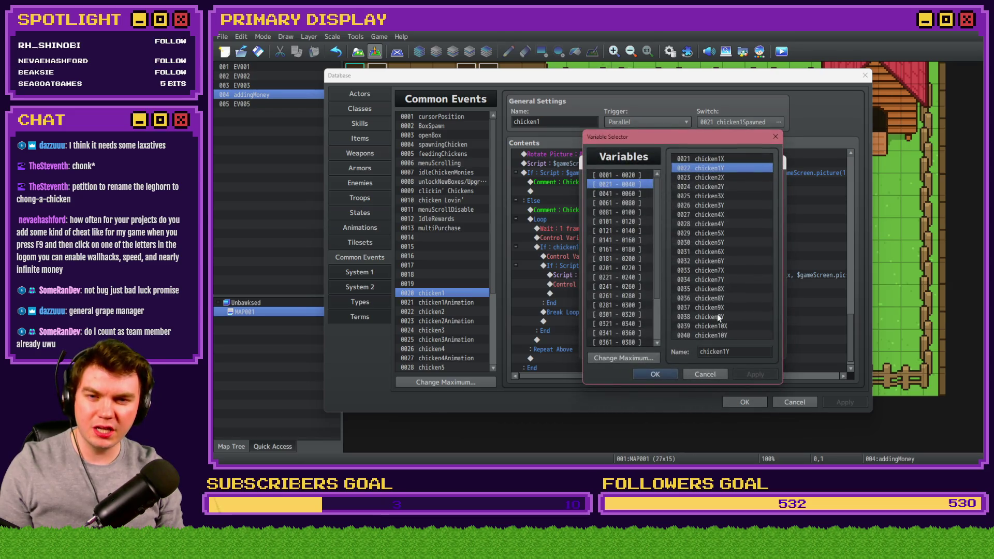
double_click(744, 355)
click(713, 372)
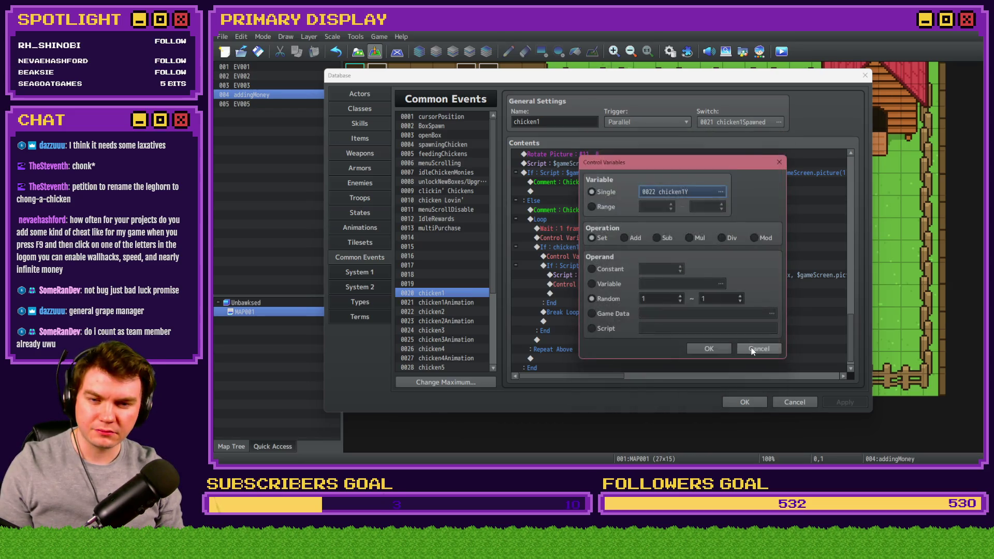
click(694, 348)
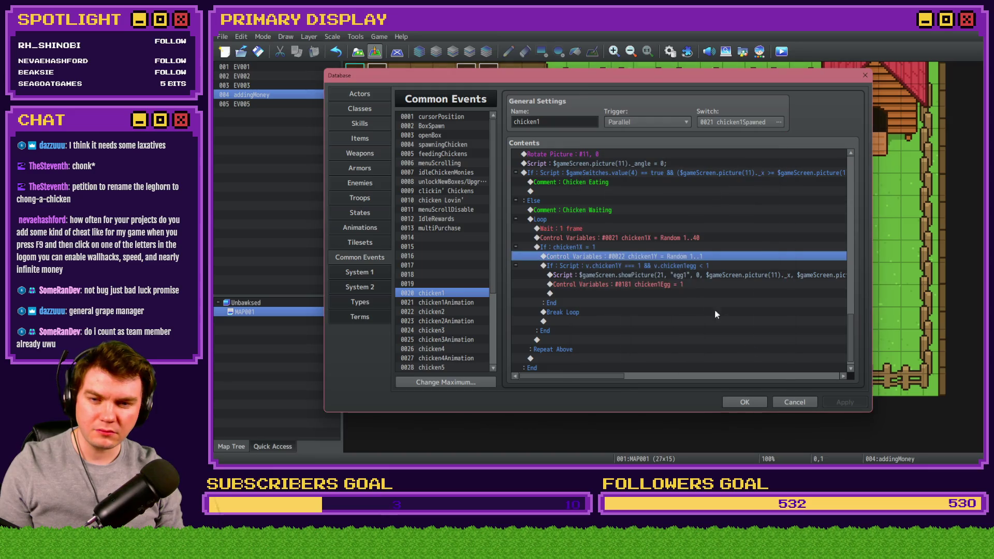
Revise the egg script condition and point the chicken1Egg counter command at variable #0181.
double_click(681, 266)
click(674, 305)
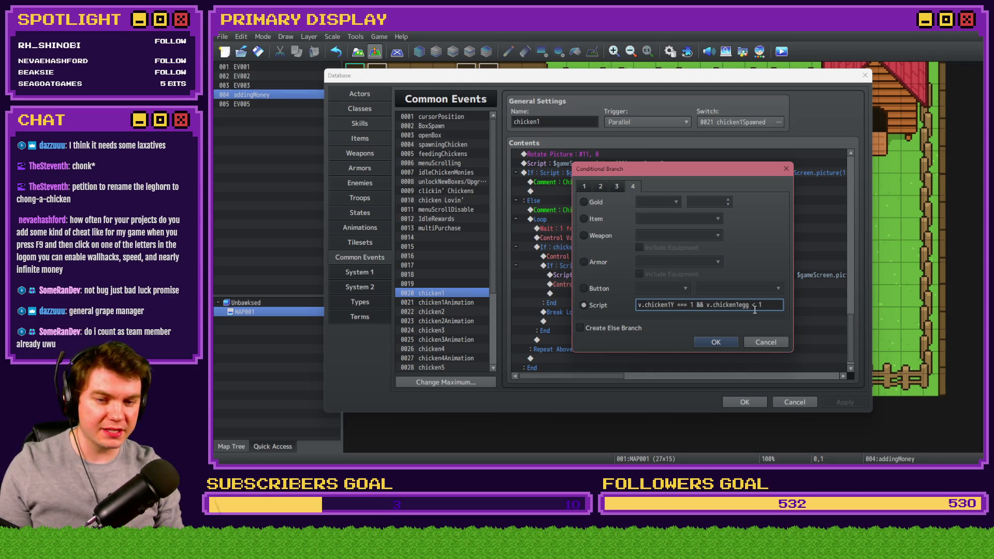
click(731, 341)
click(691, 315)
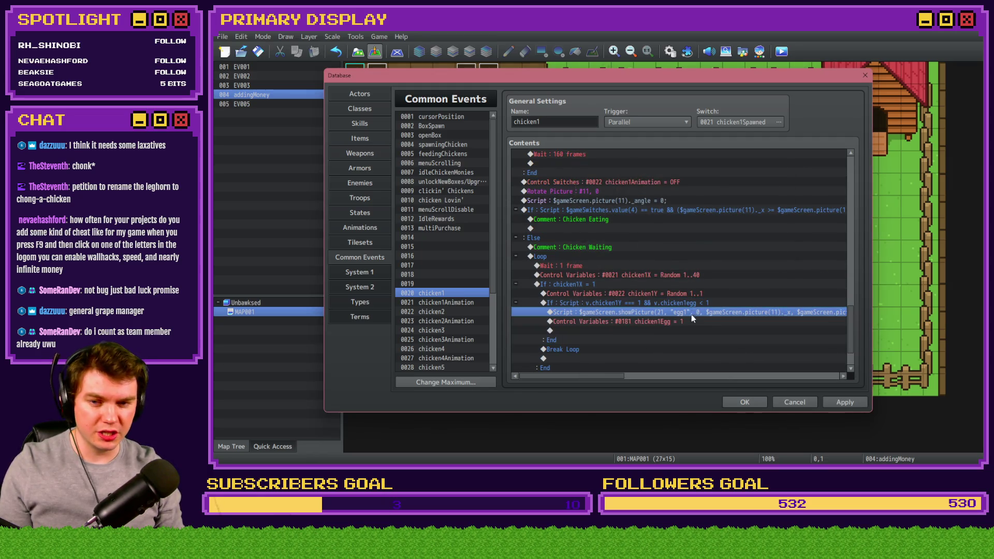
double_click(690, 318)
click(685, 193)
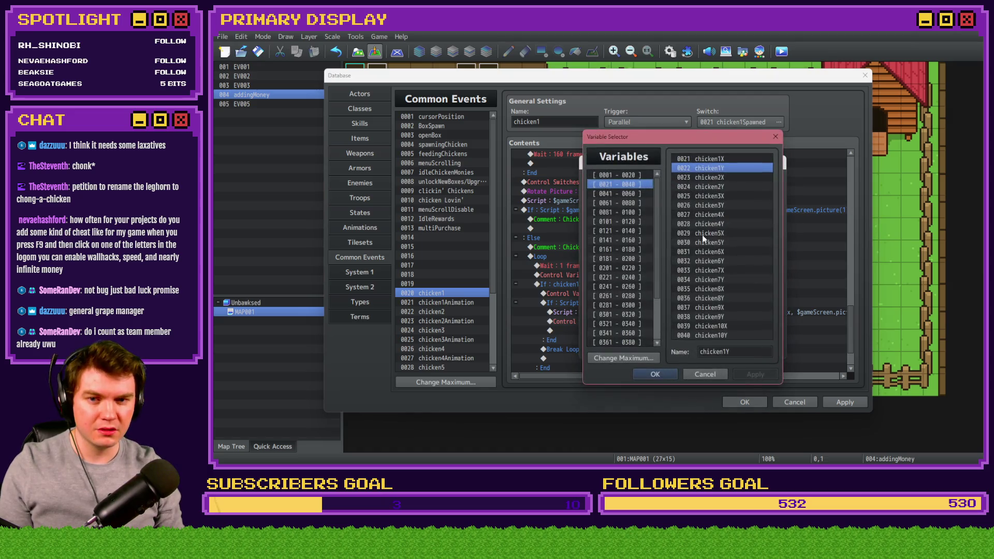
click(622, 258)
click(716, 160)
double_click(735, 352)
click(714, 374)
click(736, 349)
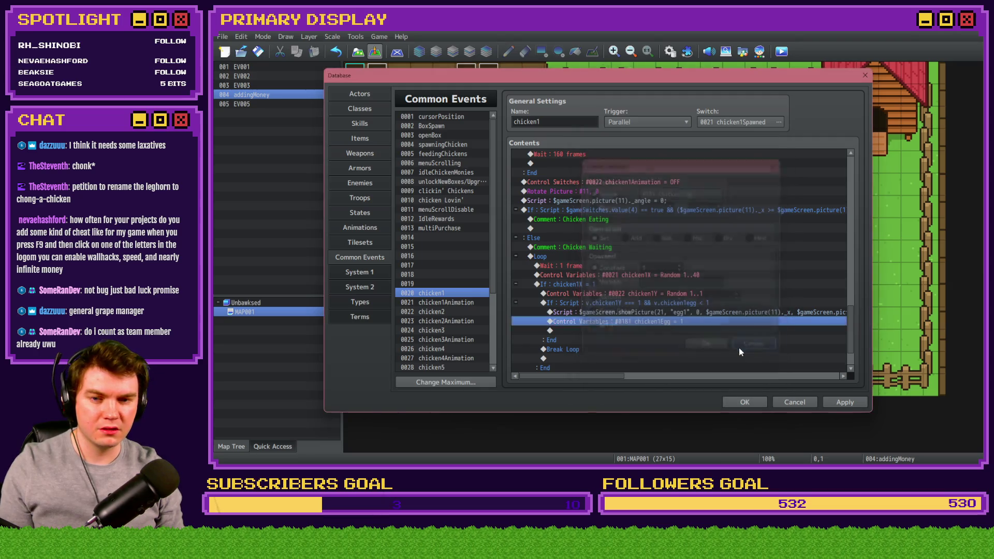
Add '&& v.chicken1Egg < 1' to the egg condition, close the Database, and playtest.
click(713, 303)
double_click(713, 303)
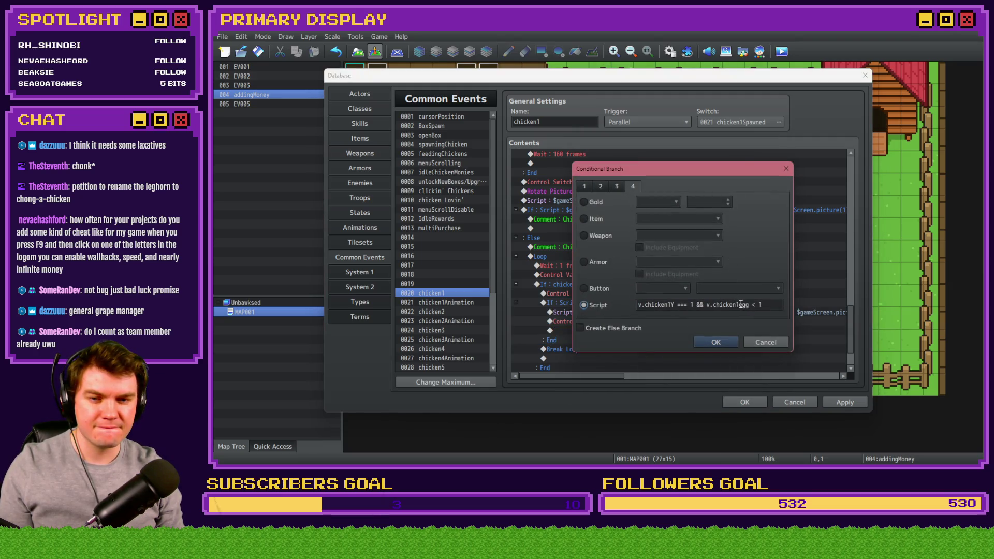
click(751, 305)
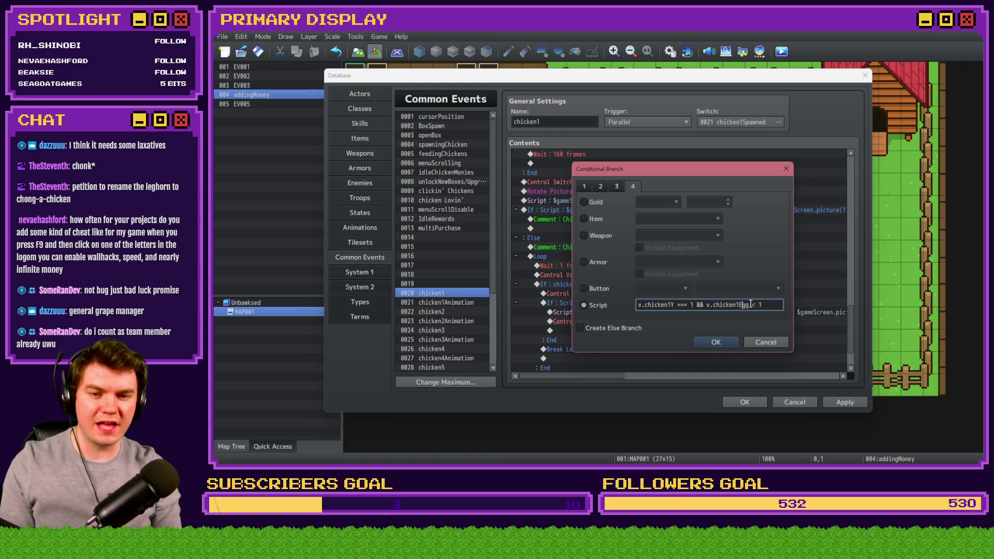
click(716, 341)
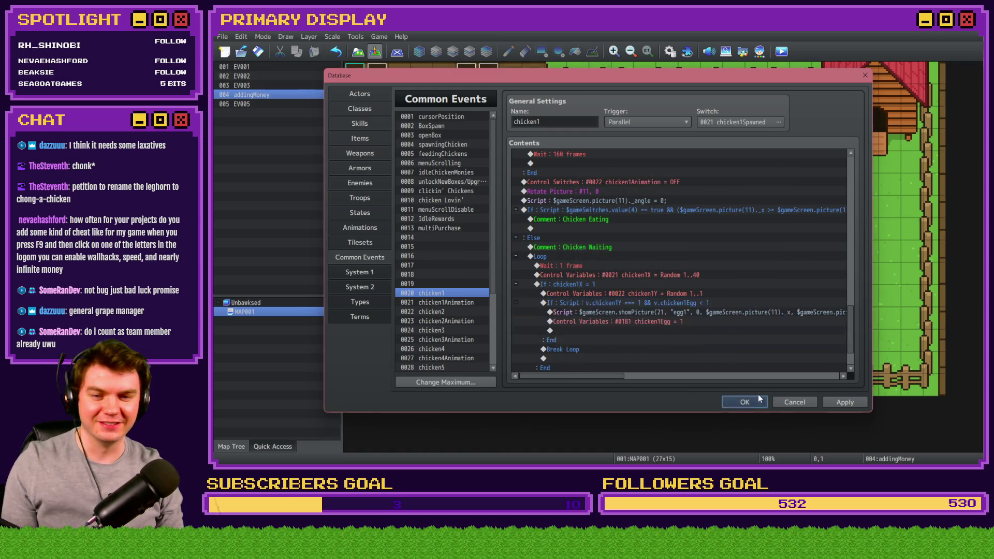
click(760, 398)
click(781, 52)
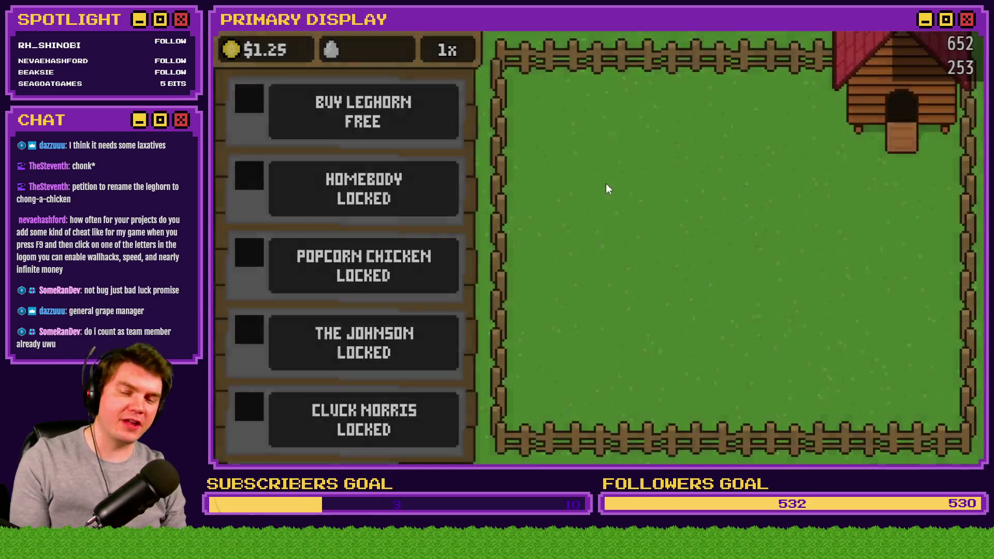
Buy and release the Leghorn, wait for an egg to appear, then switch to Photoshop.
click(417, 110)
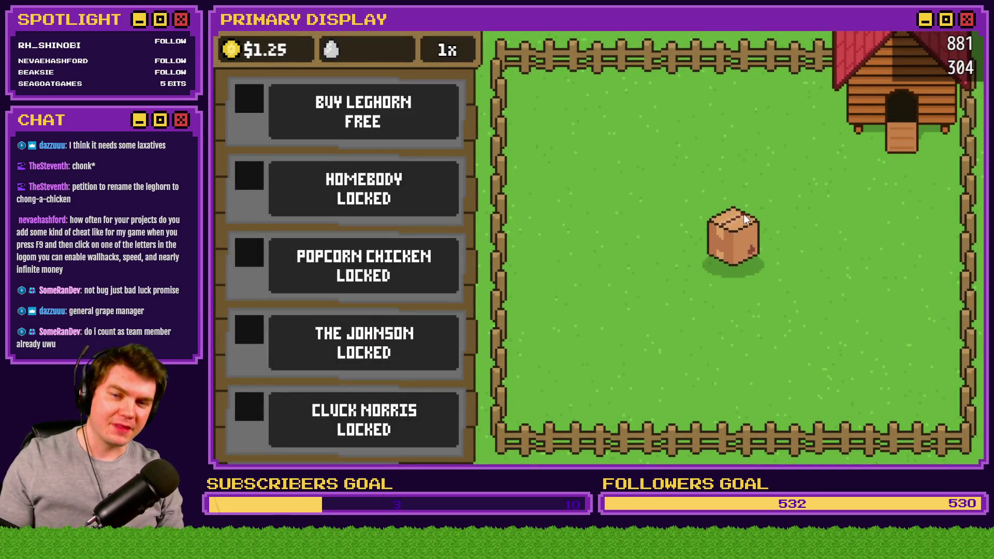
click(741, 228)
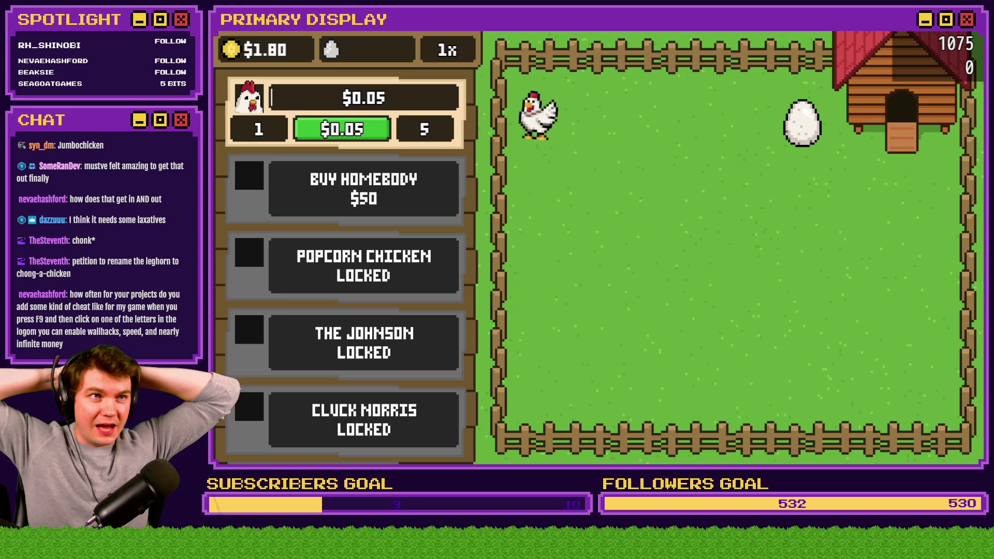
key(alt+Tab)
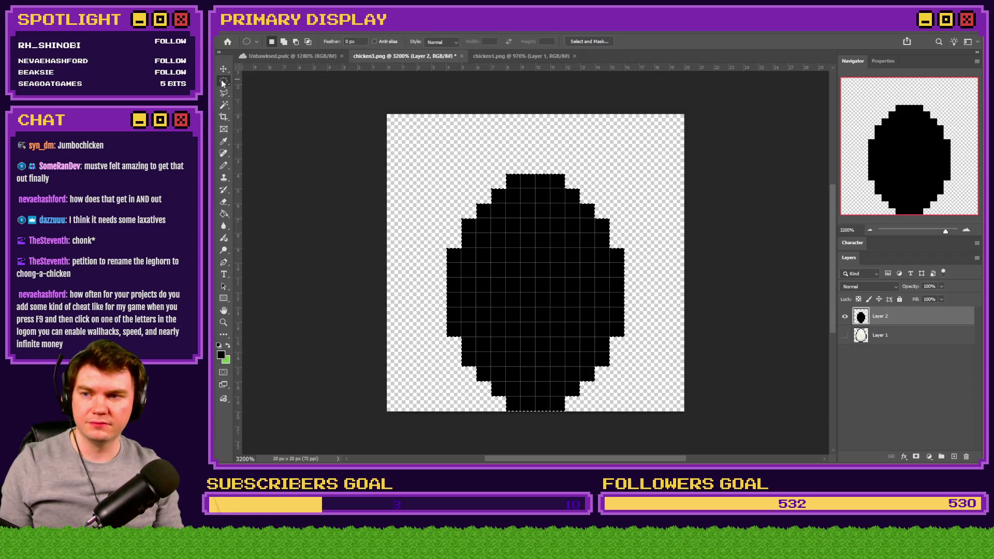
Try widening the black egg with an oval selection and fill, then undo it.
mouse_move(624, 405)
mouse_down()
mouse_move(472, 282)
mouse_move(448, 244)
mouse_move(410, 220)
mouse_move(415, 206)
mouse_up()
drag(506, 286, 521, 286)
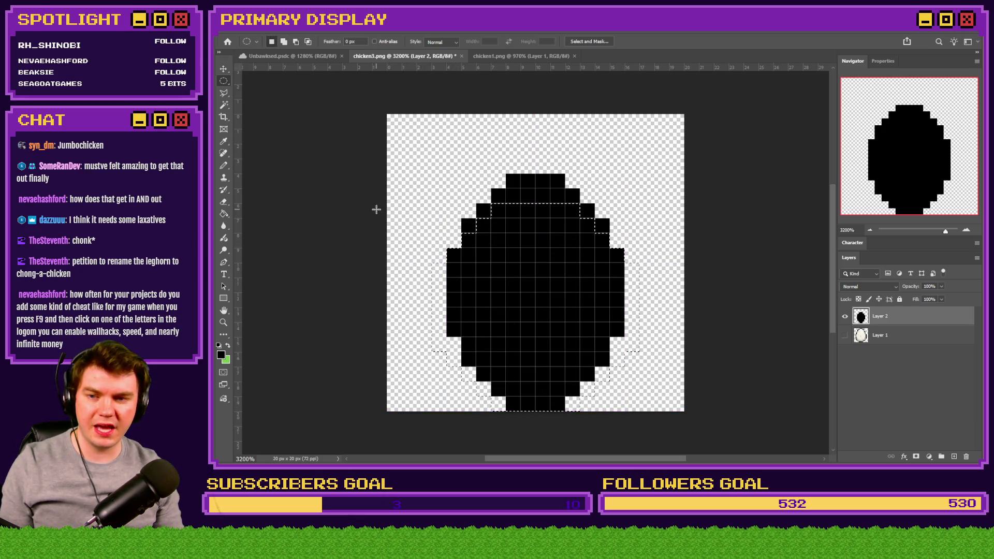
click(224, 213)
click(434, 289)
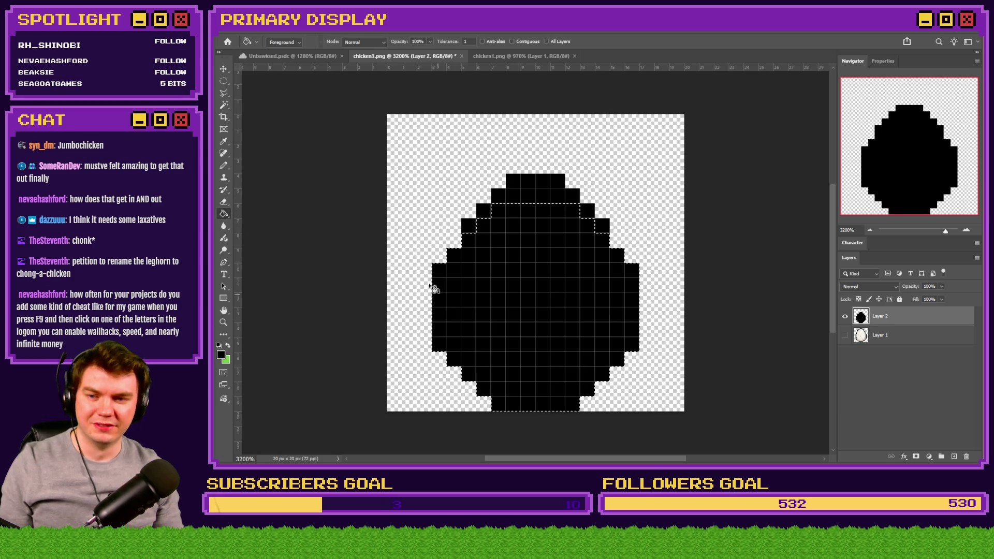
click(224, 82)
click(340, 157)
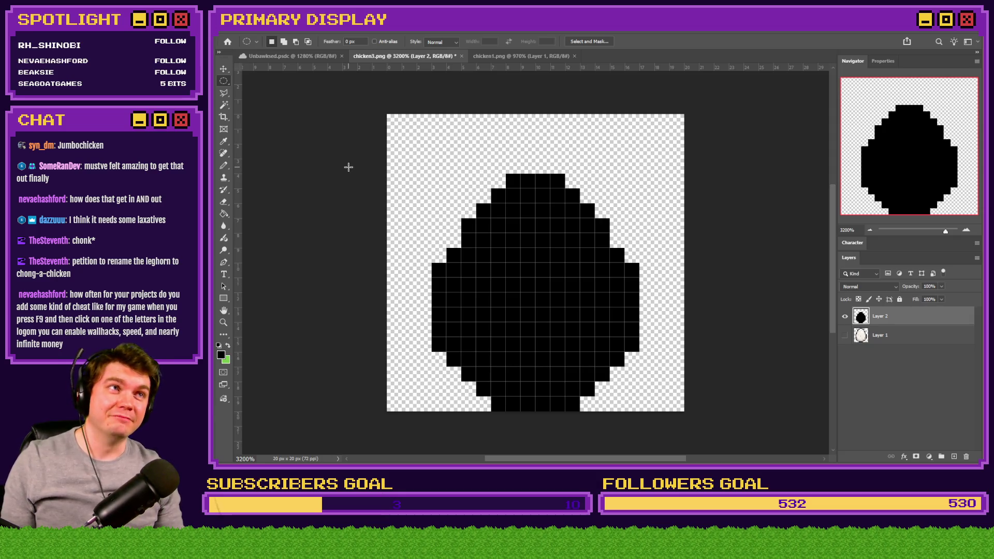
key(ctrl+z)
Fill the egg's interior with Pencil pixels inside the black outline, comparing against Layer 1.
click(845, 335)
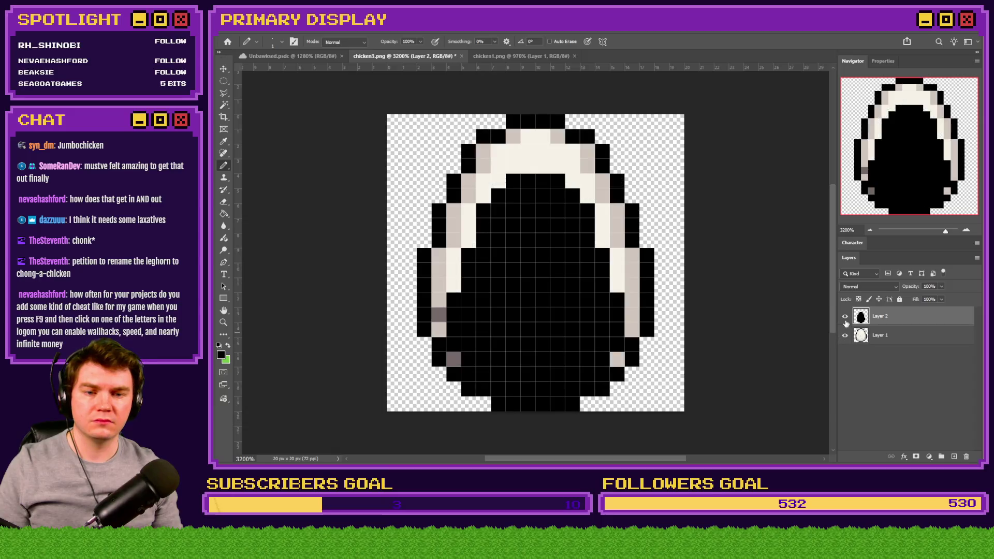
click(845, 335)
key(b)
mouse_move(523, 202)
mouse_down()
mouse_move(551, 201)
mouse_move(583, 246)
mouse_move(581, 311)
mouse_move(601, 328)
mouse_move(592, 329)
mouse_move(575, 381)
mouse_move(534, 389)
mouse_move(539, 344)
mouse_move(541, 369)
mouse_move(513, 327)
mouse_move(486, 320)
mouse_move(473, 299)
mouse_move(492, 259)
mouse_up()
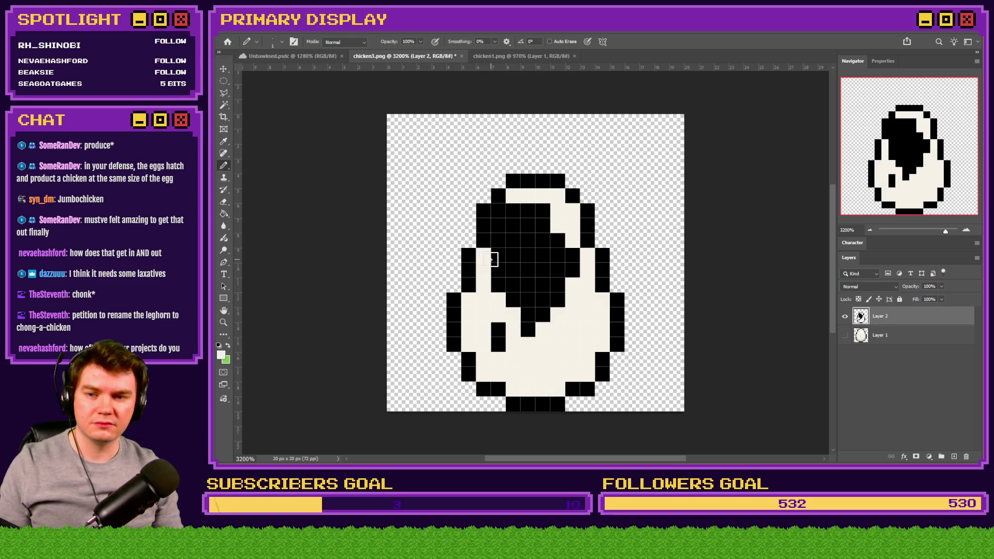
mouse_move(498, 215)
mouse_down()
mouse_move(554, 238)
mouse_move(562, 293)
mouse_move(528, 322)
mouse_move(496, 302)
mouse_up()
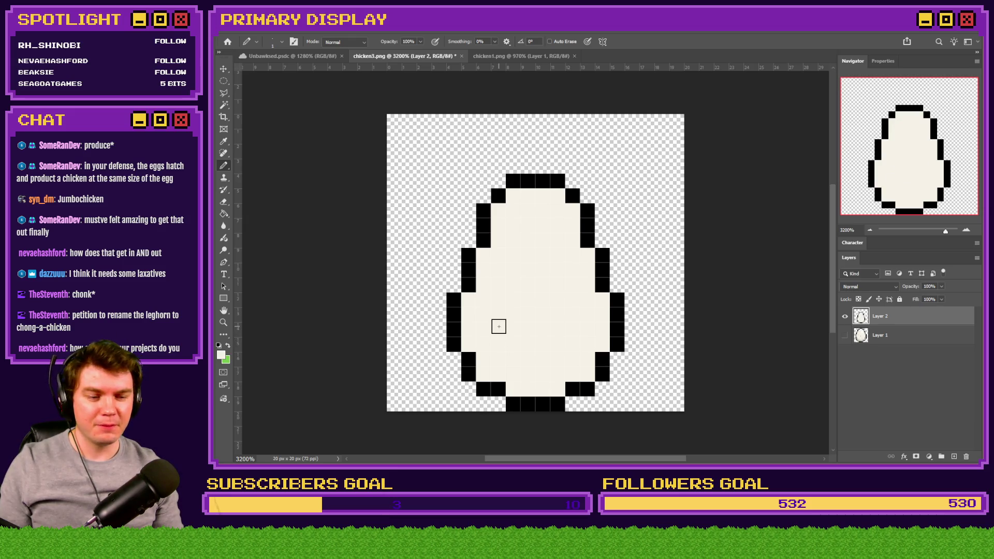
click(845, 335)
click(846, 316)
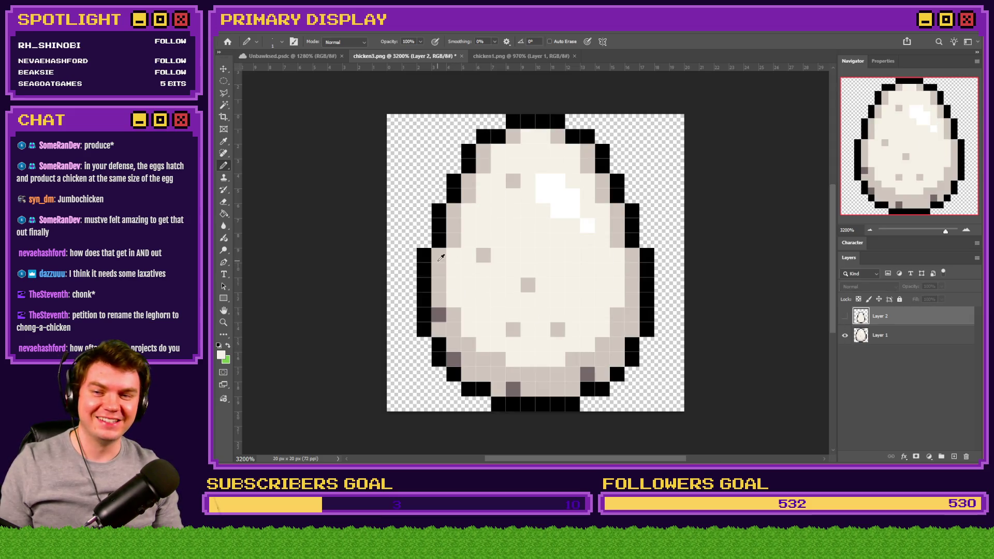
click(846, 316)
click(845, 335)
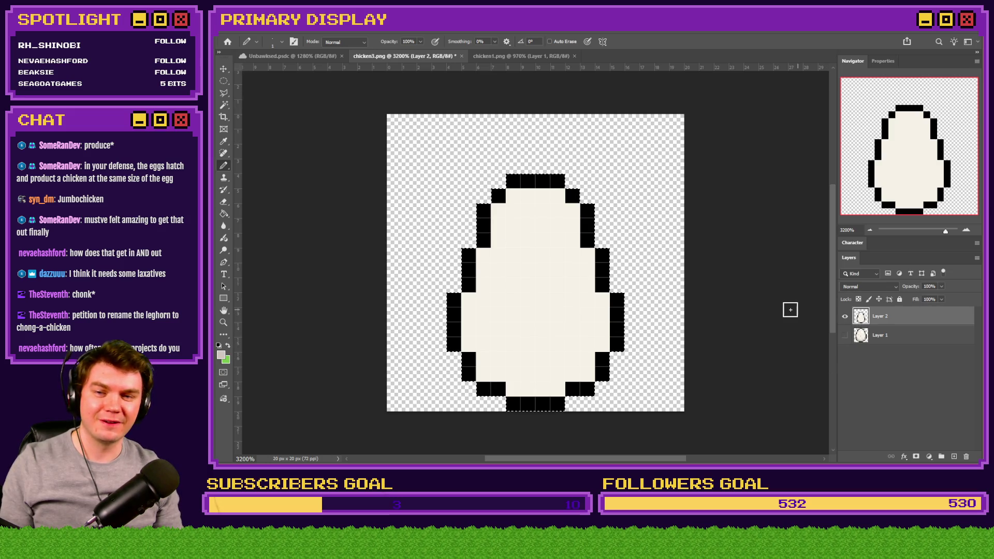
click(303, 30)
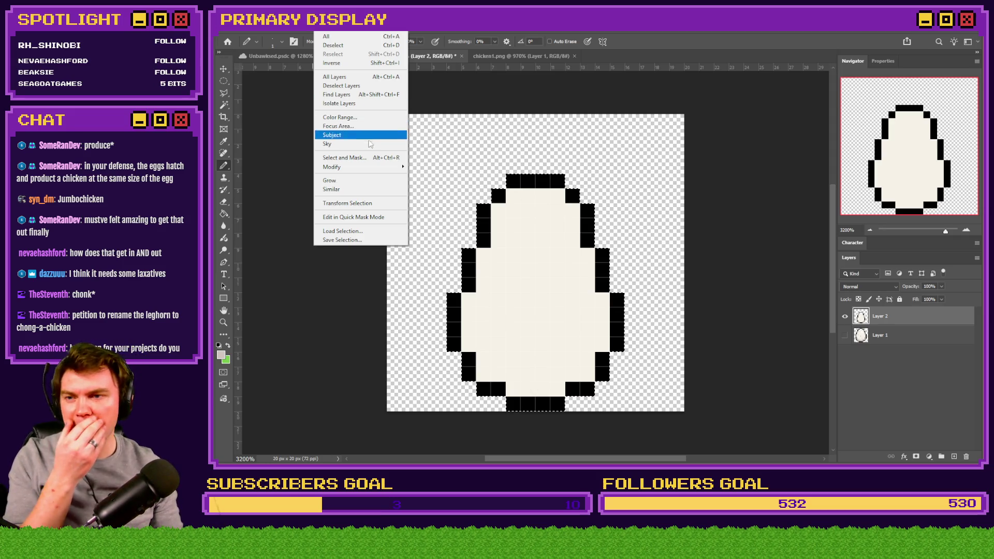
Contract the smaller egg's selection by 2 px and nudge it up one pixel.
mouse_move(374, 166)
click(431, 194)
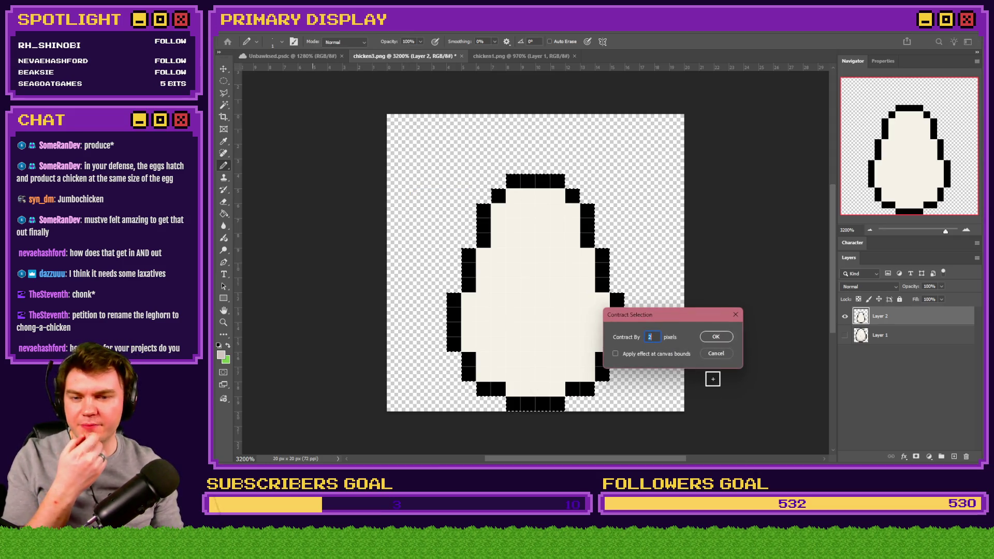
click(716, 338)
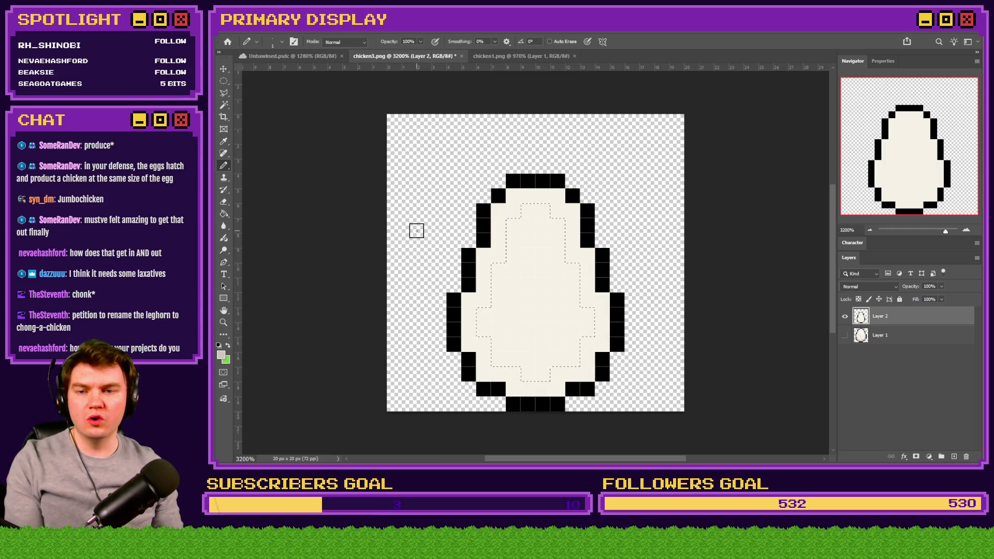
click(224, 81)
drag(533, 290, 535, 275)
Invert the contracted selection, fill the egg's inner rim light grey, then deselect.
click(224, 214)
click(501, 223)
key(ctrl+z)
click(223, 81)
right_click(498, 198)
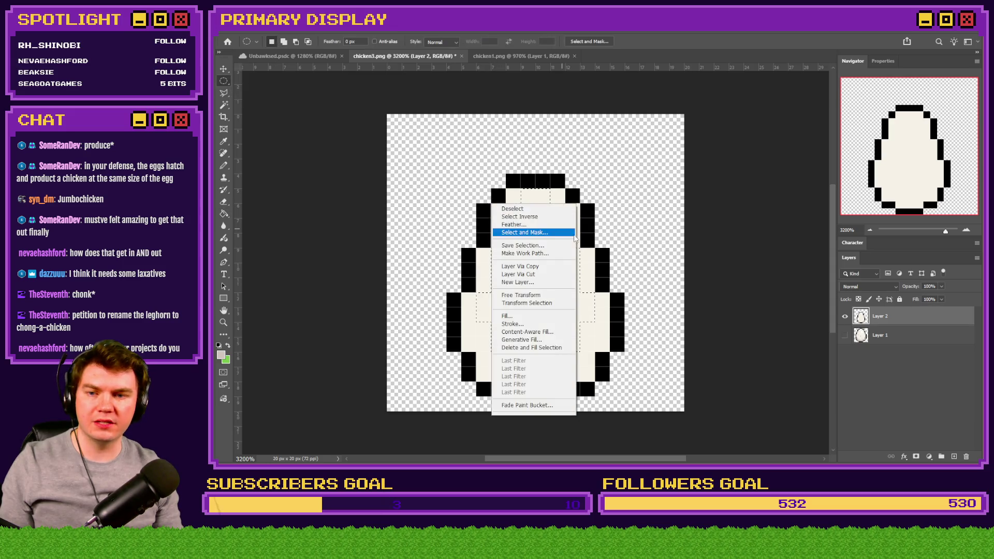
click(518, 213)
click(224, 213)
click(507, 221)
click(223, 81)
click(321, 148)
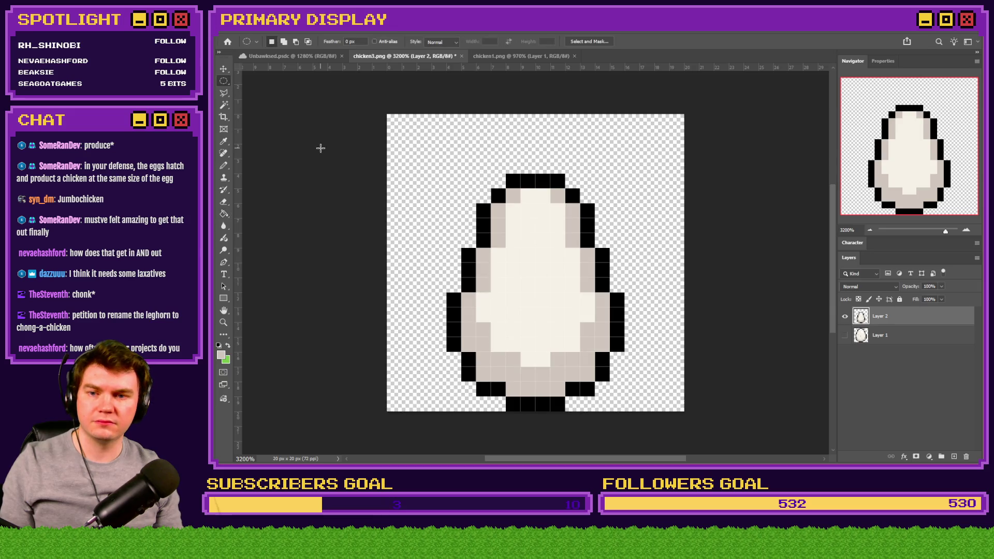
Pencil white highlight pixels near the egg's top, using white sampled from Layer 1's egg.
click(224, 165)
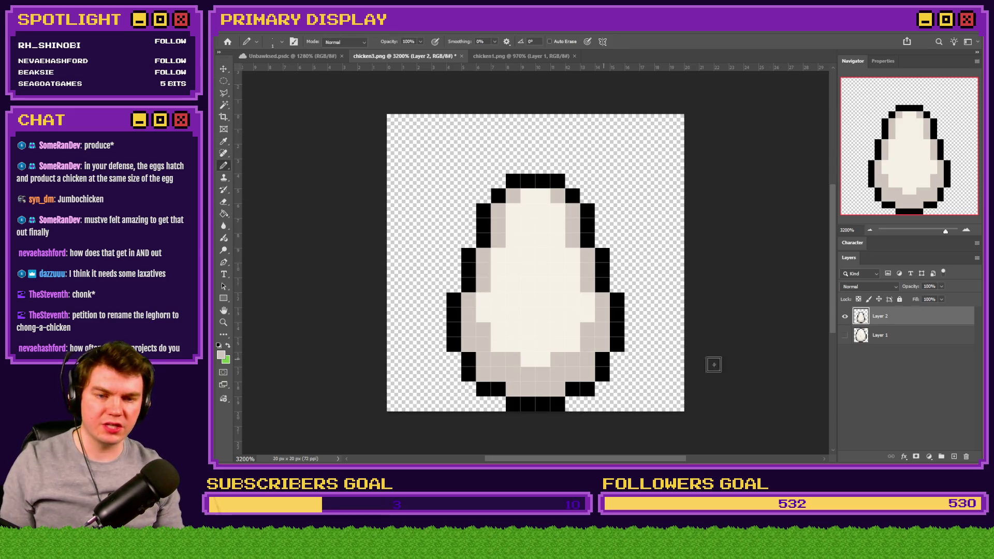
click(845, 335)
click(845, 316)
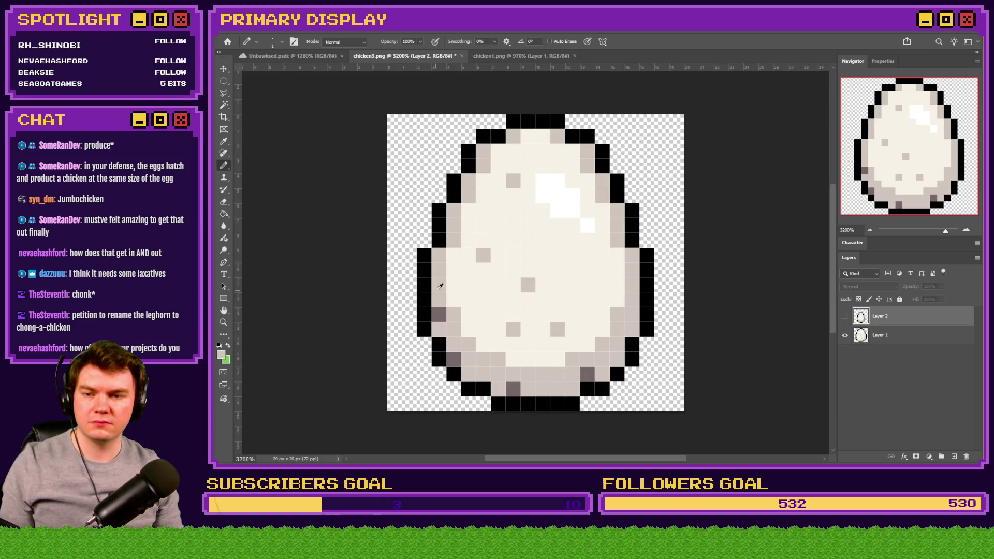
alt+click(565, 194)
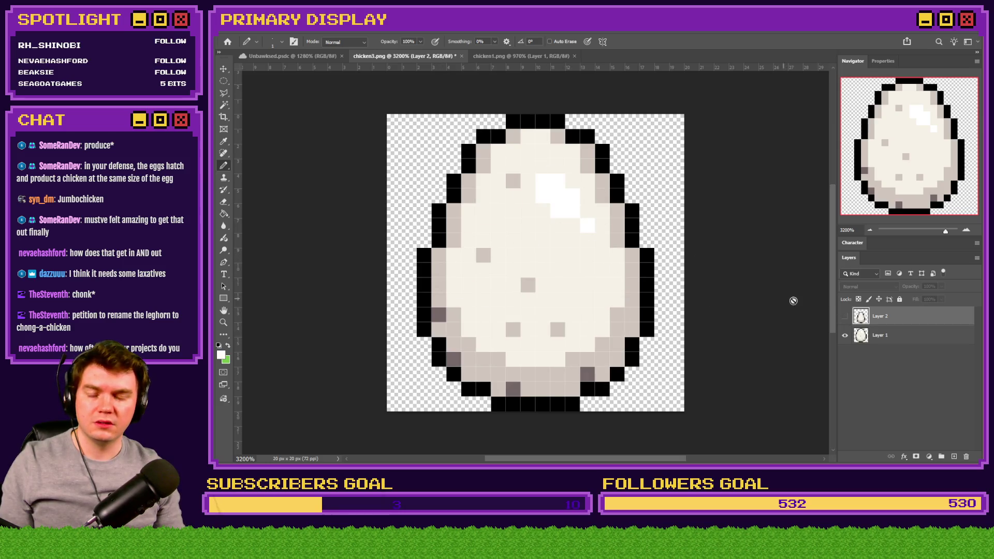
click(846, 317)
click(847, 334)
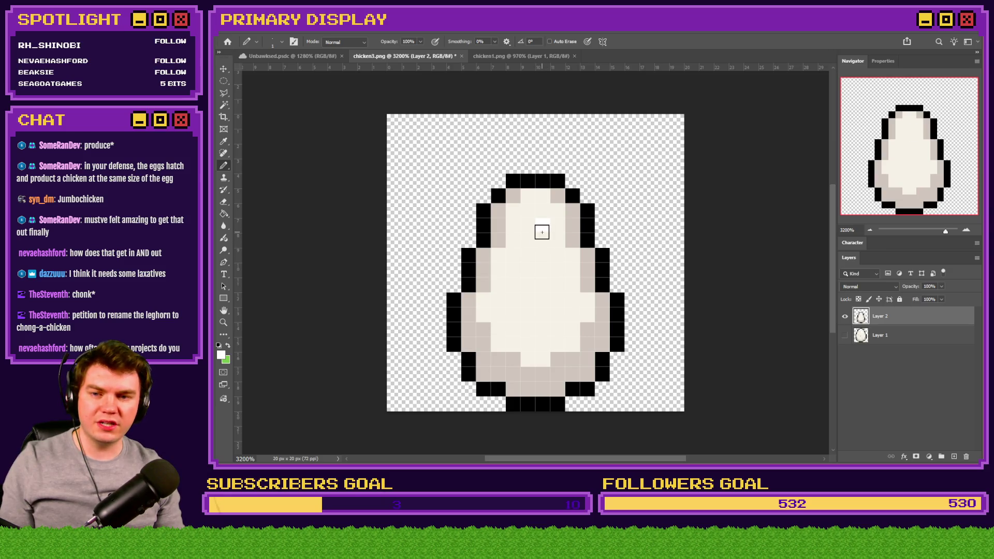
click(558, 275)
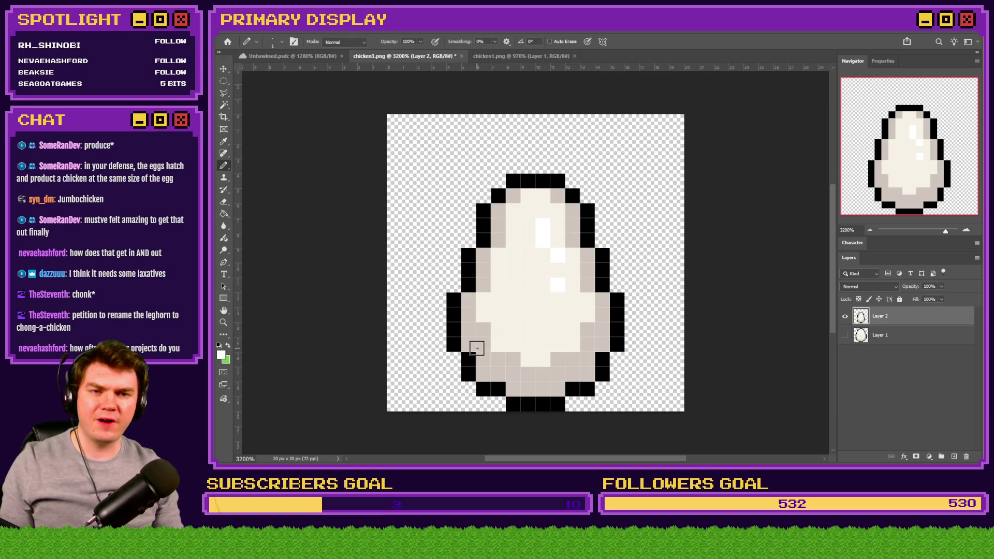
scroll(553, 319, down, 2)
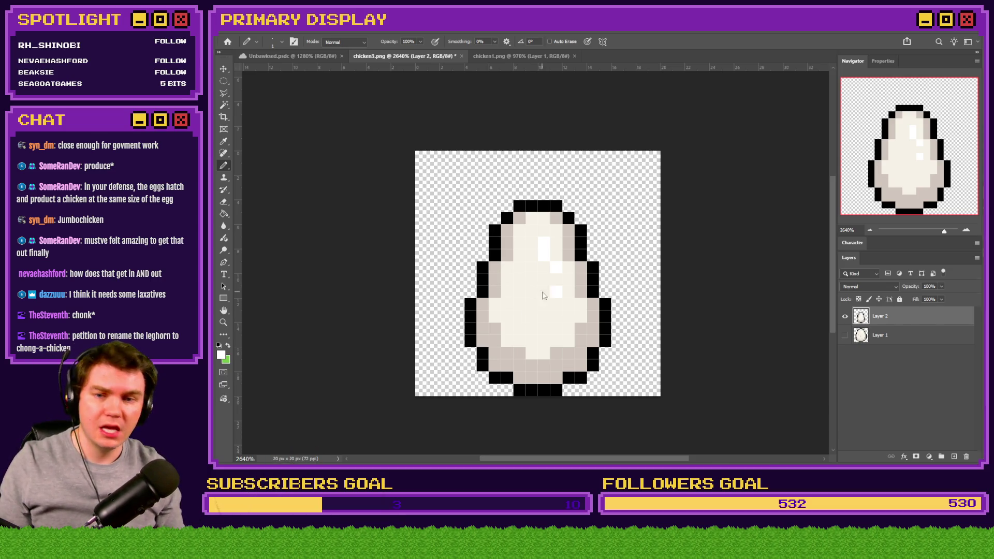
key(alt+Tab)
Halve the egg picture's scale to 50, 50 in the common event's showPicture script.
click(681, 259)
click(670, 51)
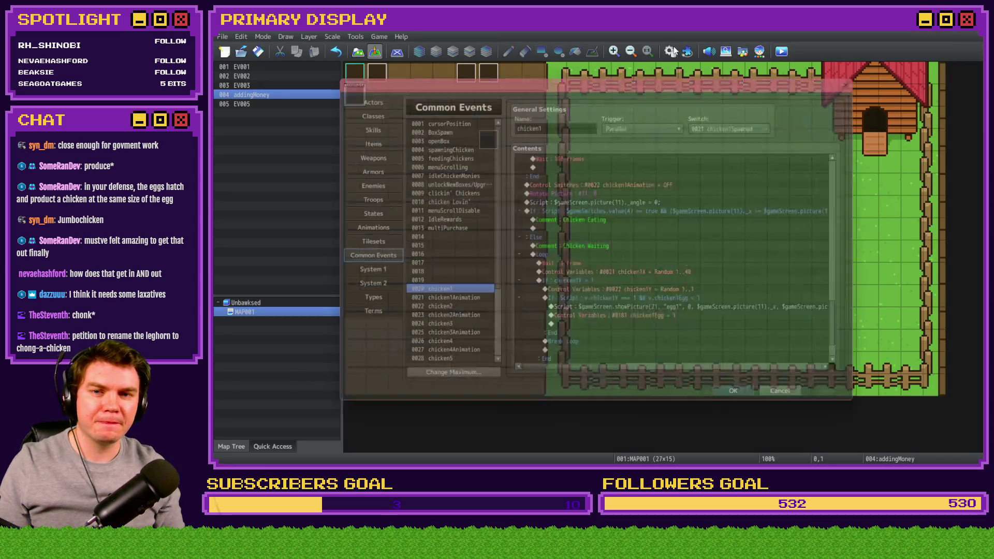
double_click(696, 266)
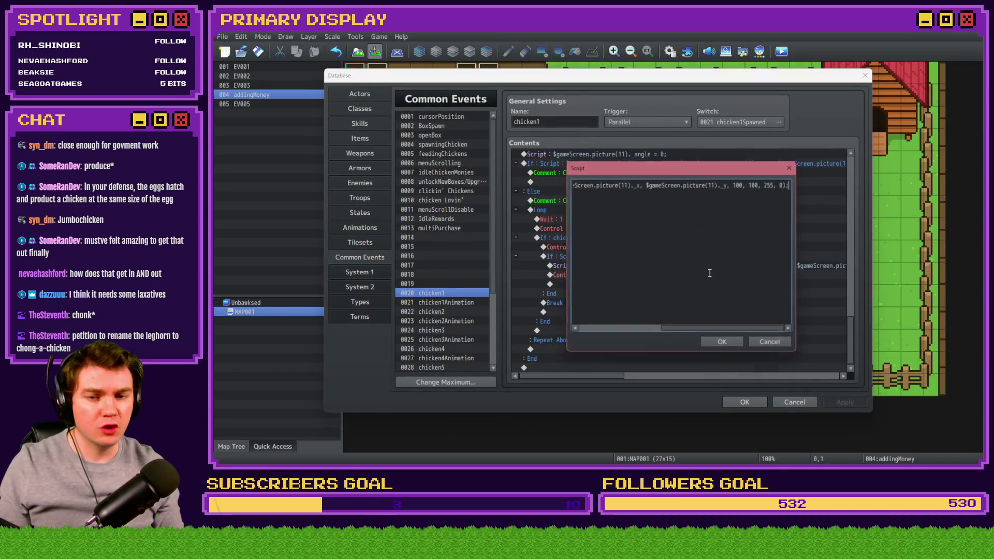
double_click(742, 182)
text(50)
double_click(757, 182)
text(50)
click(724, 346)
Offset the egg's y position with '+ 1' in the script, then launch a playtest.
key(Return)
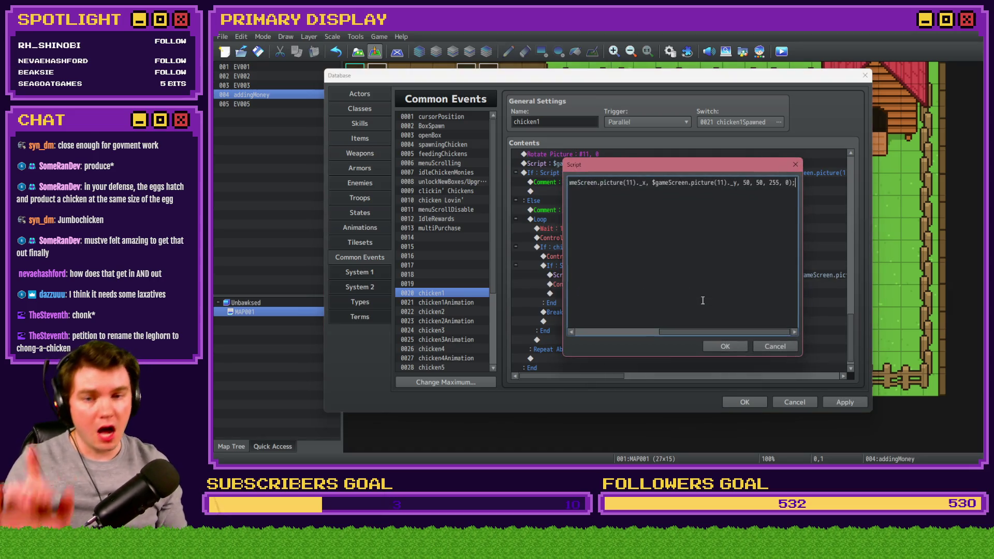
drag(736, 182, 743, 184)
text(+ 1,)
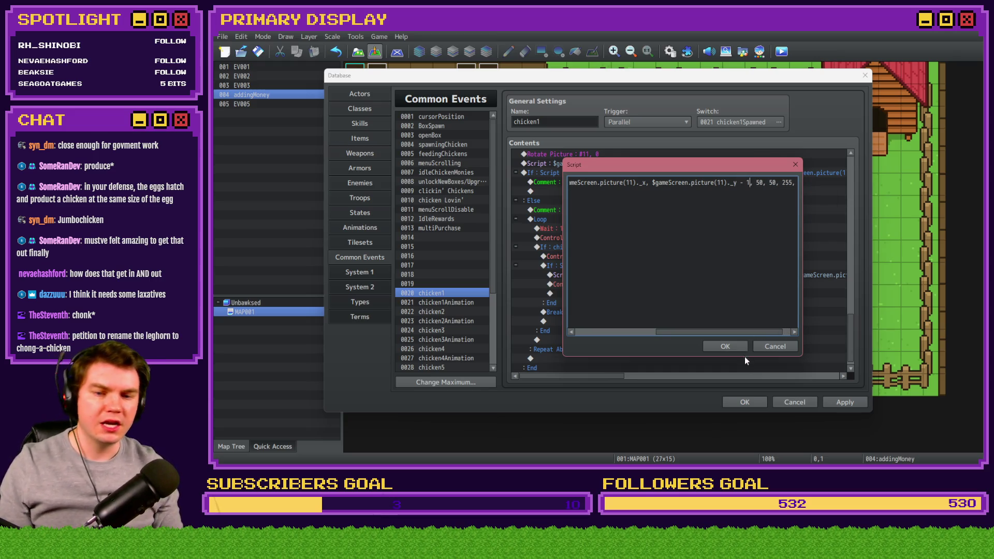
click(725, 346)
click(745, 402)
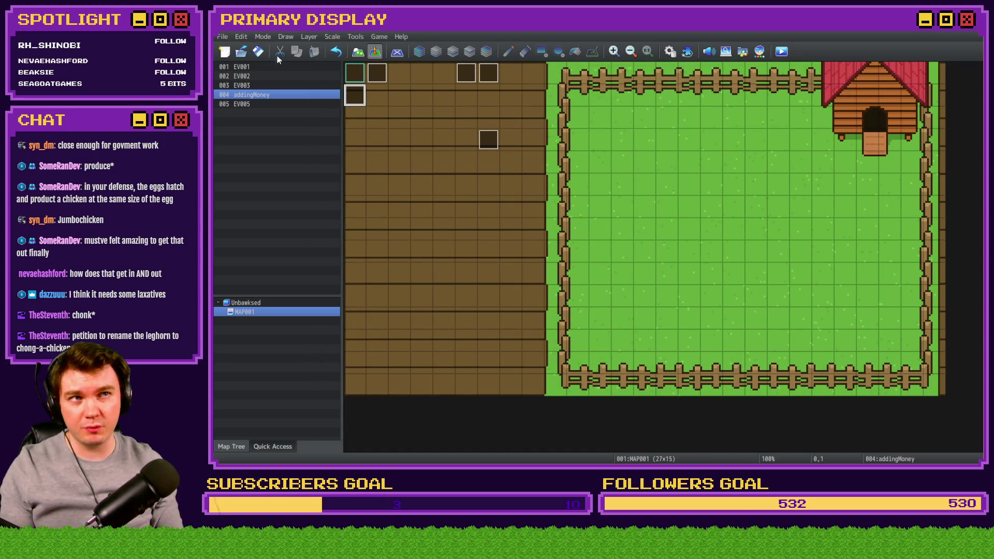
click(781, 52)
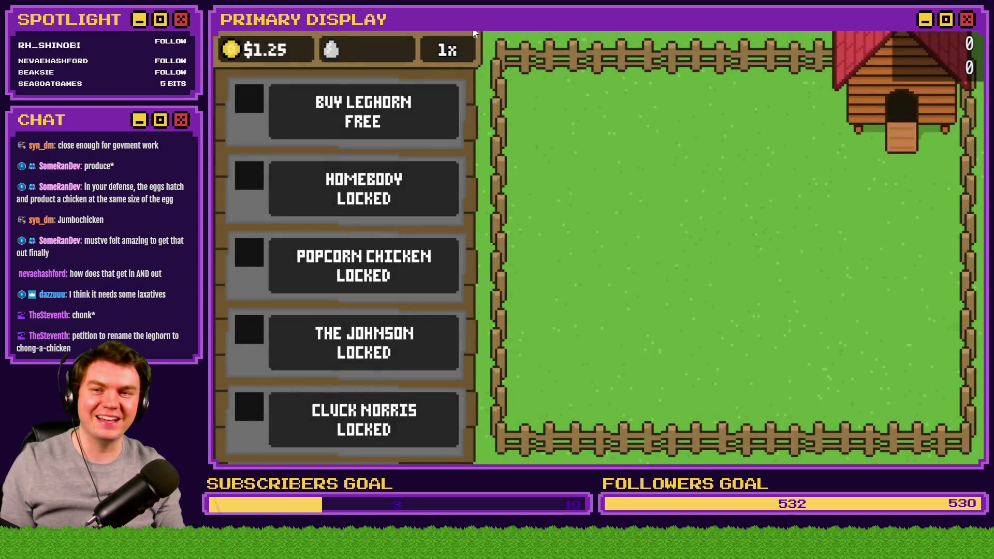
Buy a Leghorn, release it from its crate, watch it lay an egg, then close the game.
click(418, 101)
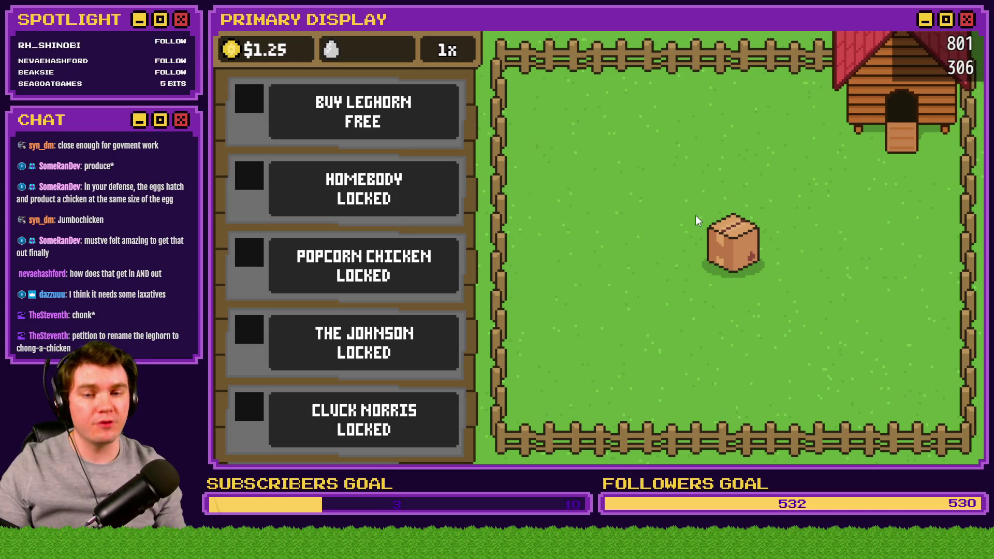
click(746, 253)
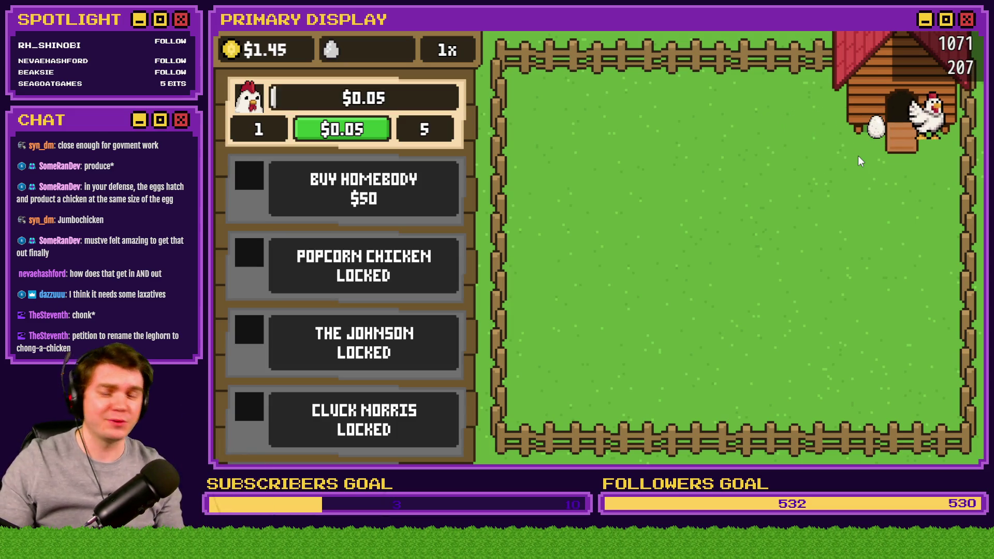
click(977, 46)
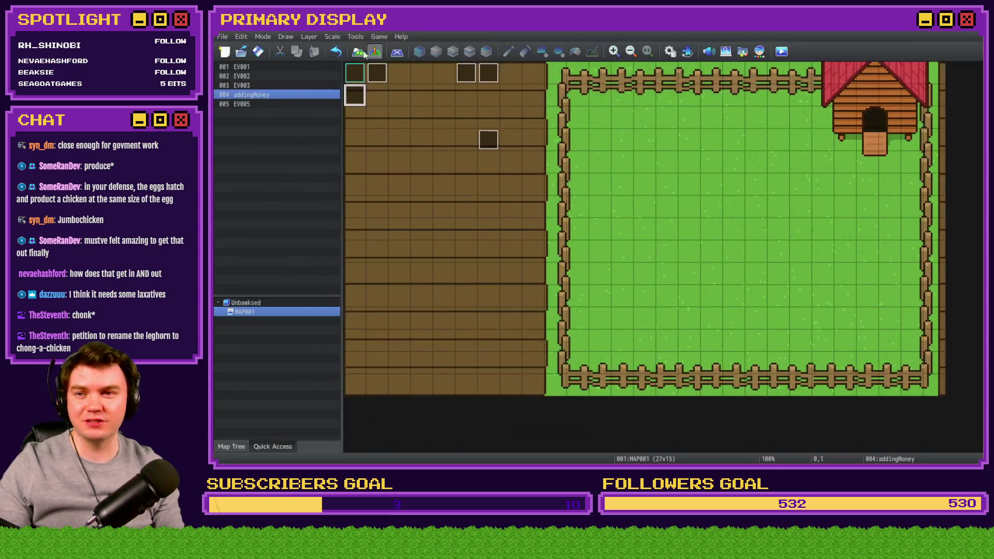
Close chicken3.png in Photoshop without saving, then reopen RPG Maker's common events database.
key(alt+Tab)
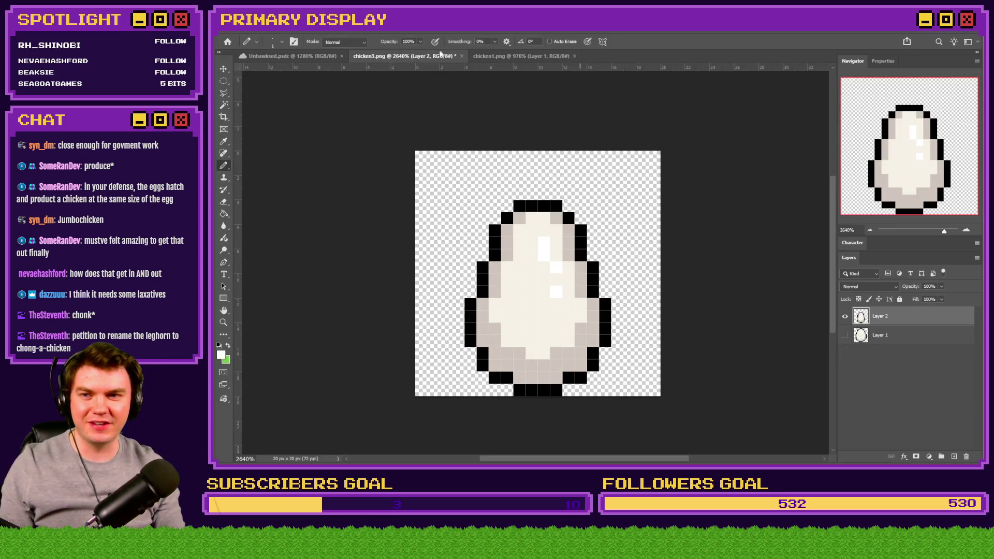
click(461, 55)
key(n)
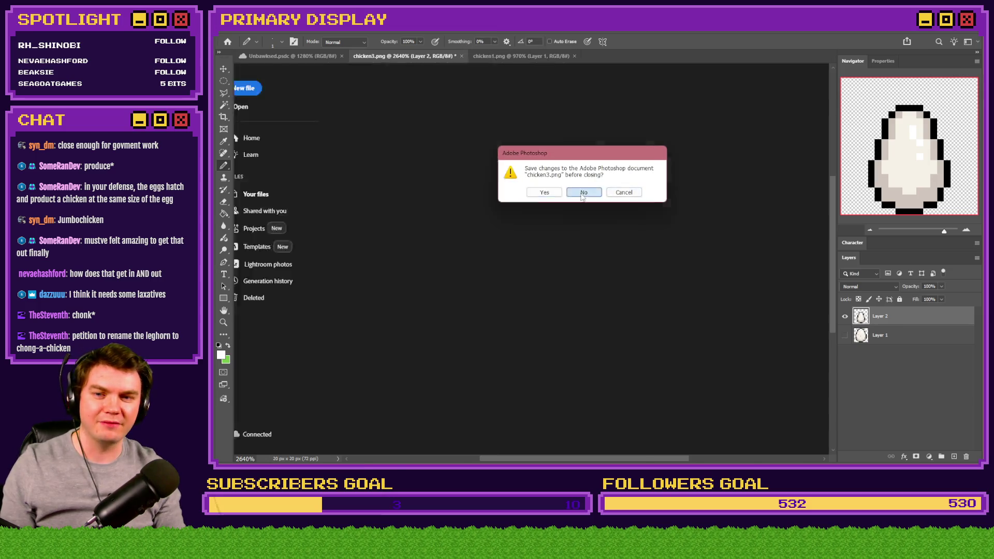
key(ctrl+0)
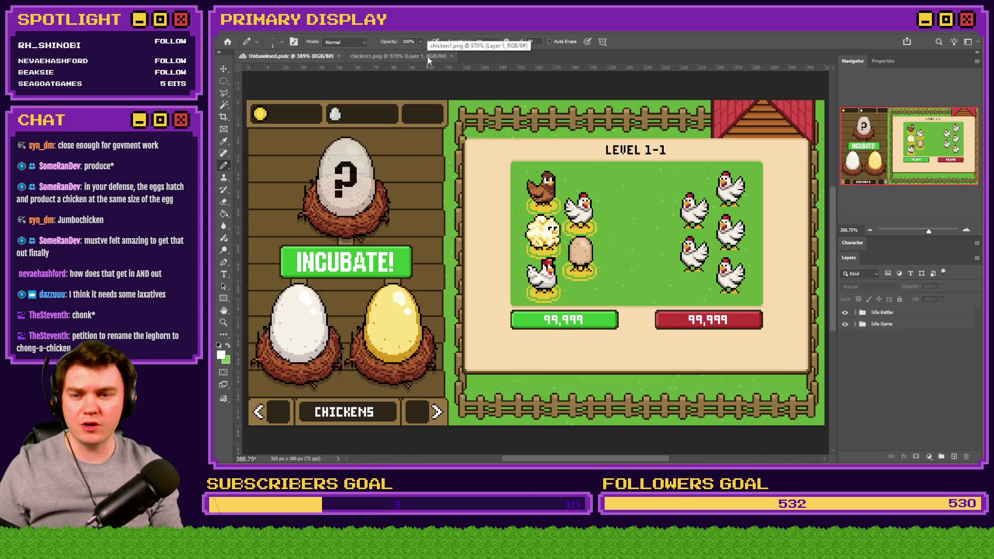
key(alt+Tab)
click(669, 52)
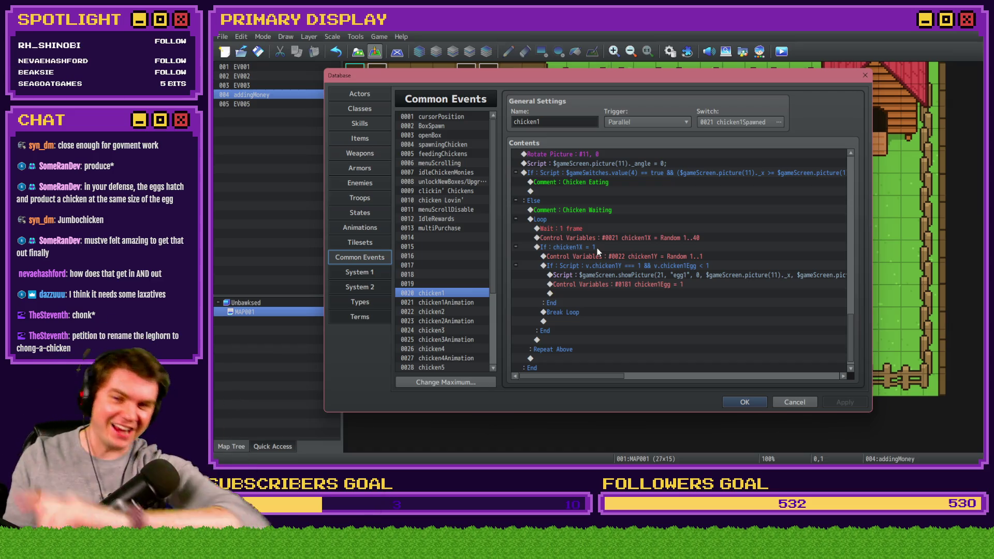
Change chicken1Y's roll to Random 1..10, then select it through the egg If block.
click(598, 248)
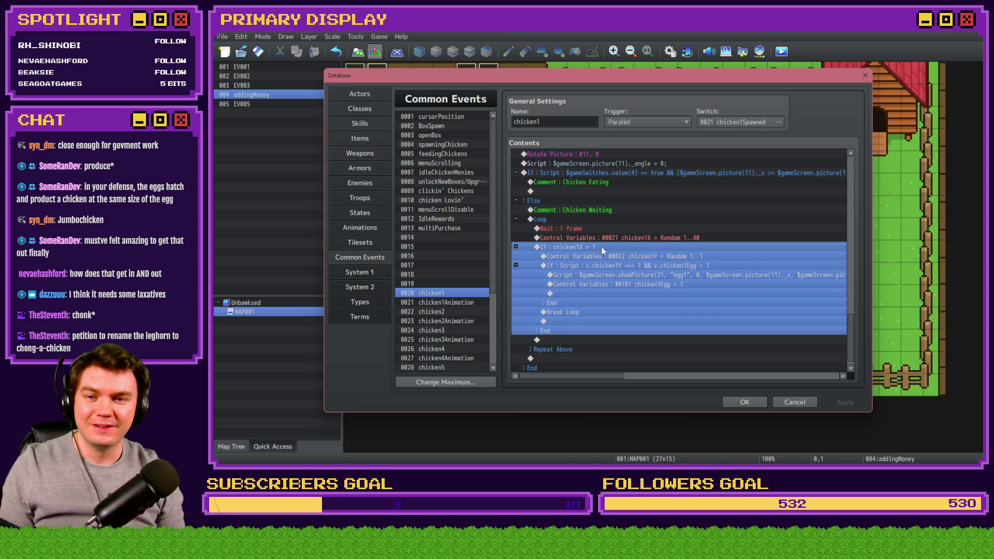
click(602, 257)
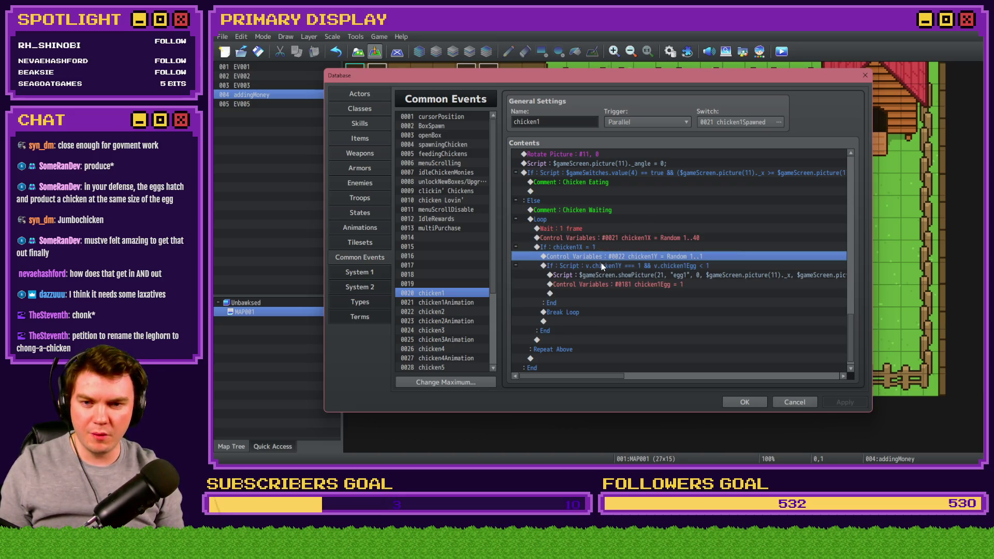
shift+click(601, 265)
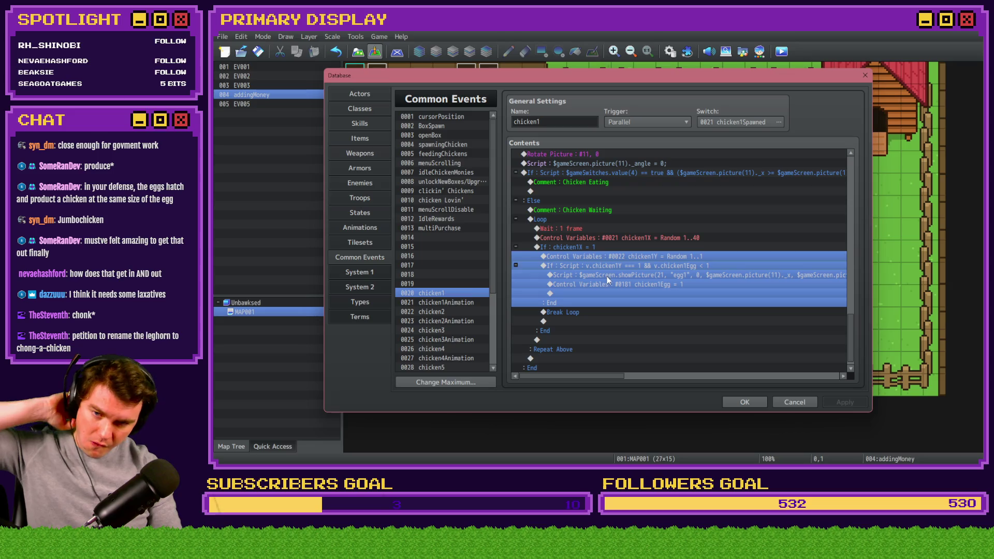
click(639, 255)
double_click(639, 257)
click(717, 299)
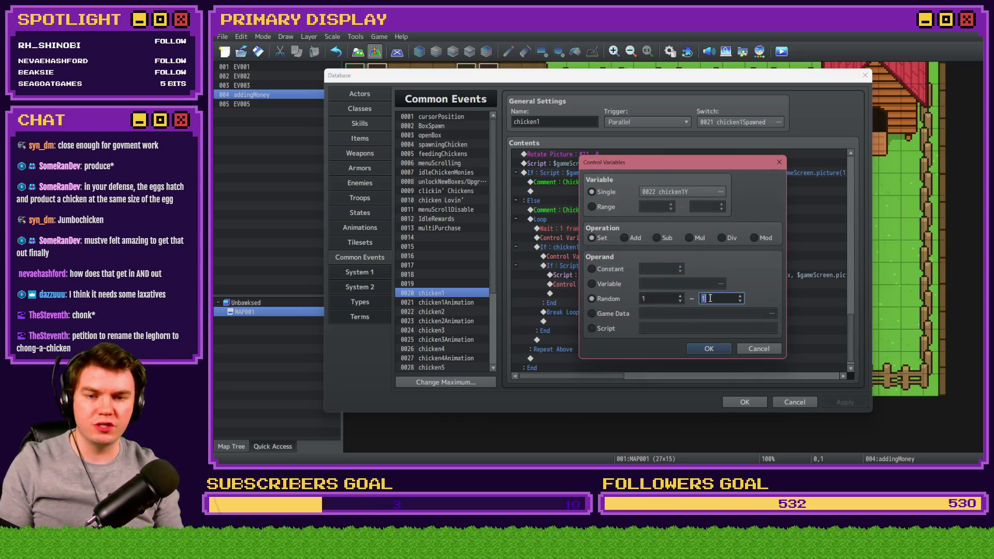
text(0)
click(709, 349)
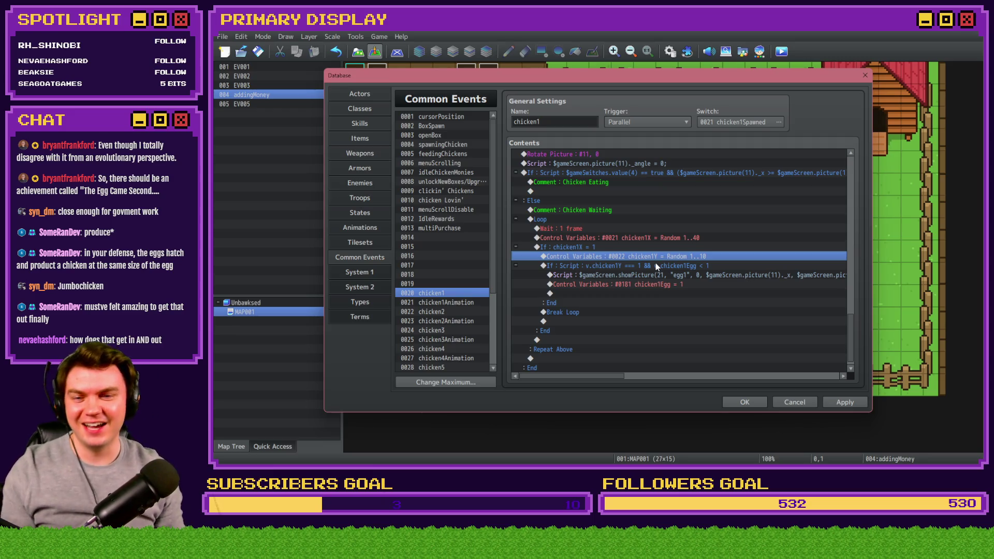
shift+click(642, 268)
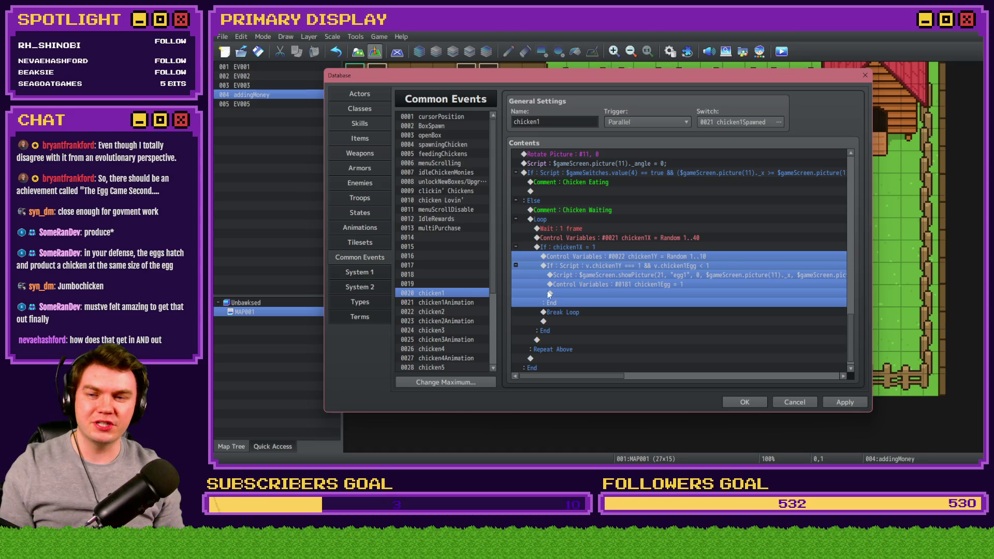
Paste the egg block into chicken2 above Break Loop and retarget its roll to chicken2Y.
click(458, 312)
drag(850, 185, 851, 361)
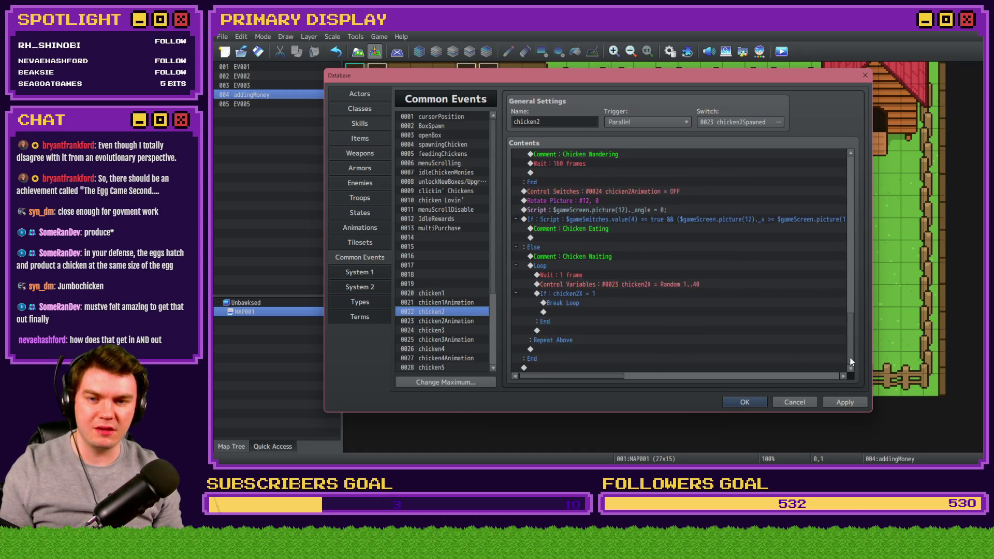
click(597, 306)
key(ctrl+v)
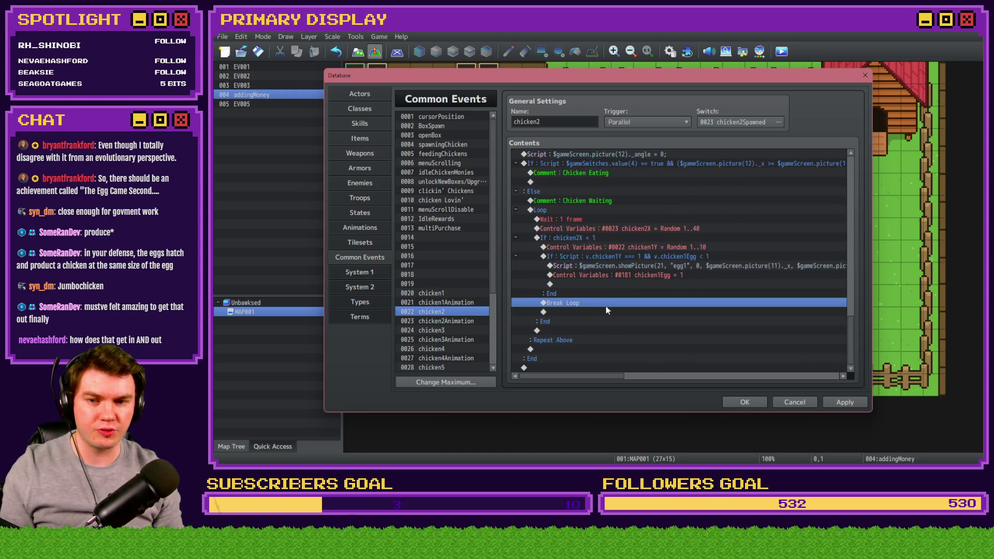
click(622, 239)
double_click(632, 247)
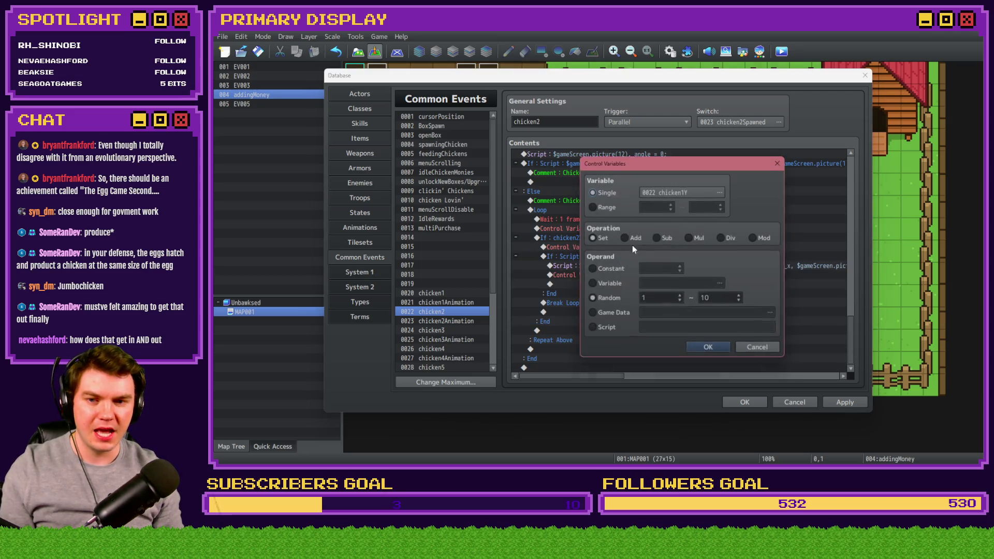
click(694, 202)
click(636, 178)
click(635, 185)
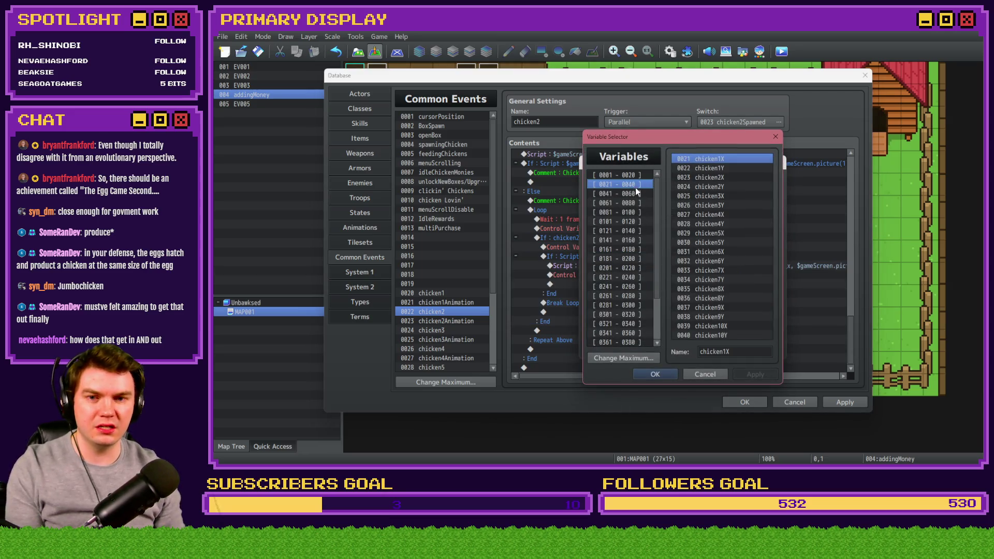
click(716, 178)
double_click(717, 187)
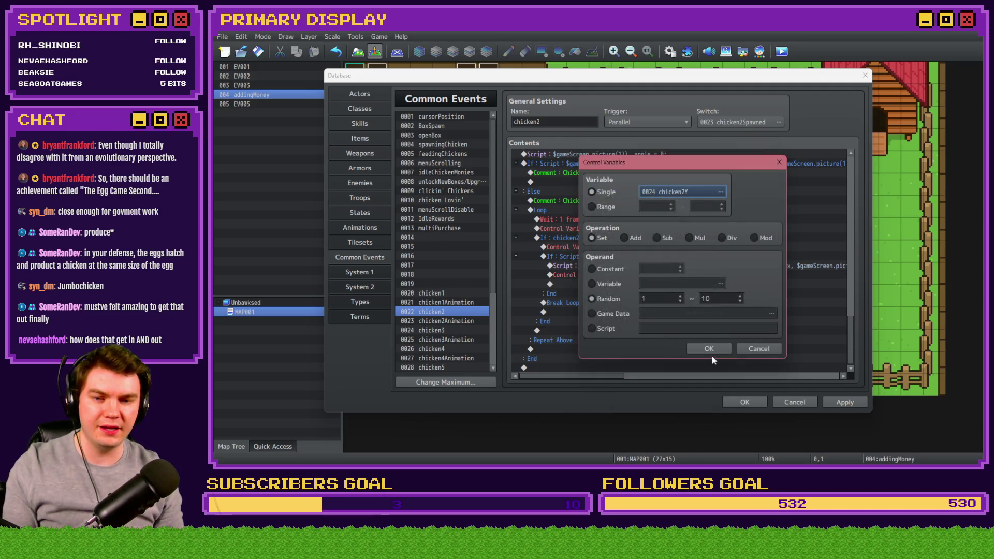
click(708, 344)
Change the egg-spawn condition to test chicken2Y instead of chicken1Y.
double_click(671, 265)
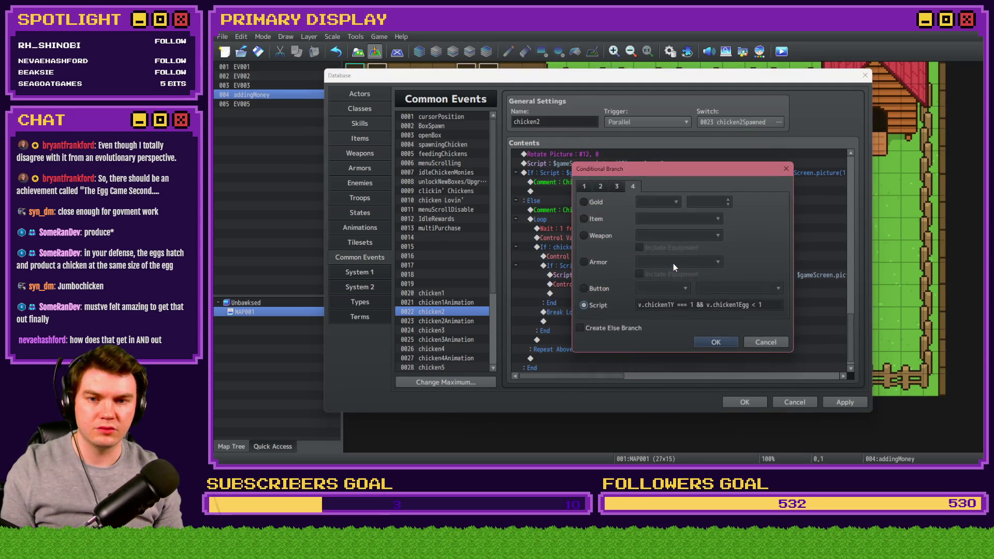
click(667, 305)
key(Delete)
text(2)
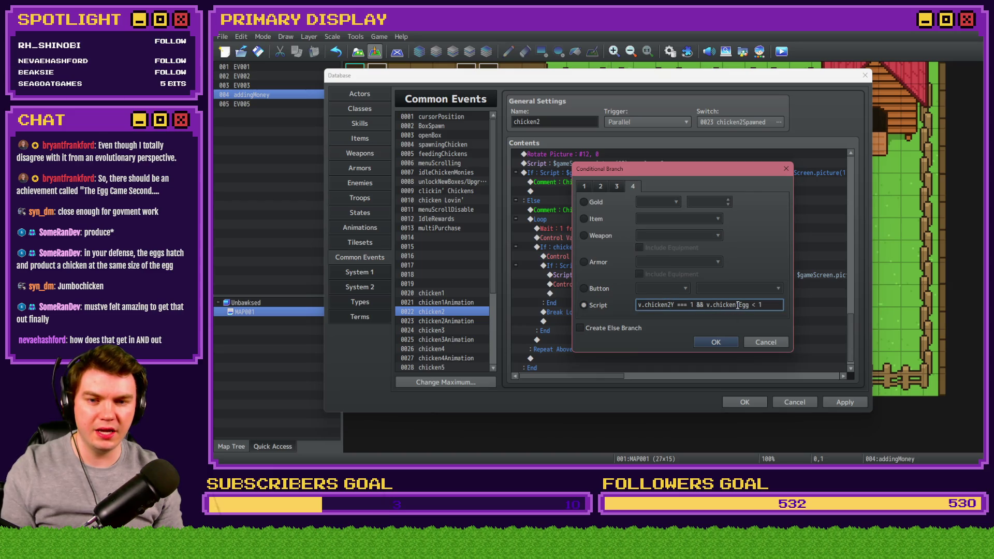
click(723, 342)
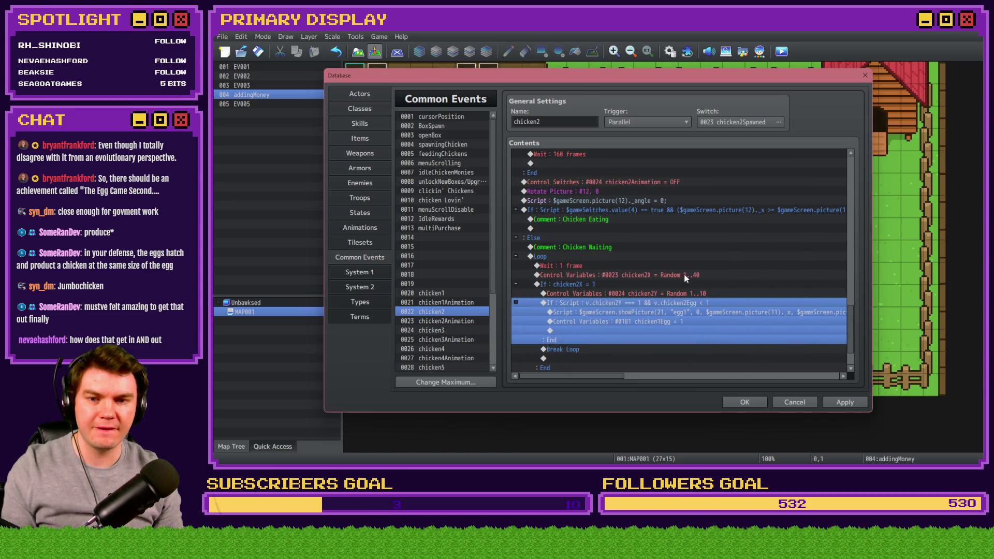
Edit the showPicture script to picture 22, 'egg2', at picture(12)'s position.
click(679, 311)
double_click(680, 312)
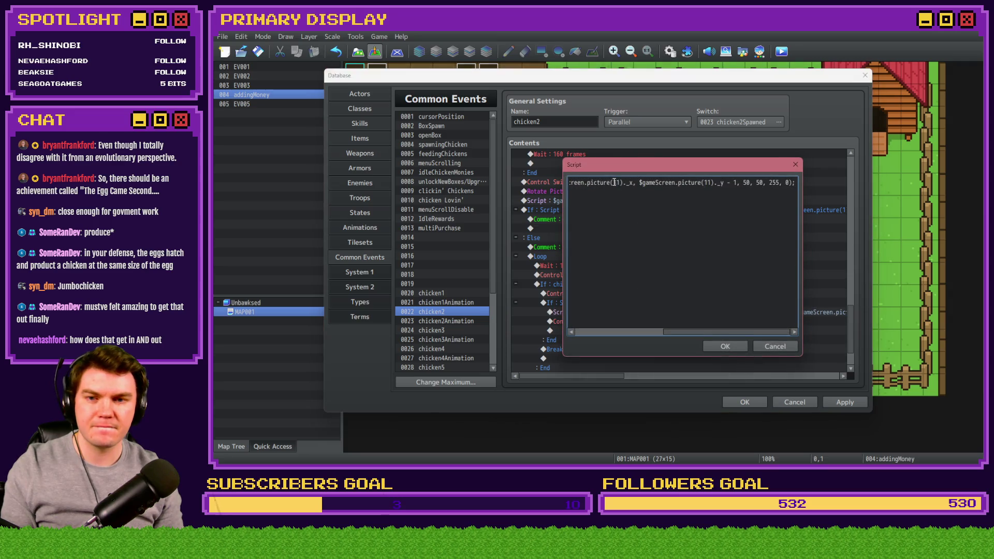
key(ctrl+a)
drag(651, 182, 655, 182)
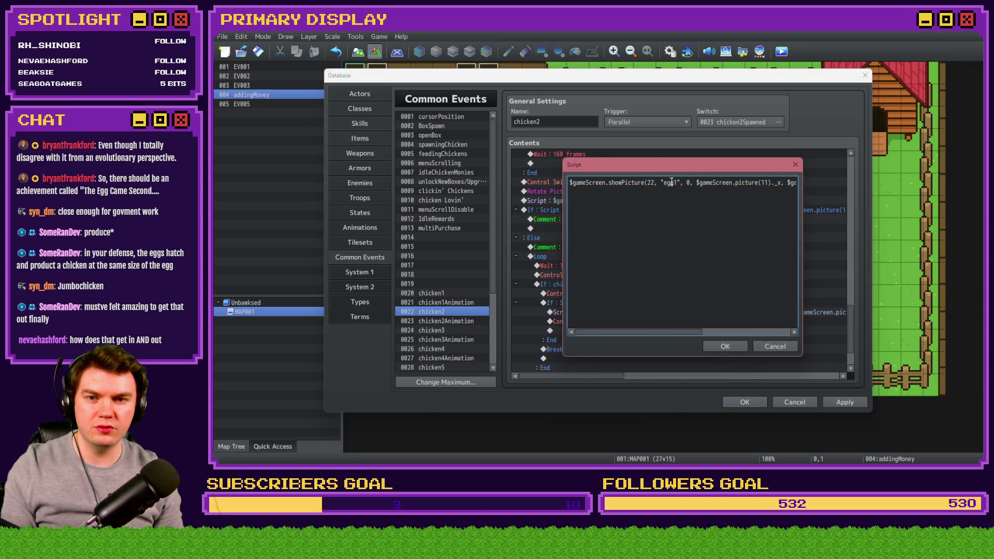
text(2)
drag(776, 183, 797, 183)
click(745, 195)
key(Delete)
text(2)._y - 1, 50, 5)
drag(770, 183, 845, 185)
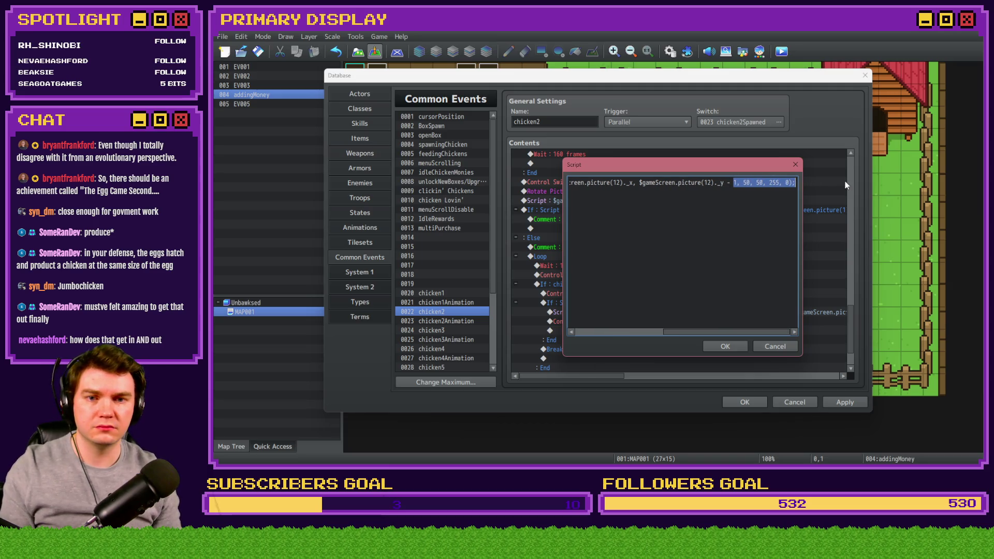
click(724, 346)
click(692, 320)
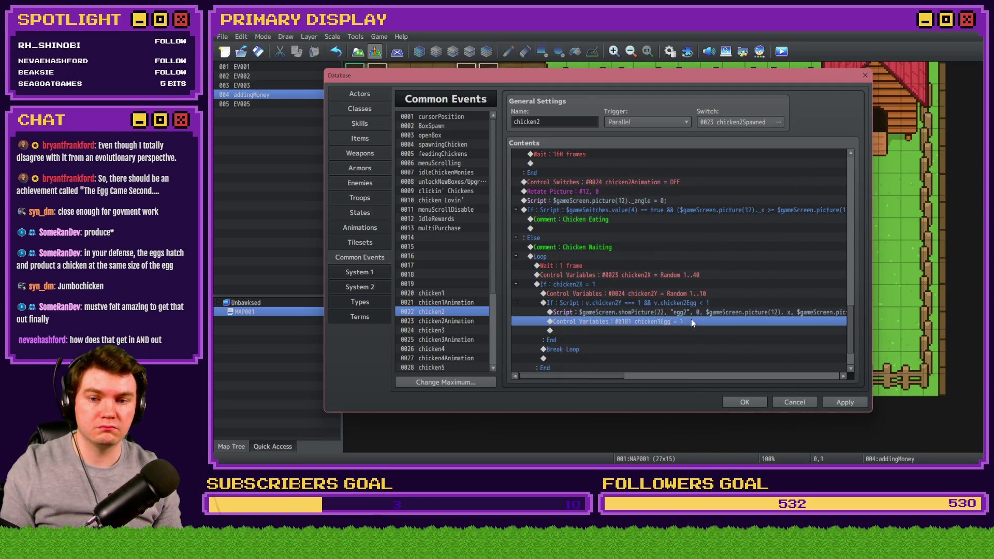
double_click(691, 319)
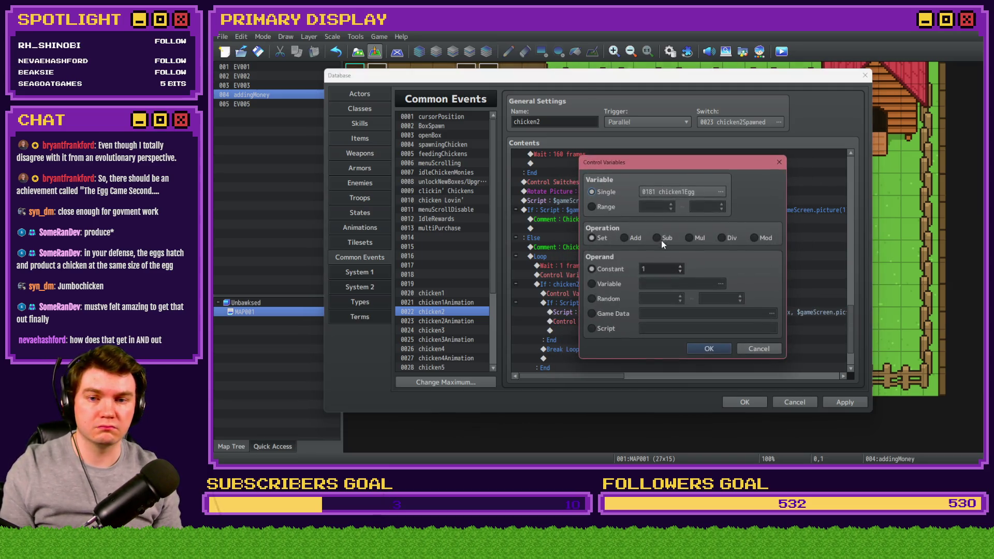
Paste the name chicken1Egg into the variables following 0181 in the 0181–0200 group.
click(682, 192)
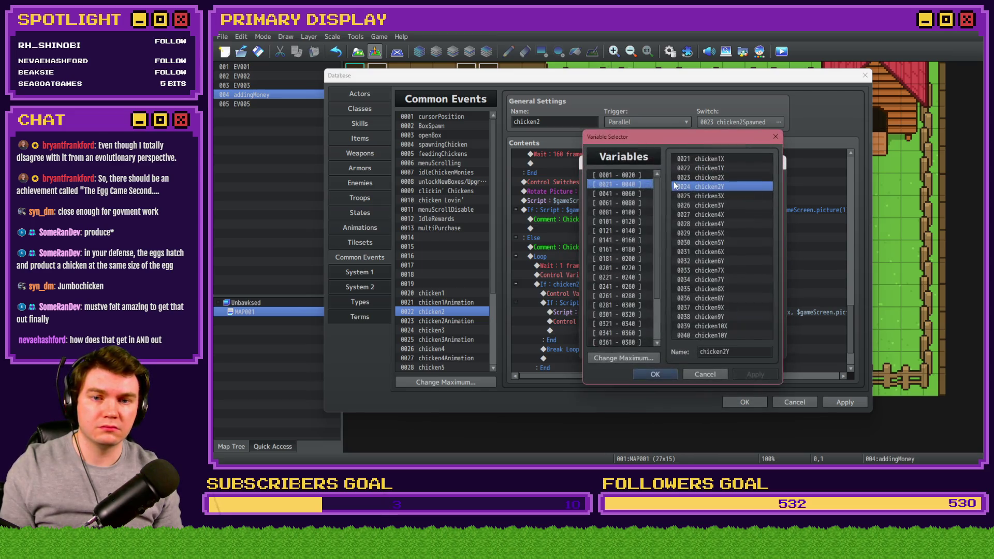
click(639, 212)
key(Down)
key(Down)
key(Down)
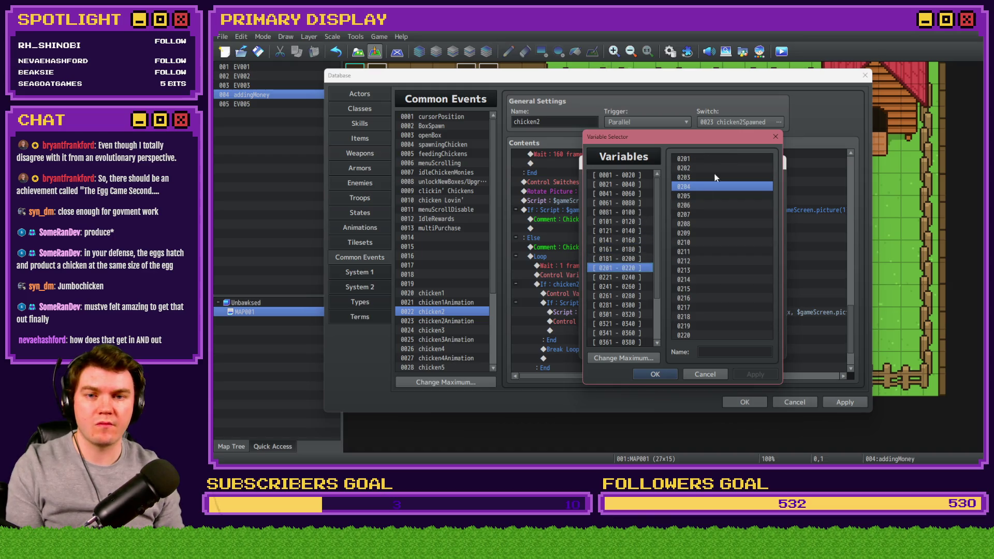
click(720, 159)
click(723, 167)
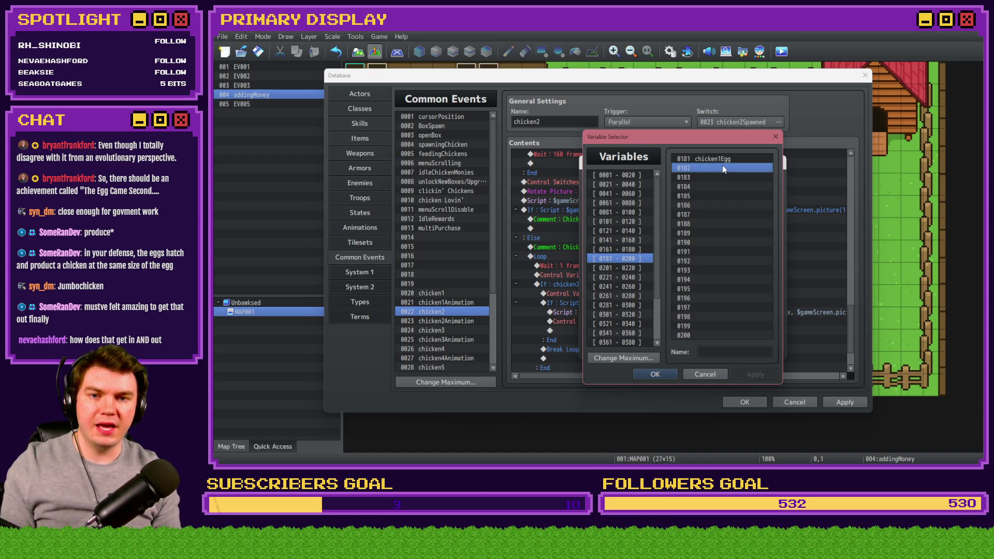
text(chicken1Egg)
key(Down)
text(chicken1Egg)
key(Down)
text(chicken1Egg)
key(Down)
text(chicken1Egg)
key(Down)
text(chicken1Egg)
key(Down)
text(chicken1Egg)
key(Down)
key(ctrl+v)
key(Down)
key(ctrl+v)
key(Down)
key(ctrl+v)
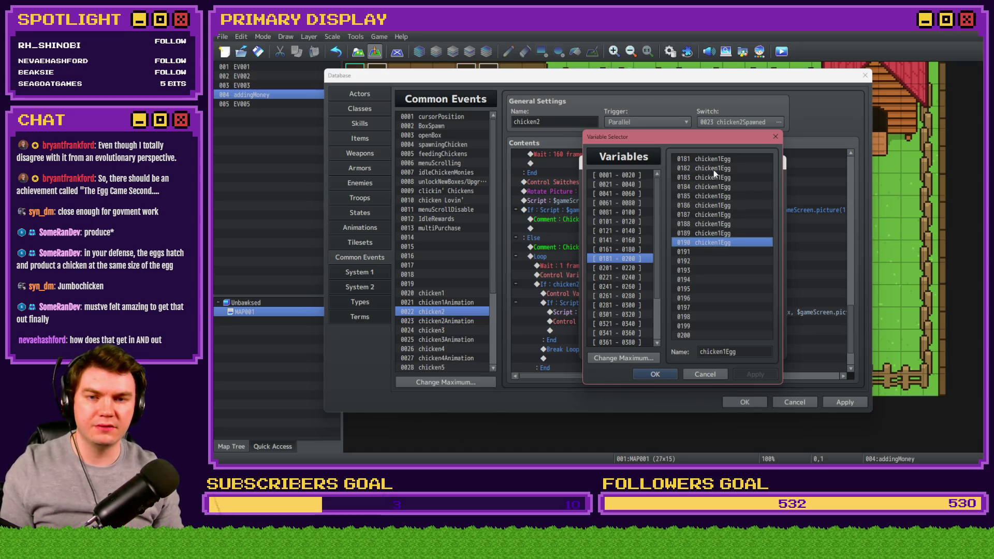
Renumber variables 0182–0185 to chicken2Egg through chicken5Egg.
click(714, 169)
click(722, 354)
key(Delete)
text(2)
click(727, 178)
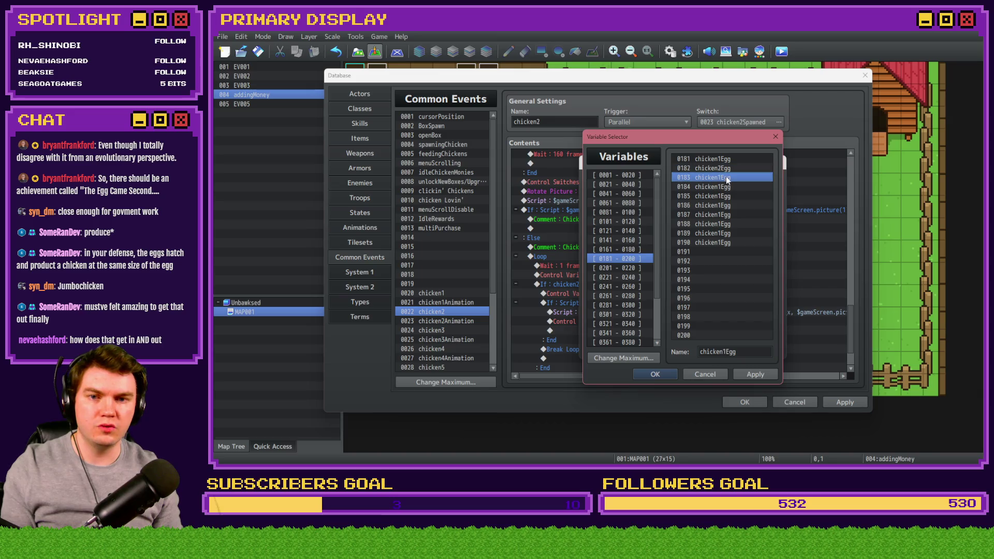
click(719, 352)
key(BackSpace)
text(3)
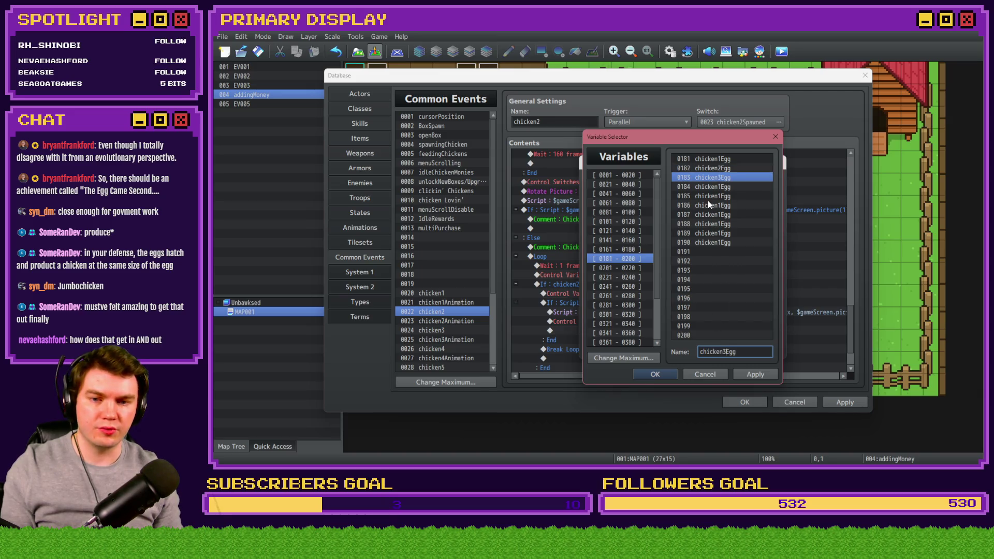
click(713, 186)
click(724, 352)
key(BackSpace)
text(4)
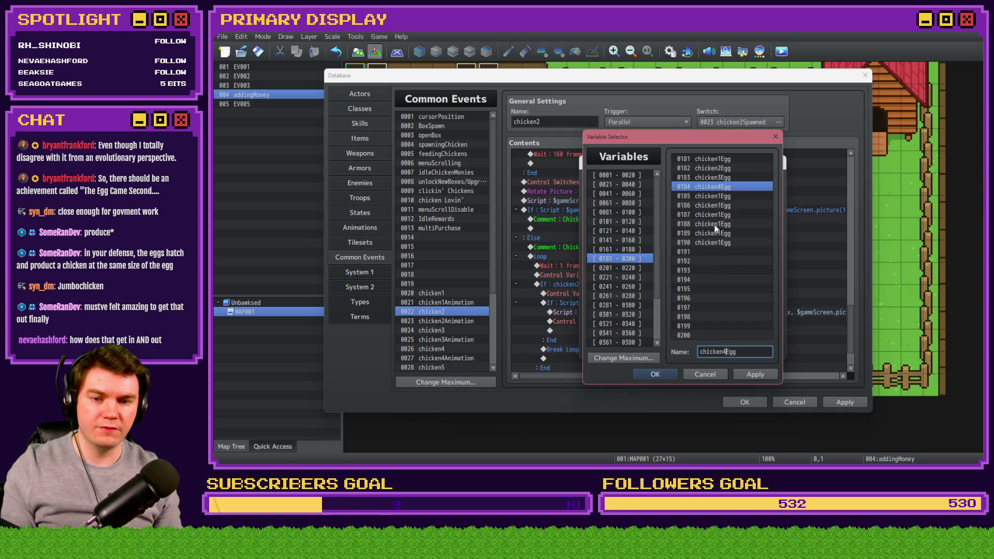
click(713, 196)
click(720, 352)
key(BackSpace)
text(5)
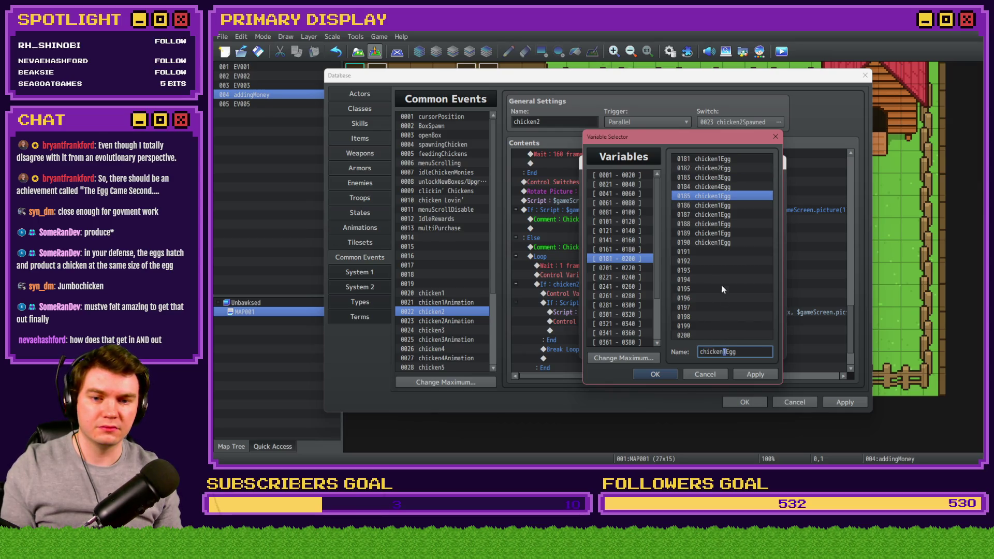
Renumber variables 0186–0190 to chicken6Egg through chicken10Egg and set chicken2Egg to constant 1.
click(709, 205)
click(720, 352)
key(BackSpace)
text(6)
click(726, 216)
click(725, 352)
key(BackSpace)
text(7)
click(727, 225)
click(724, 352)
click(727, 234)
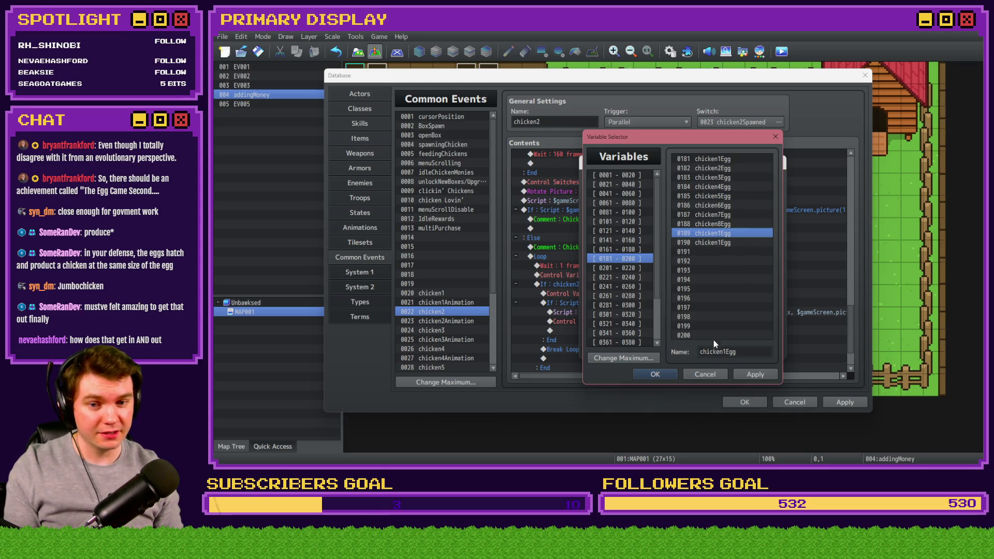
click(732, 349)
key(BackSpace)
text(9)
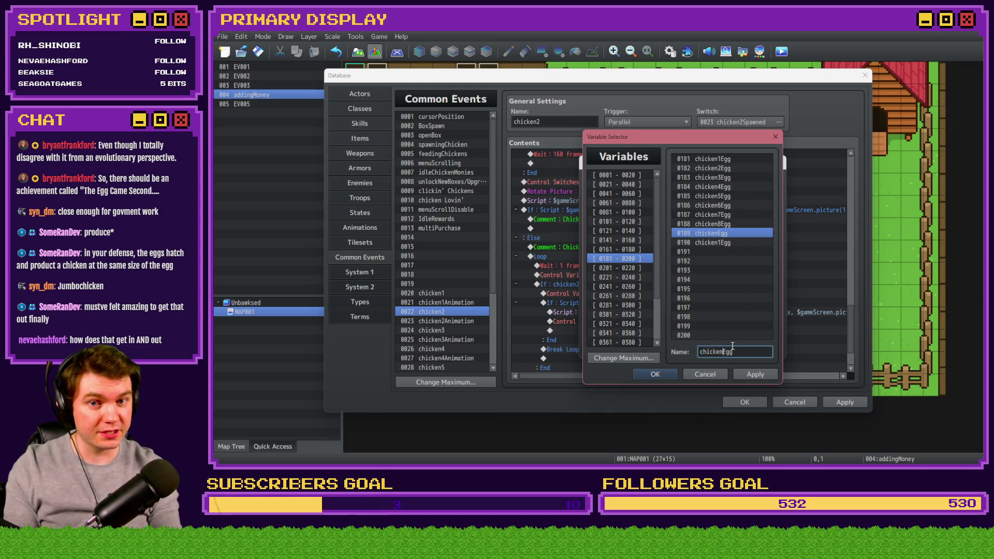
click(722, 242)
click(727, 352)
text(10)
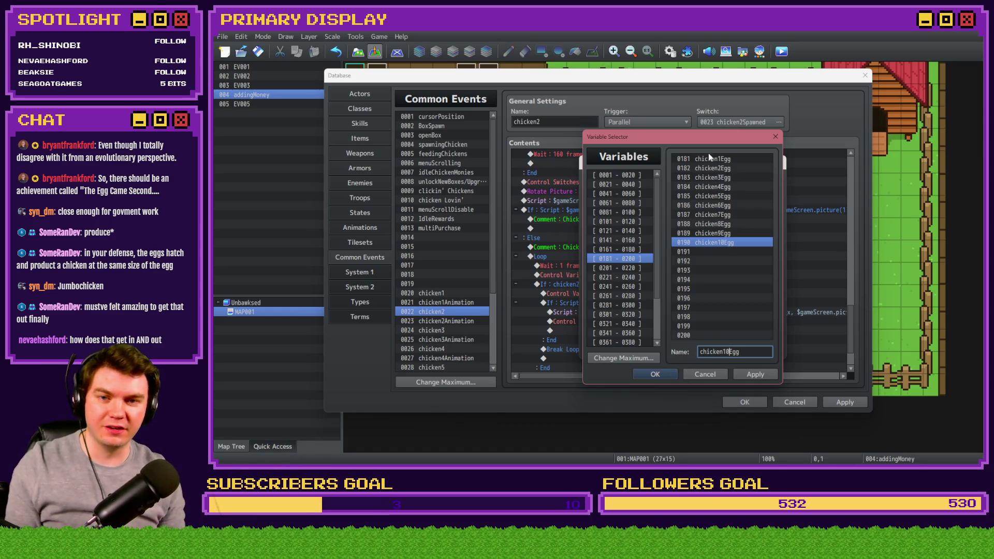
drag(714, 133, 642, 261)
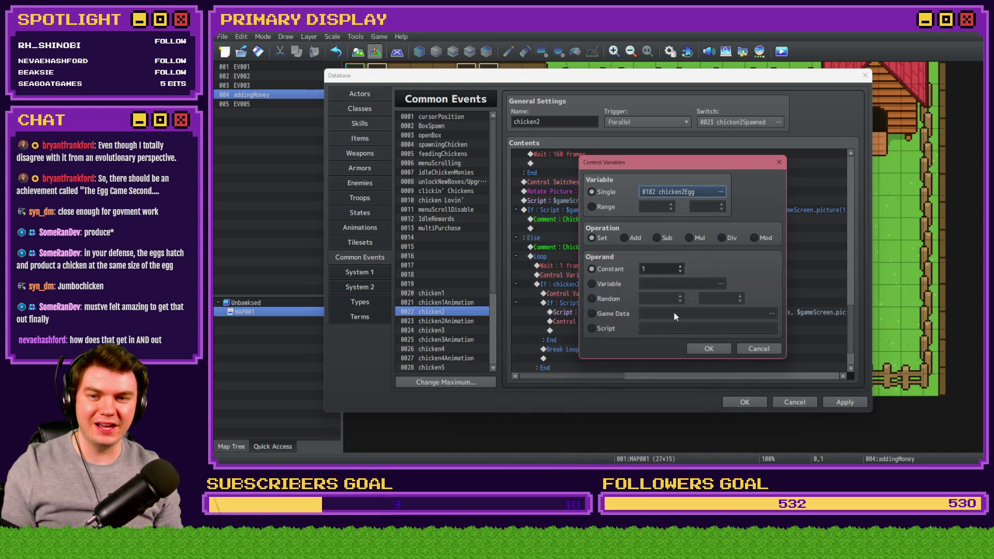
click(703, 347)
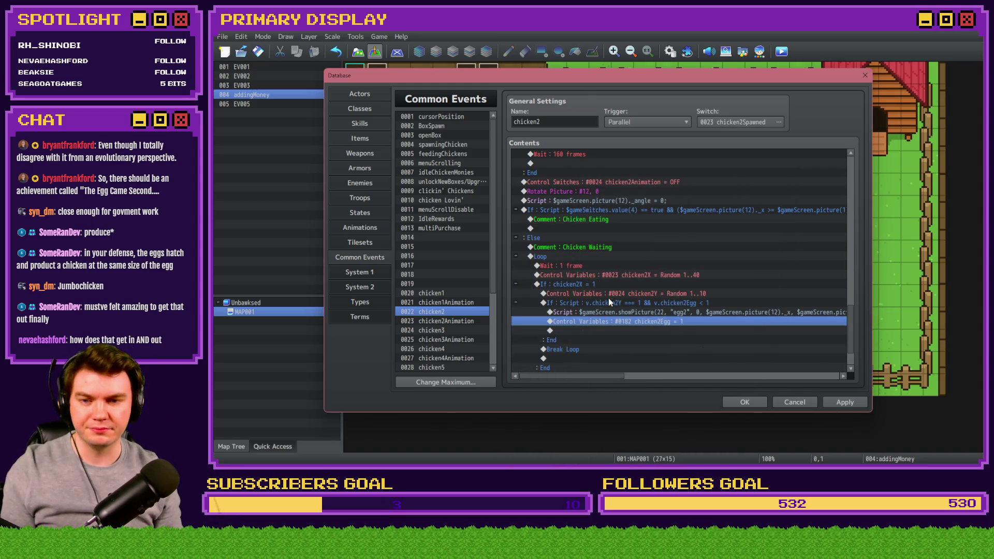
Copy chicken2's egg roll and branch lines, then choose the paste point in chicken3.
click(600, 285)
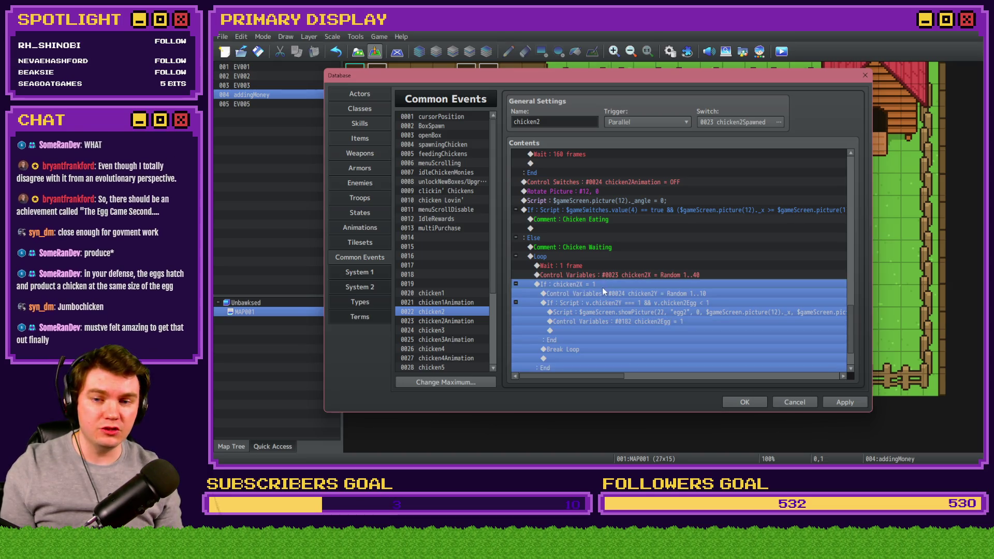
click(603, 293)
shift+click(603, 304)
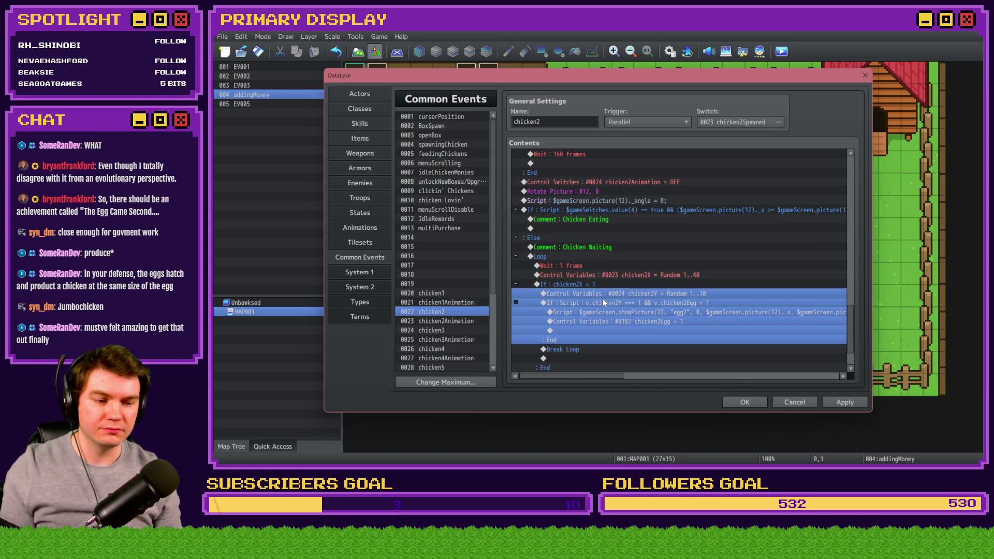
click(487, 327)
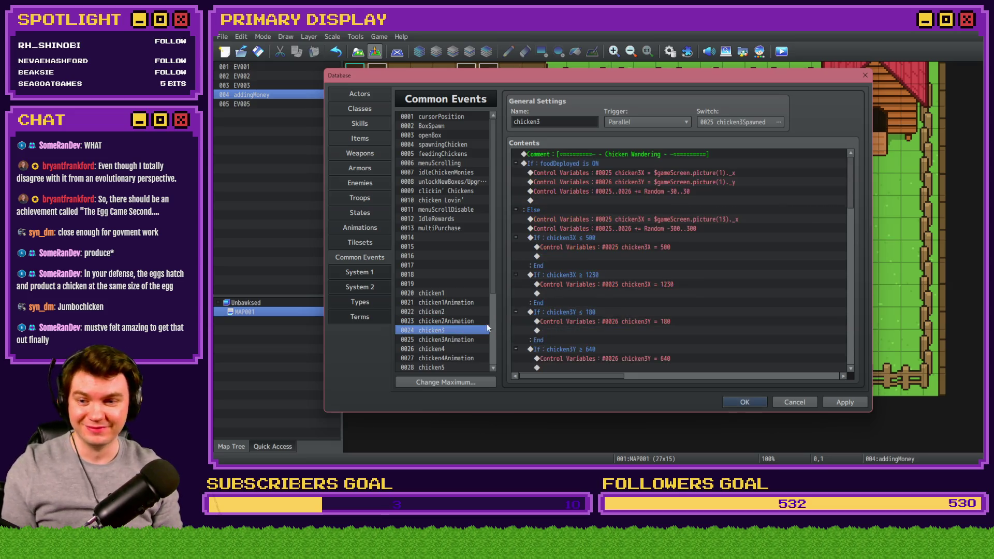
scroll(841, 312, down, 15)
click(699, 303)
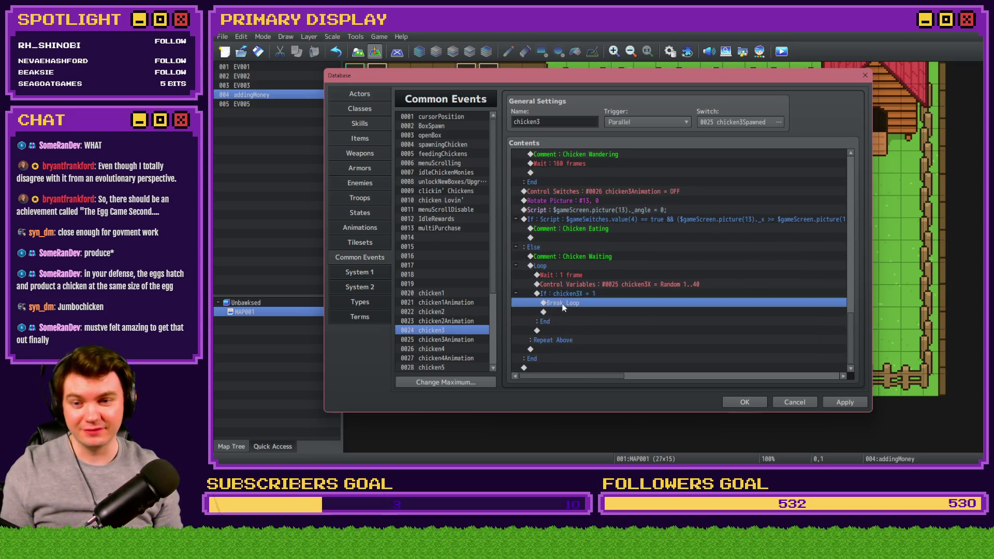
Retarget the pasted random roll and egg condition from chicken2Y to chicken3Y.
double_click(617, 247)
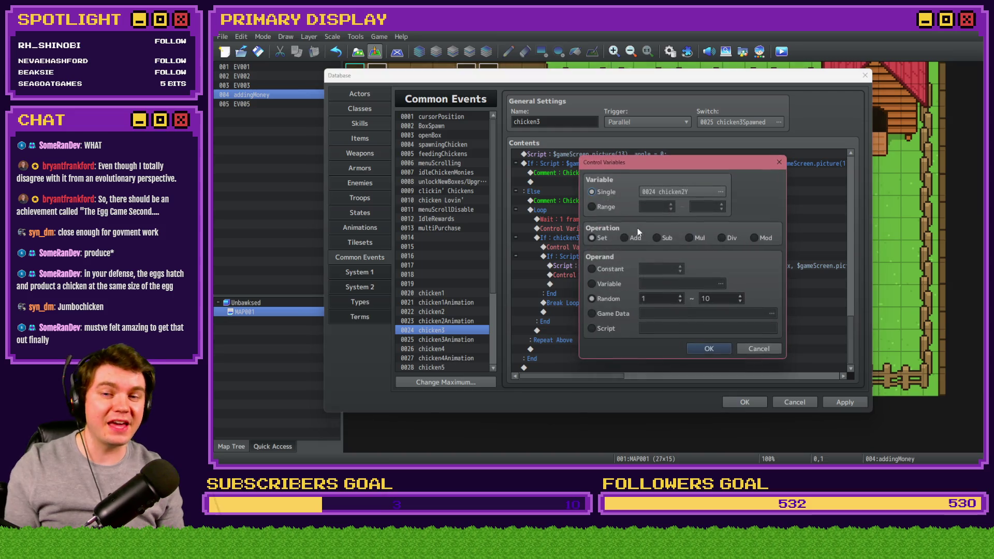
click(672, 191)
click(640, 185)
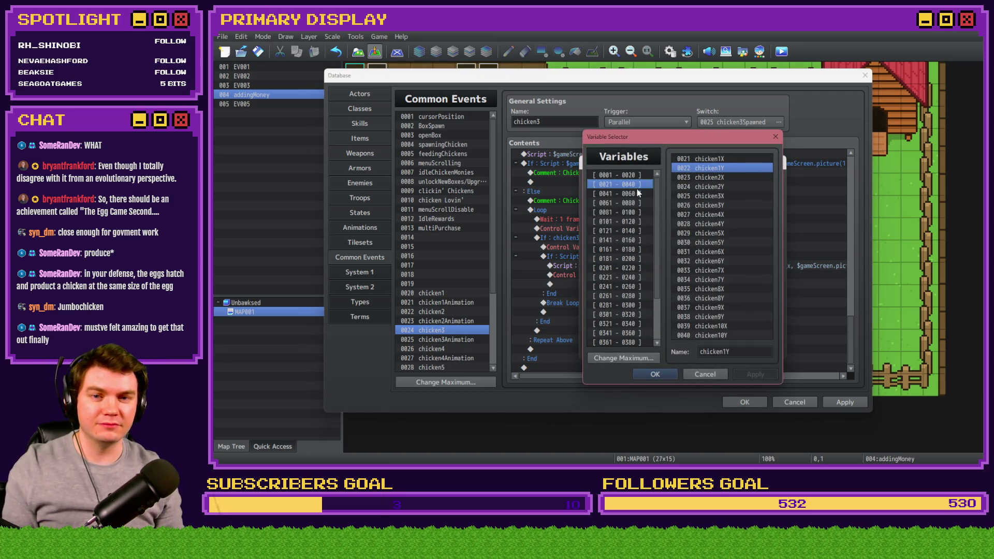
double_click(729, 206)
key(Return)
click(638, 265)
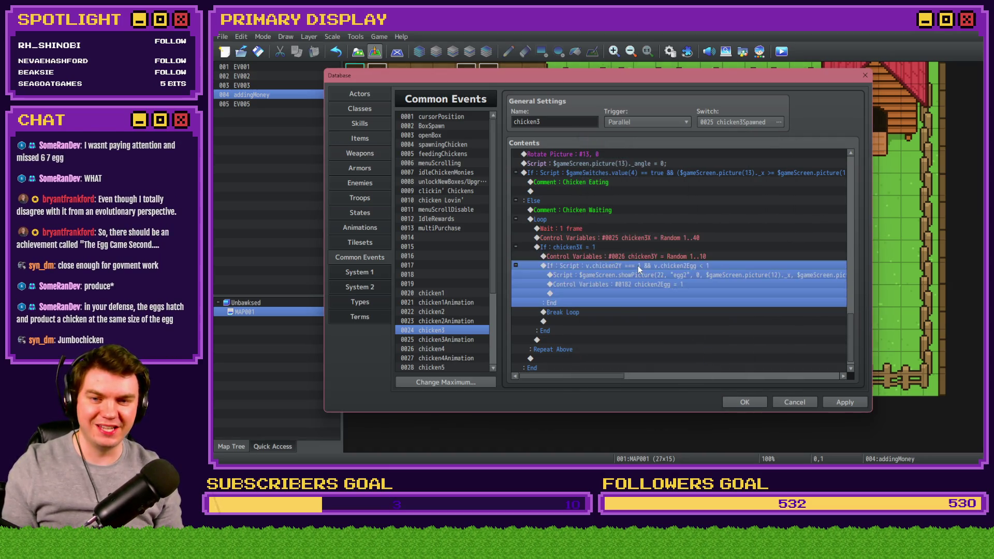
double_click(638, 266)
click(675, 304)
key(BackSpace)
text(3Y === 1 && v.chicken2Egg < 1)
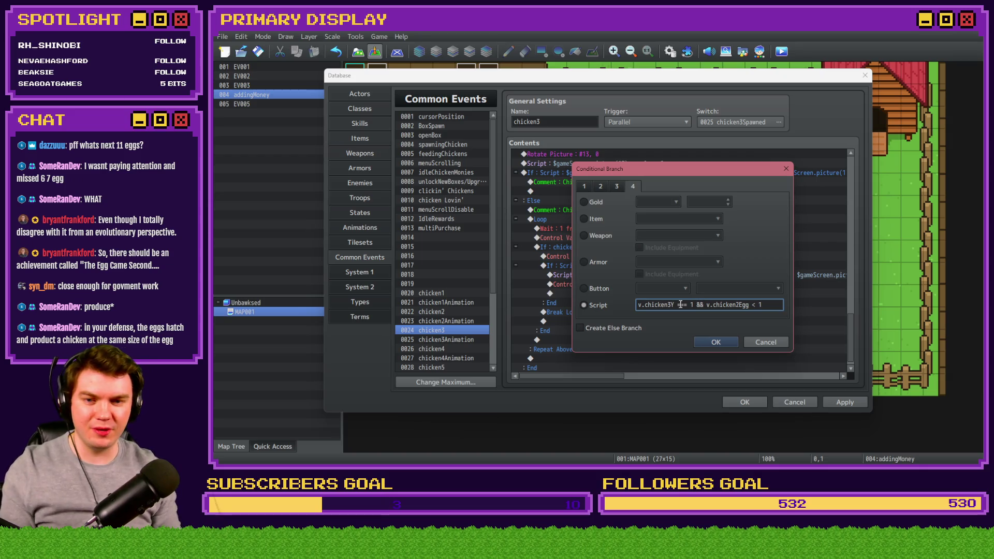
key(Return)
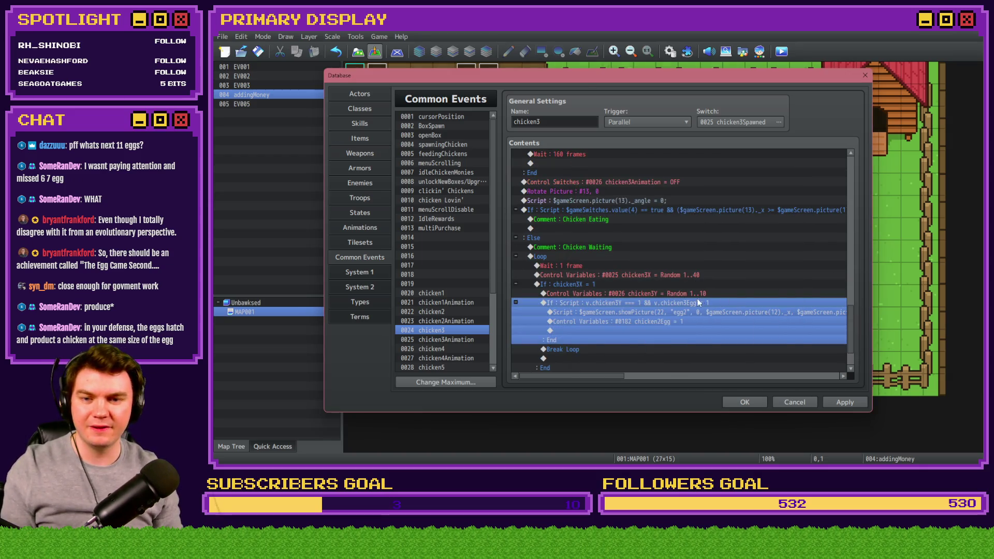
Edit the egg script to show picture 23 'egg3' at picture 13's position.
double_click(697, 299)
click(608, 186)
key(shift+Home)
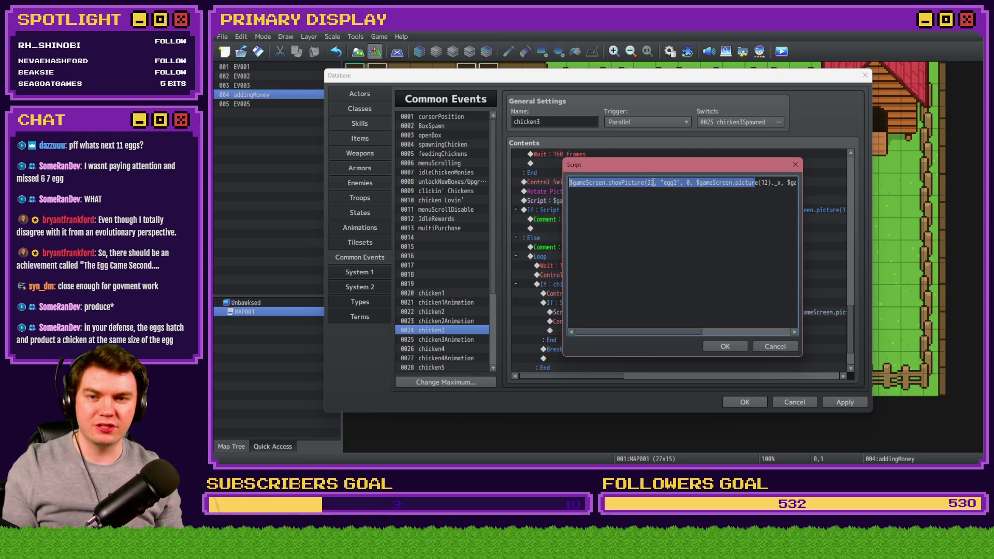
click(653, 182)
text(3)
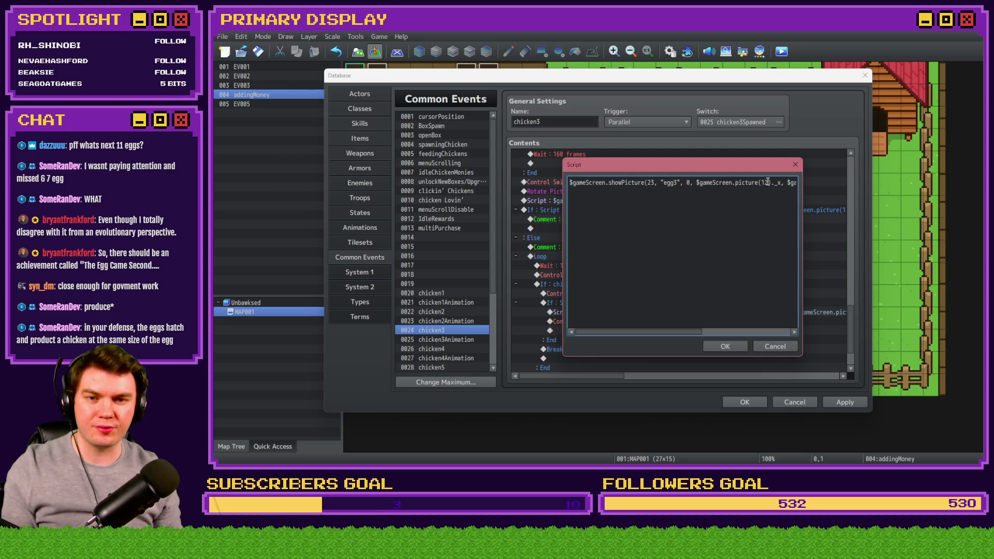
text(3)
scroll(756, 184, right, 2)
drag(744, 182, 747, 184)
text(3)._y - 1, 50, 5)
click(725, 347)
Set #0183 chicken3Egg to 1, apply the changes, and select the finished egg block.
double_click(668, 322)
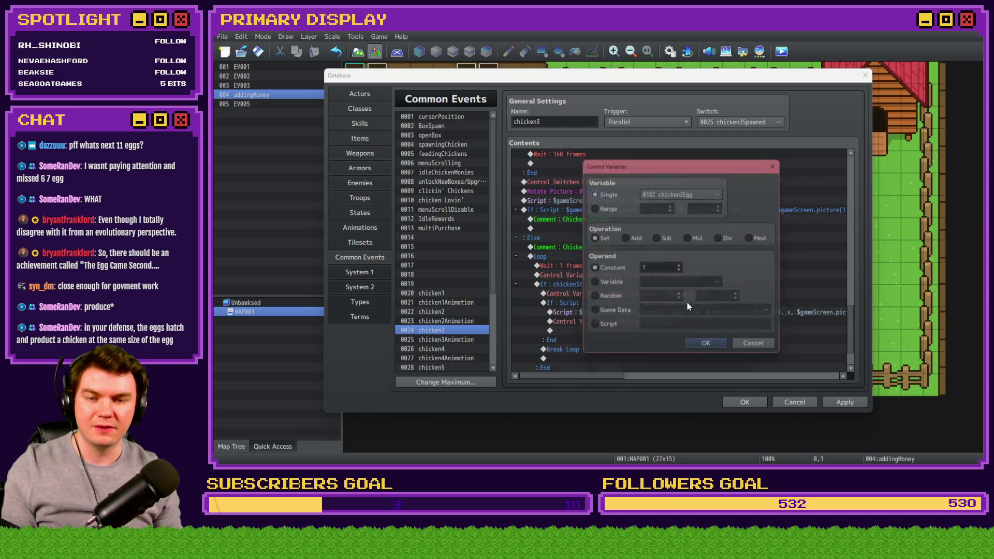
click(669, 192)
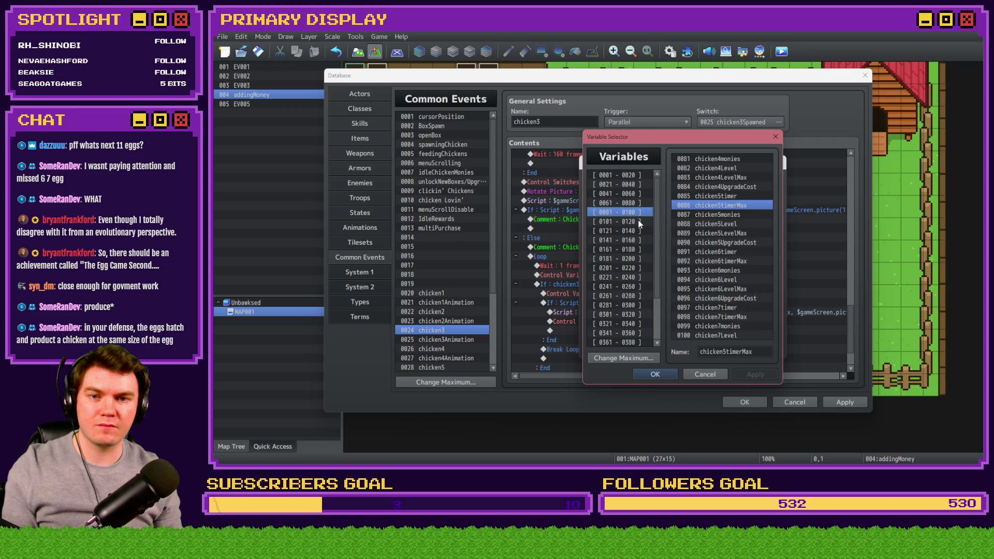
click(640, 230)
click(639, 258)
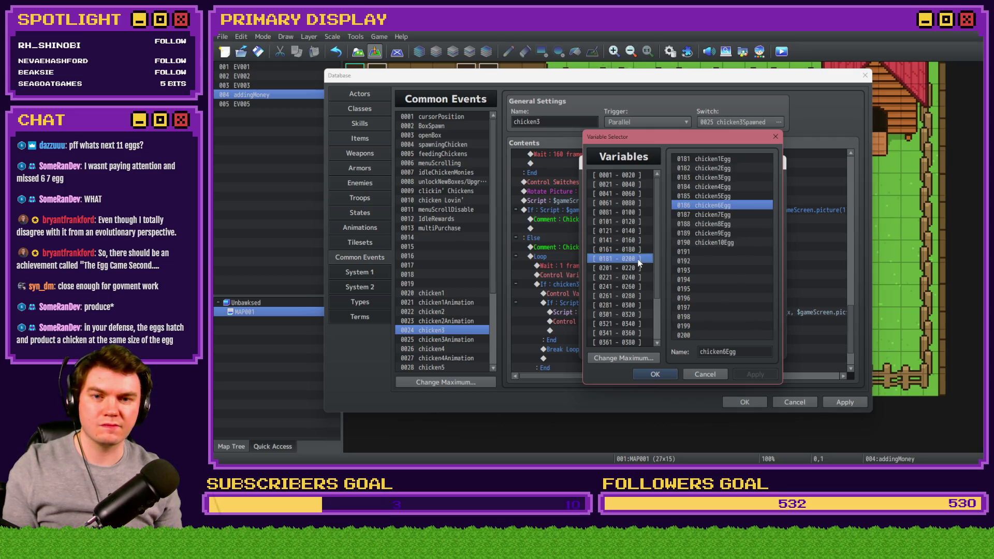
double_click(713, 179)
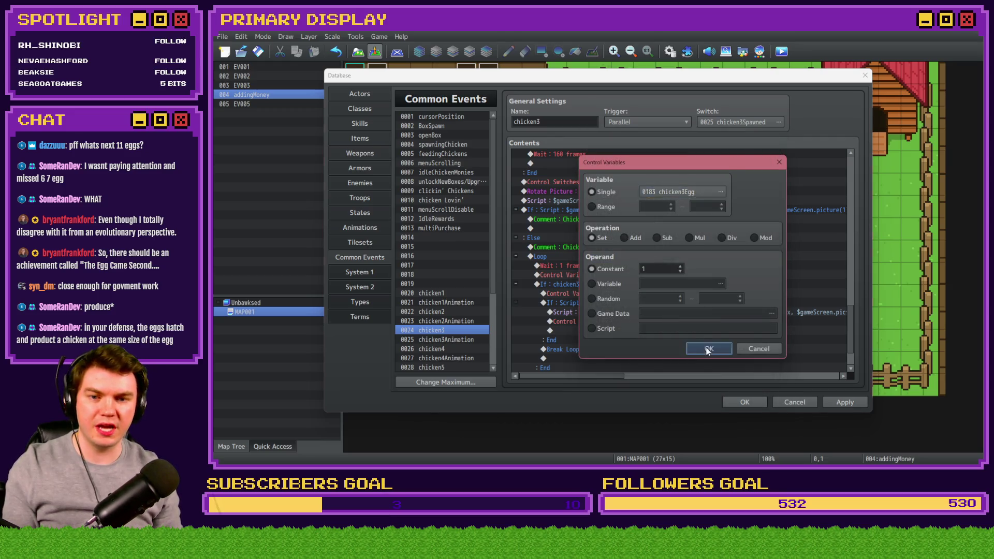
click(707, 348)
click(828, 397)
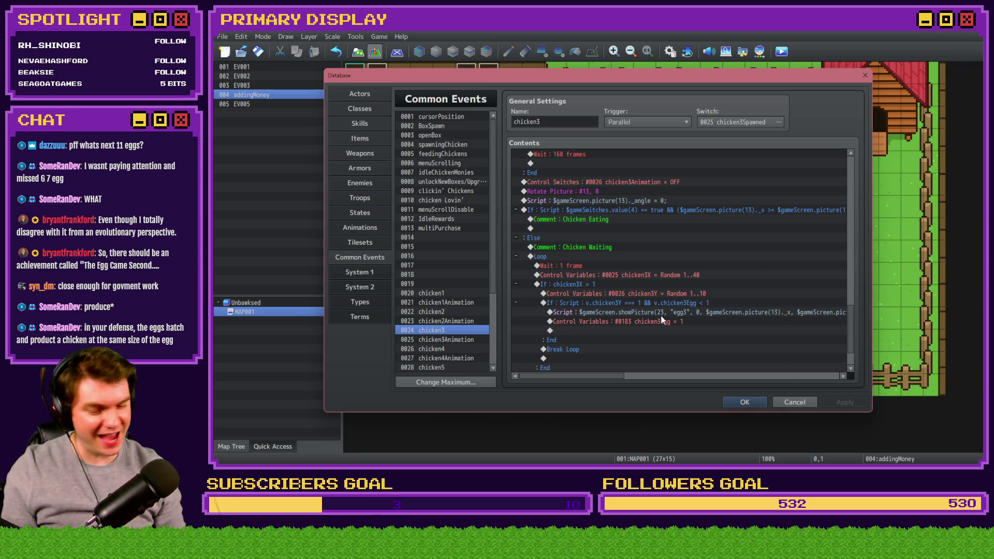
click(618, 284)
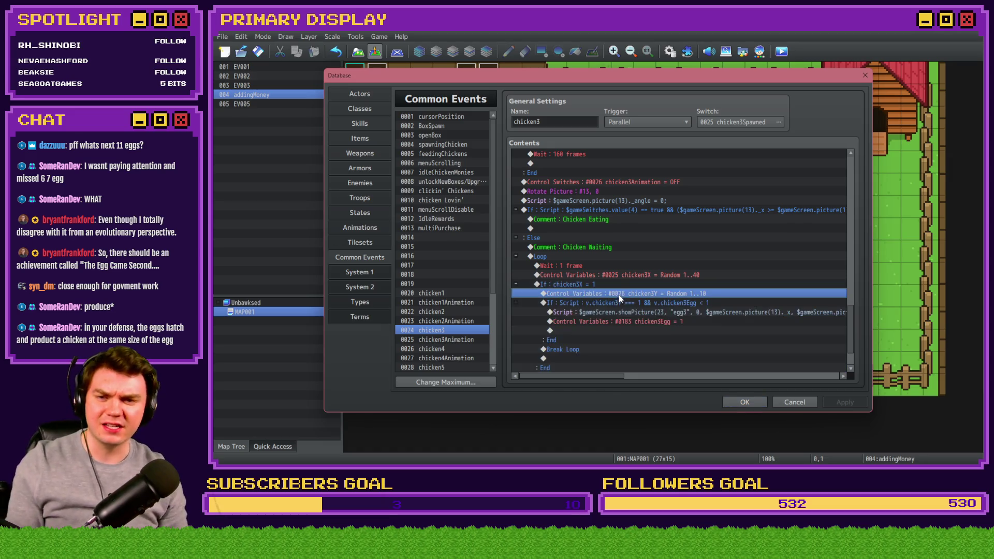
click(451, 346)
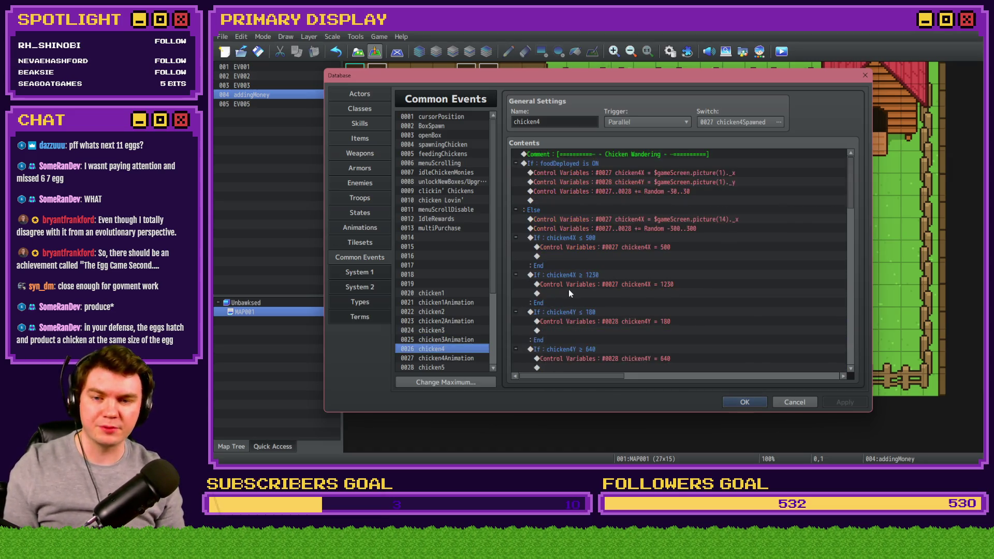
Paste the egg block above chicken4's Break Loop and make it roll chicken4Y.
drag(850, 202, 861, 348)
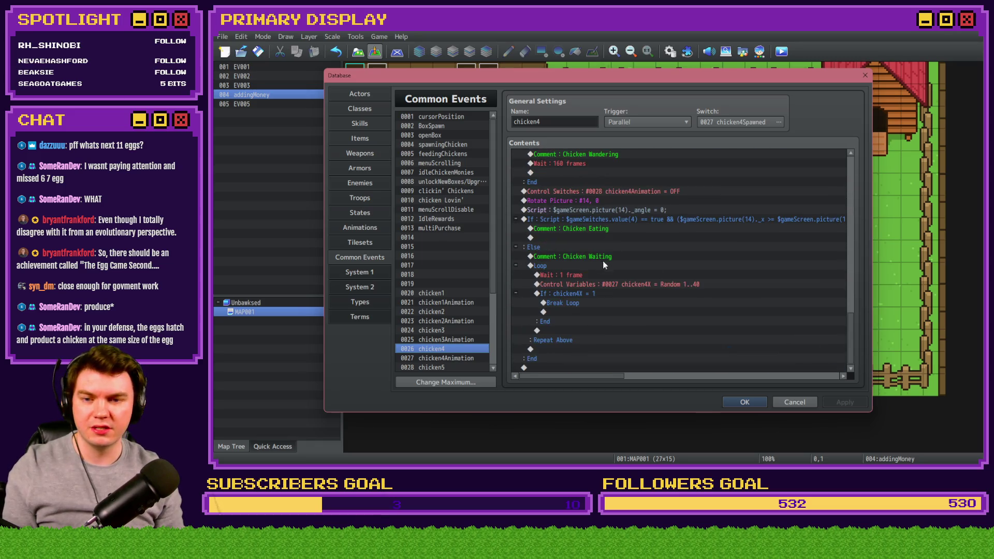
click(586, 302)
key(ctrl+v)
double_click(619, 244)
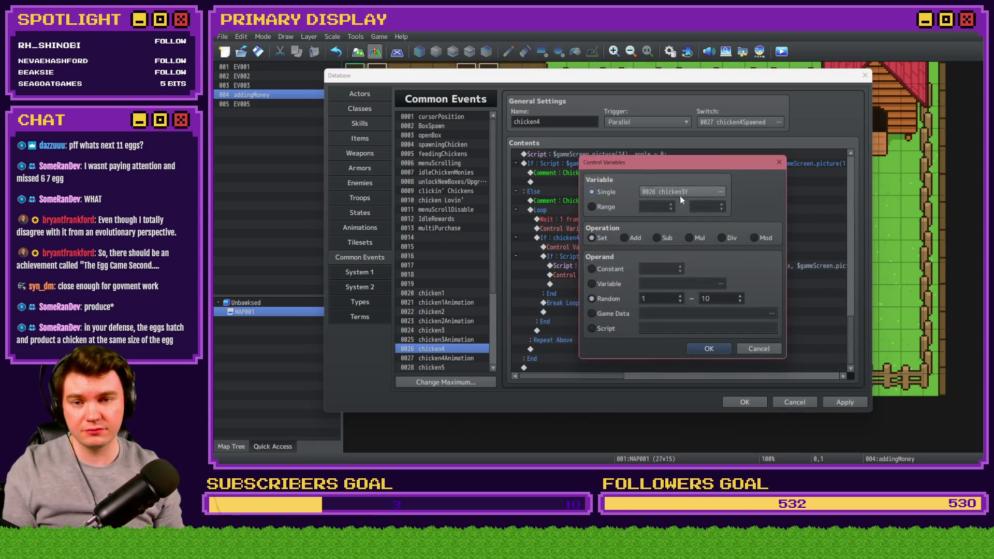
click(659, 197)
click(641, 184)
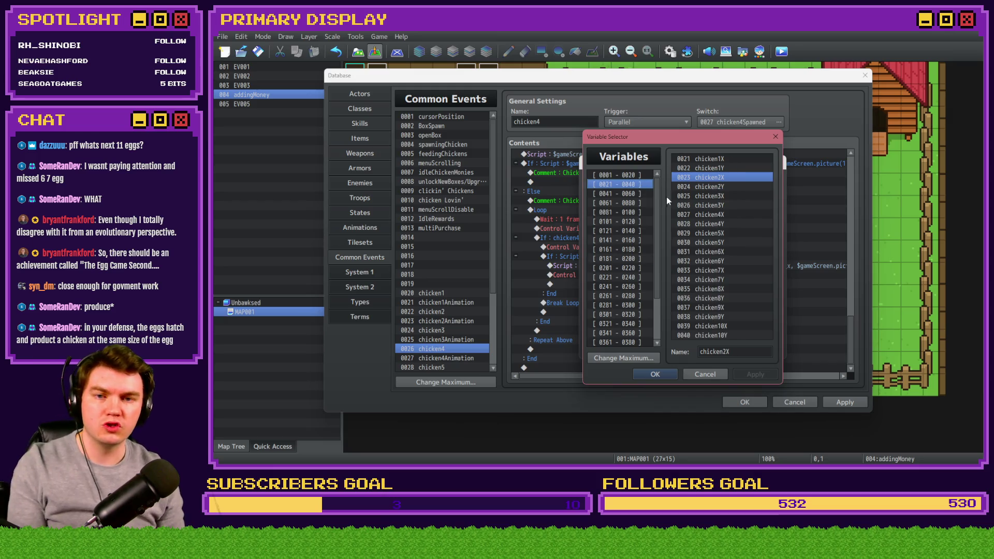
double_click(725, 223)
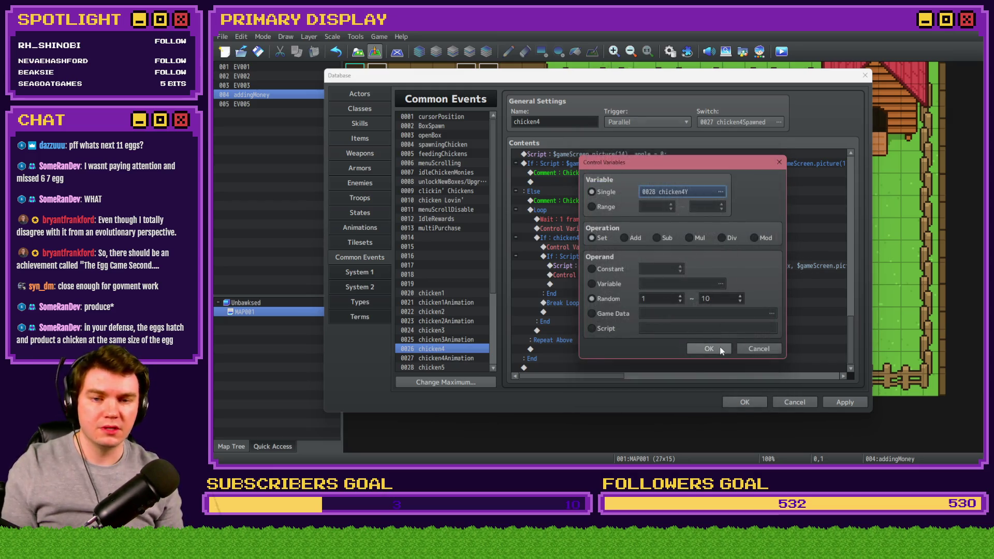
click(709, 349)
Change the egg-spawn condition from chicken3Y to chicken4Y.
click(681, 266)
double_click(682, 266)
click(674, 304)
key(BackSpace)
text(4Y === 1 && v.chicken4Egg < 1)
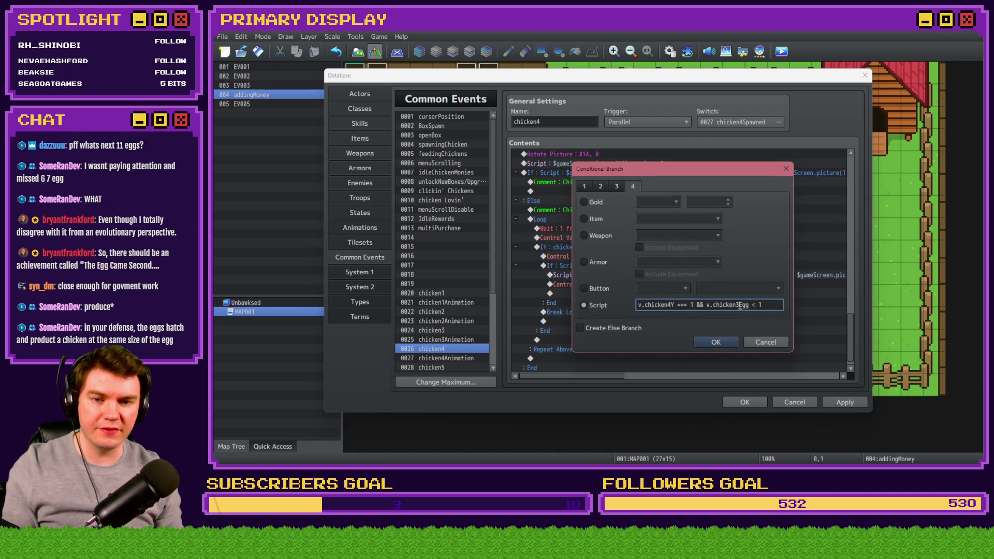
key(Return)
Update the script to showPicture(24, "egg4") at picture 14's position.
double_click(738, 303)
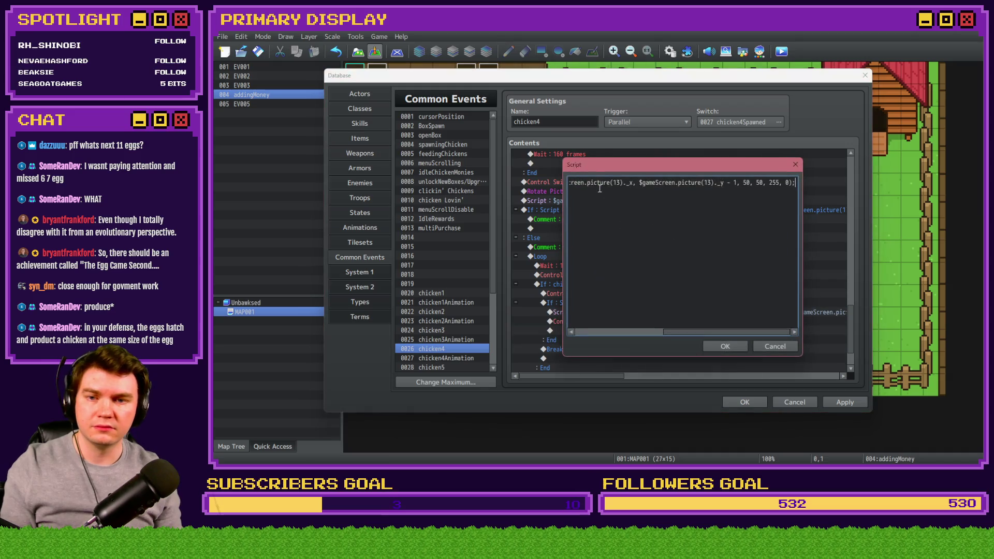
click(653, 184)
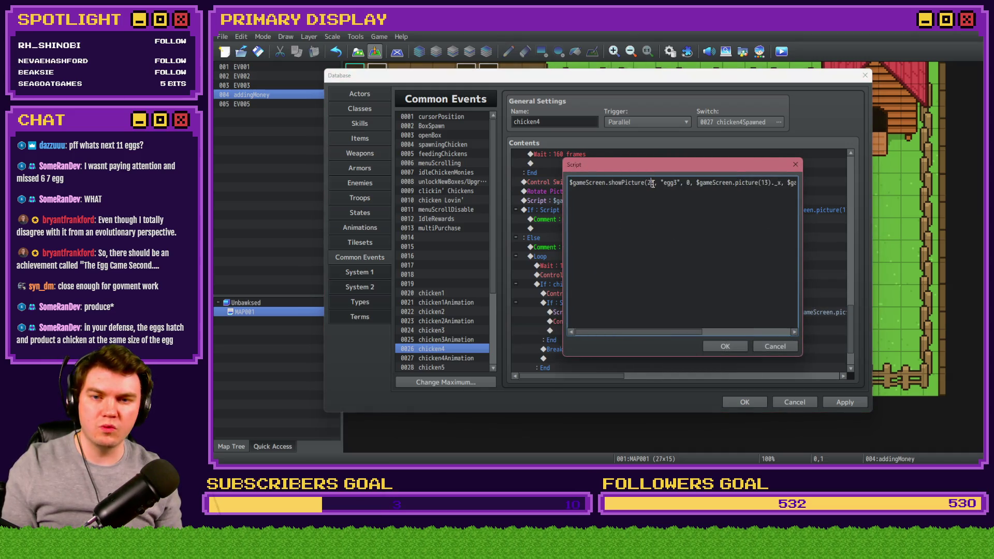
click(677, 182)
text(4)
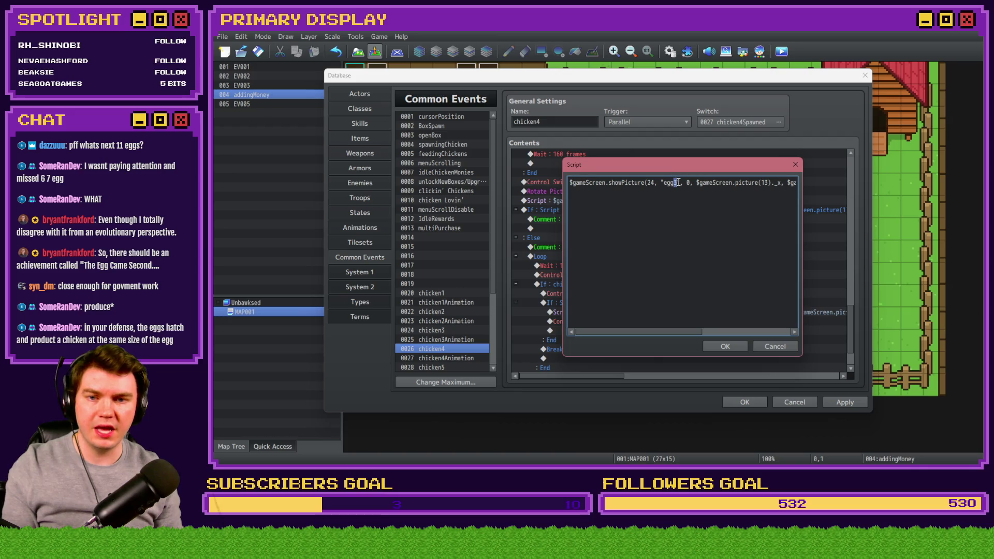
drag(783, 185, 777, 182)
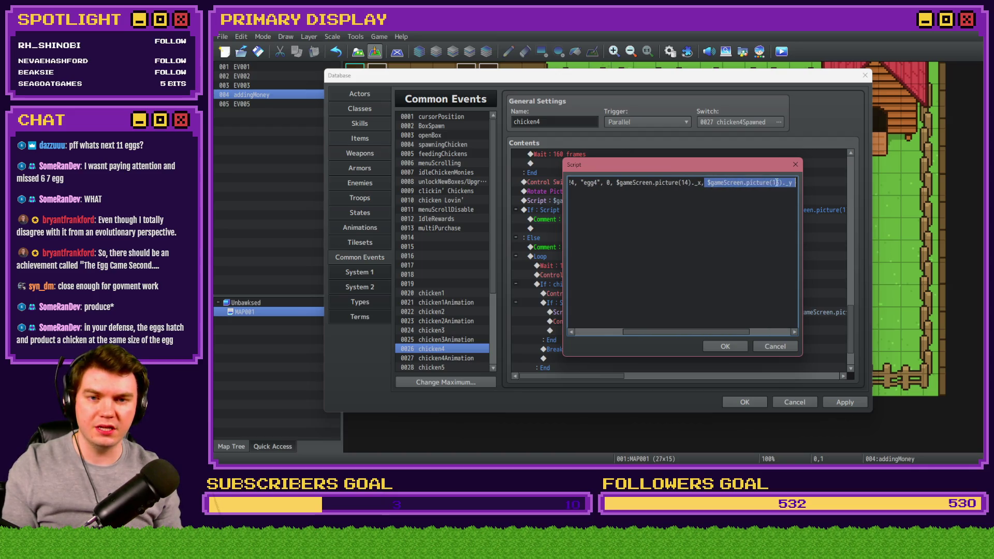
click(777, 182)
click(732, 346)
Set #0184 chicken4Egg to 1 and select the finished egg-spawn block for copying.
click(688, 322)
double_click(689, 324)
click(675, 194)
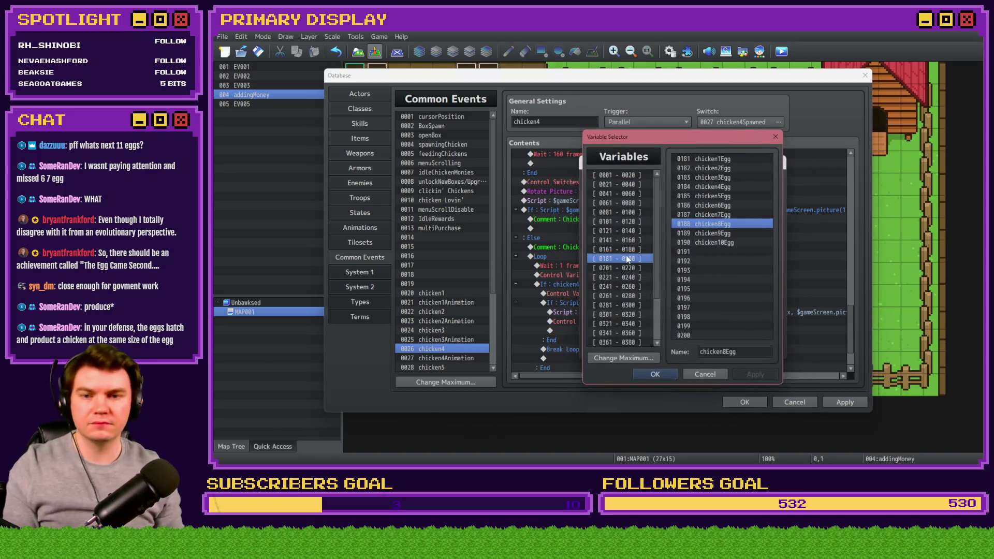
double_click(729, 186)
click(717, 347)
click(611, 284)
drag(611, 292, 613, 303)
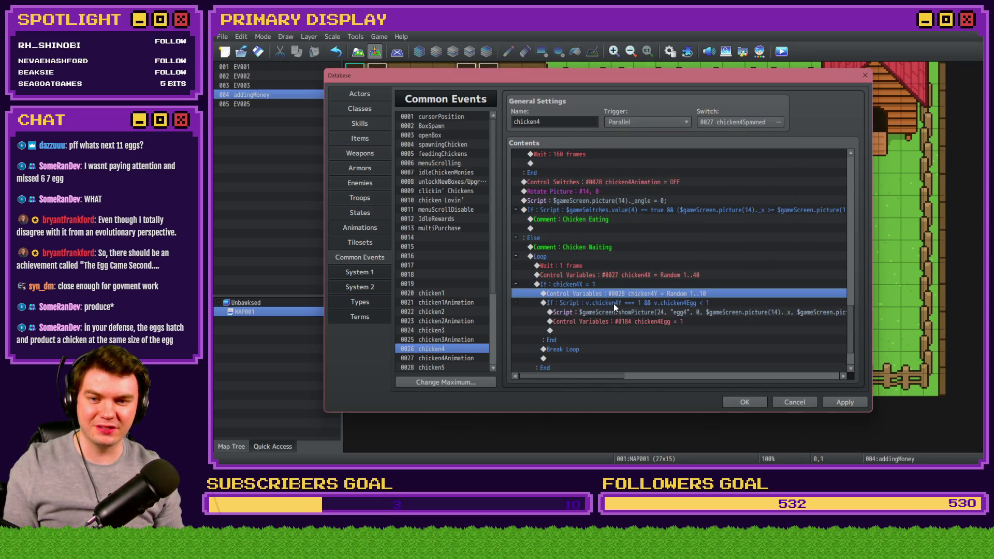
click(456, 368)
scroll(558, 211, down, 3)
Paste the egg block above chicken5's Break Loop and make it roll chicken5Y.
drag(854, 193, 851, 332)
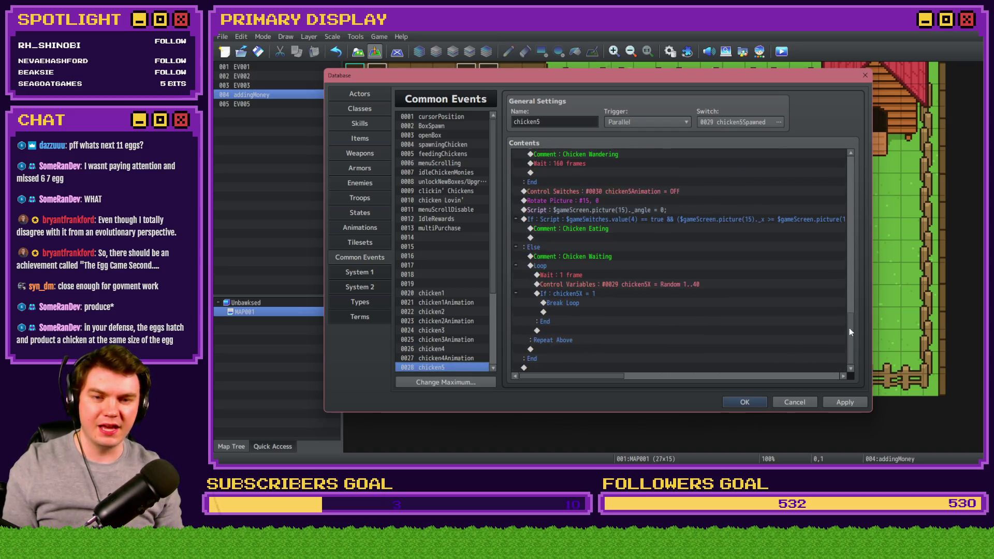
click(631, 302)
key(ctrl+v)
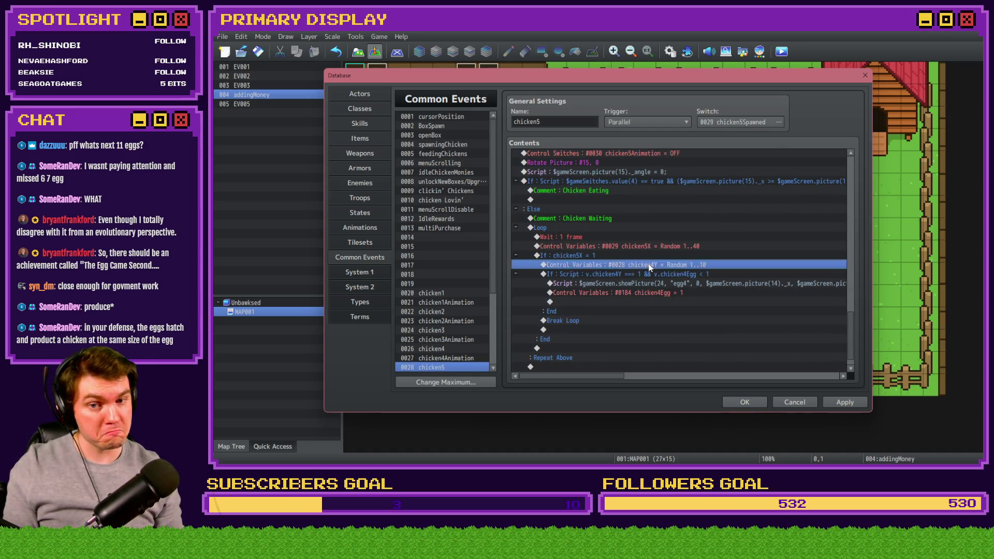
double_click(648, 263)
click(682, 192)
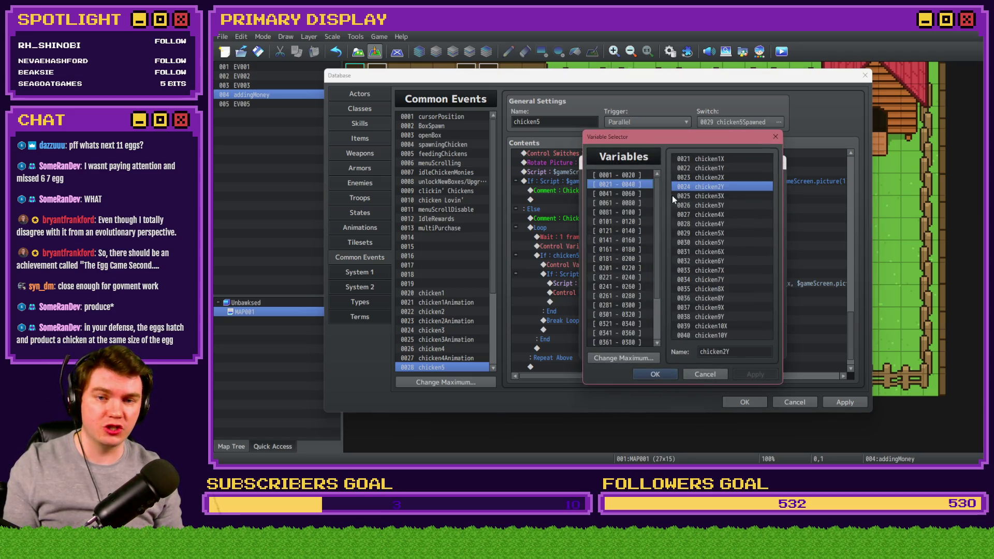
double_click(731, 242)
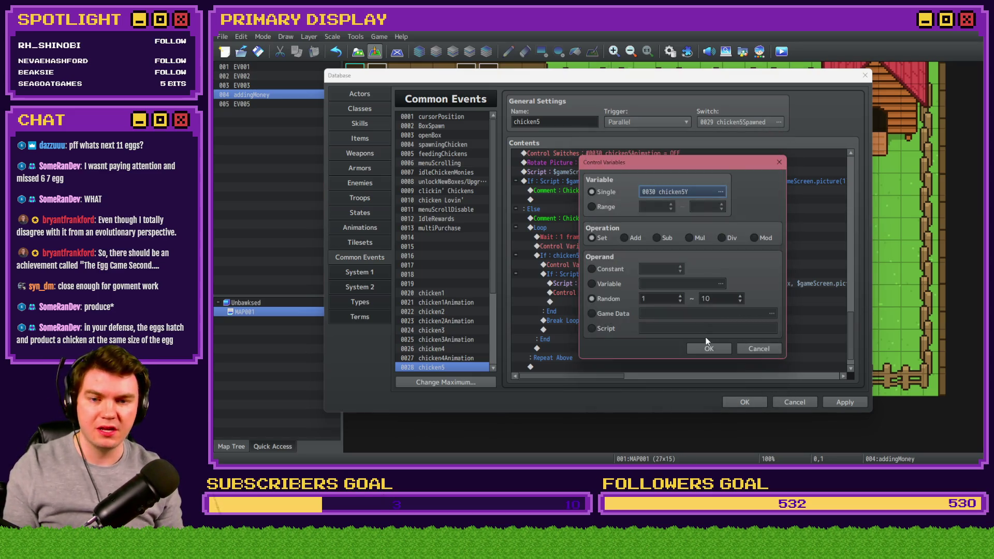
click(706, 346)
Change the egg-spawn condition to check chicken5's variables.
double_click(659, 273)
drag(668, 306, 671, 306)
click(735, 306)
key(BackSpace)
text(5Y === 1 && v.chicken5Egg < 1)
click(731, 342)
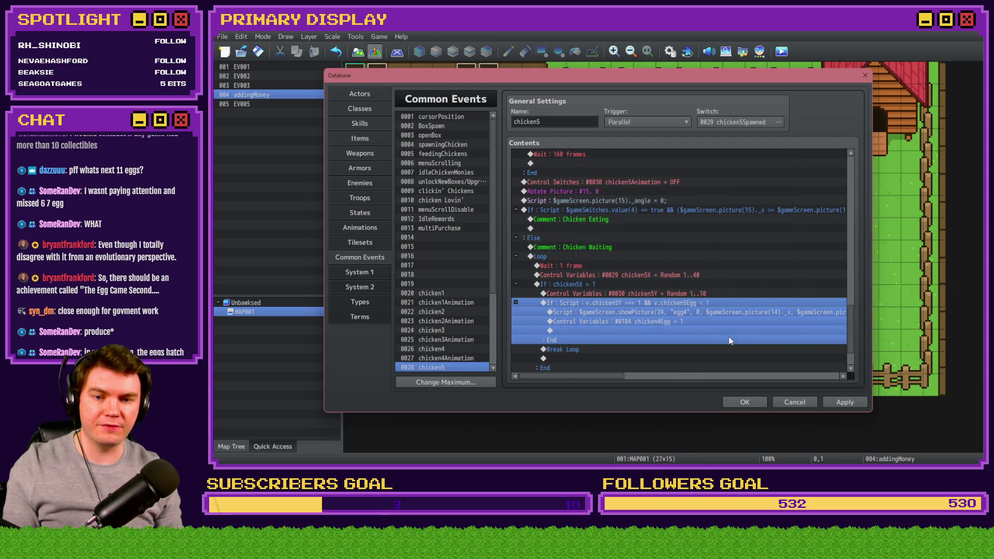
Update the script to show picture 25 "egg5" at picture(15).
double_click(687, 312)
drag(650, 182, 679, 183)
text(5)
text(5)
drag(765, 183, 823, 186)
text(5)
click(704, 183)
key(Delete)
text(50, 255, 0);)
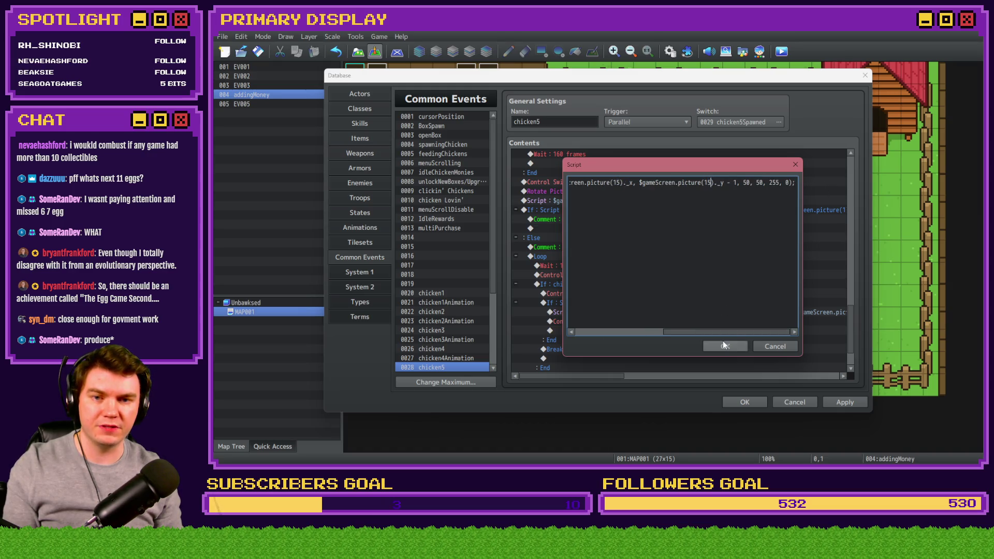
click(725, 346)
Set the egg flag line to #0185 chicken5Egg = 1.
click(674, 330)
double_click(670, 325)
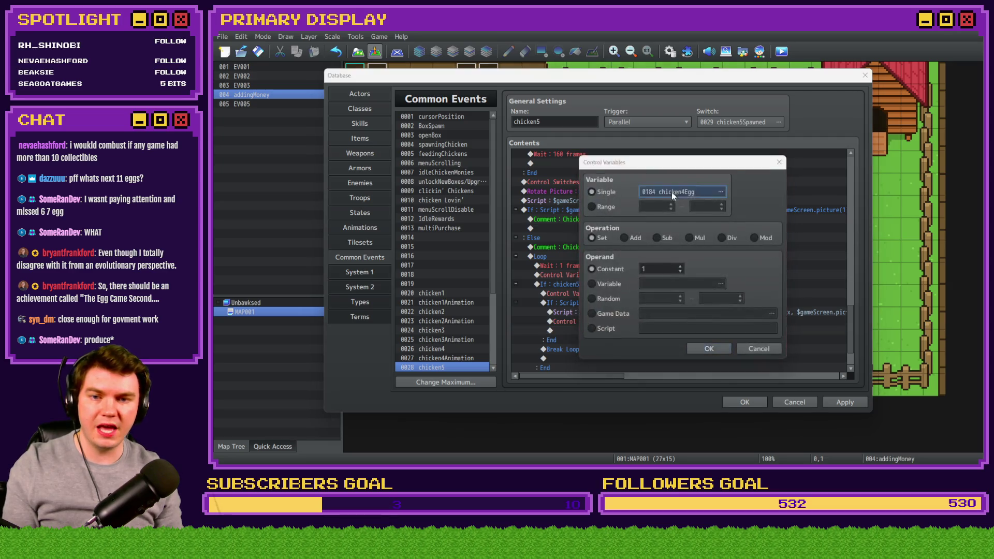
click(673, 192)
click(619, 294)
key(Up)
key(Down)
key(Down)
key(Down)
key(Up)
key(Up)
key(Up)
key(Up)
key(Up)
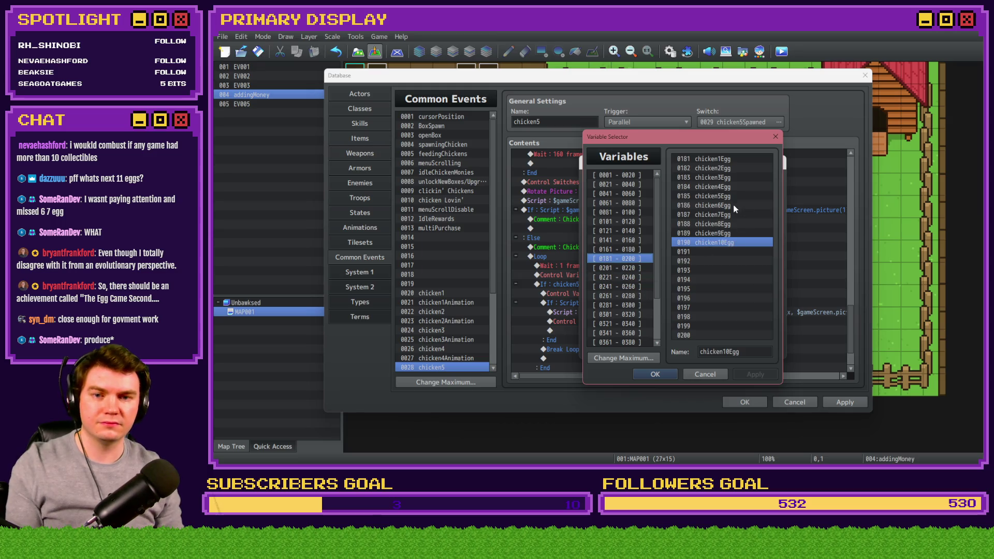
double_click(733, 198)
click(731, 350)
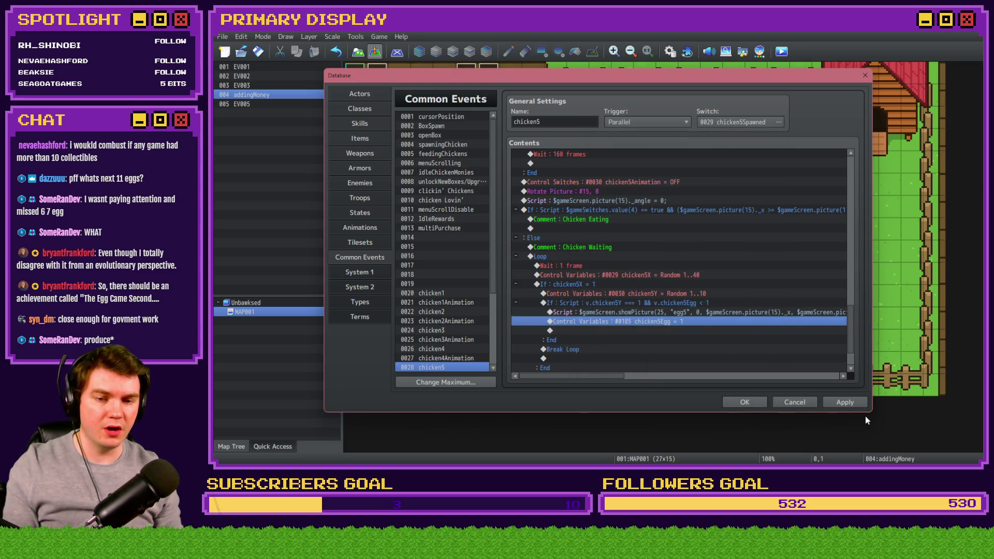
Apply chicken5's changes and carry the egg block over to chicken6.
click(847, 402)
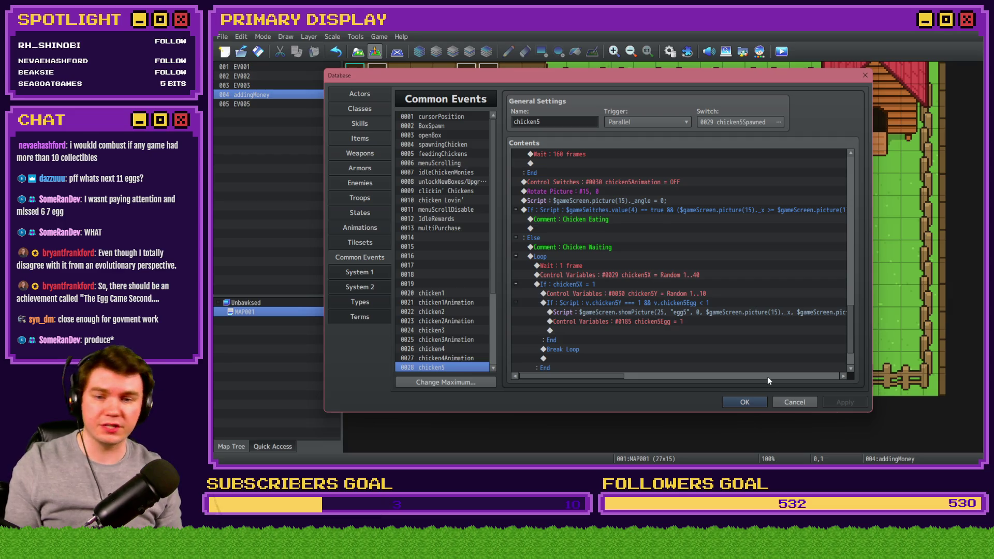
drag(617, 291, 618, 301)
scroll(479, 340, down, 4)
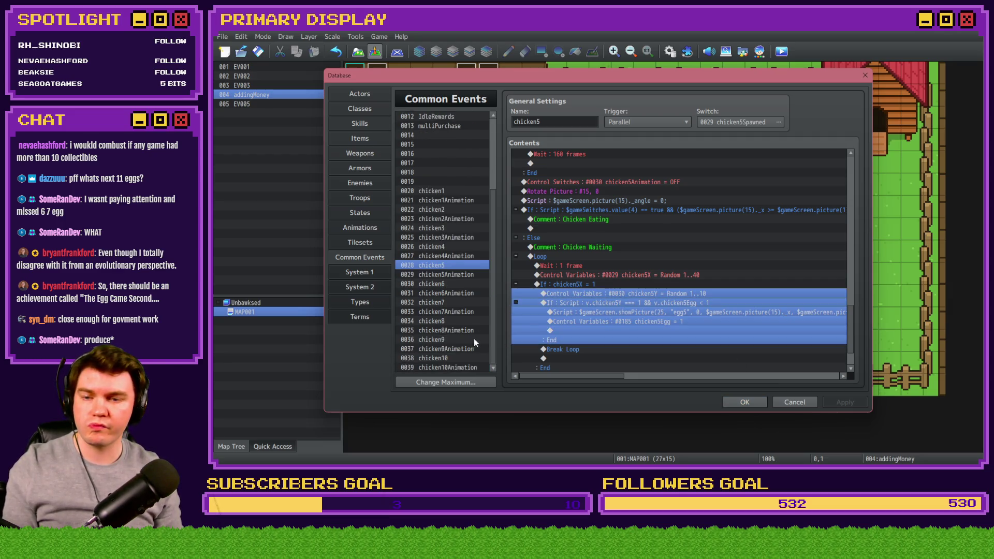
click(445, 284)
drag(847, 170, 854, 335)
Paste the egg block above chicken6's Break Loop and make it roll chicken6Y.
click(631, 303)
key(ctrl+v)
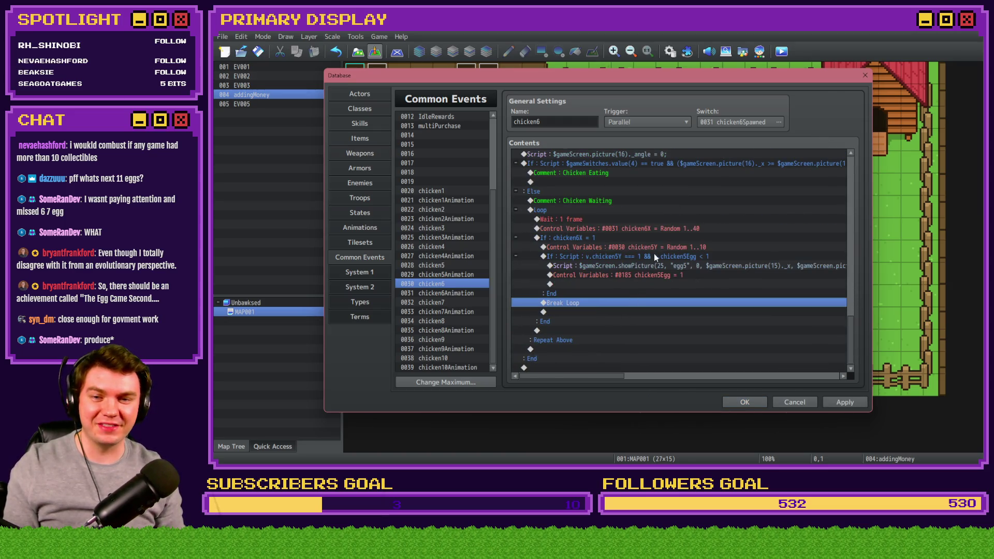
double_click(654, 251)
click(683, 188)
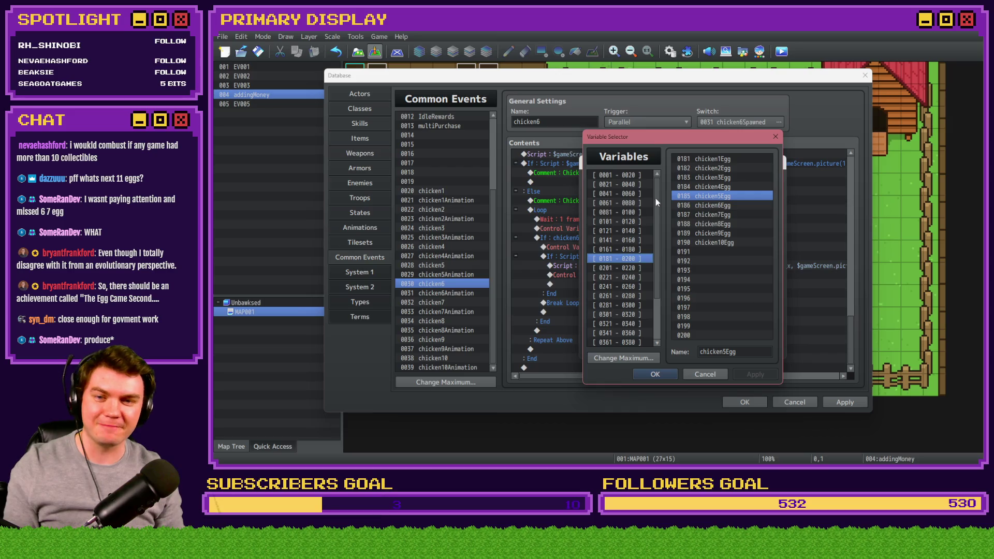
click(641, 185)
double_click(724, 262)
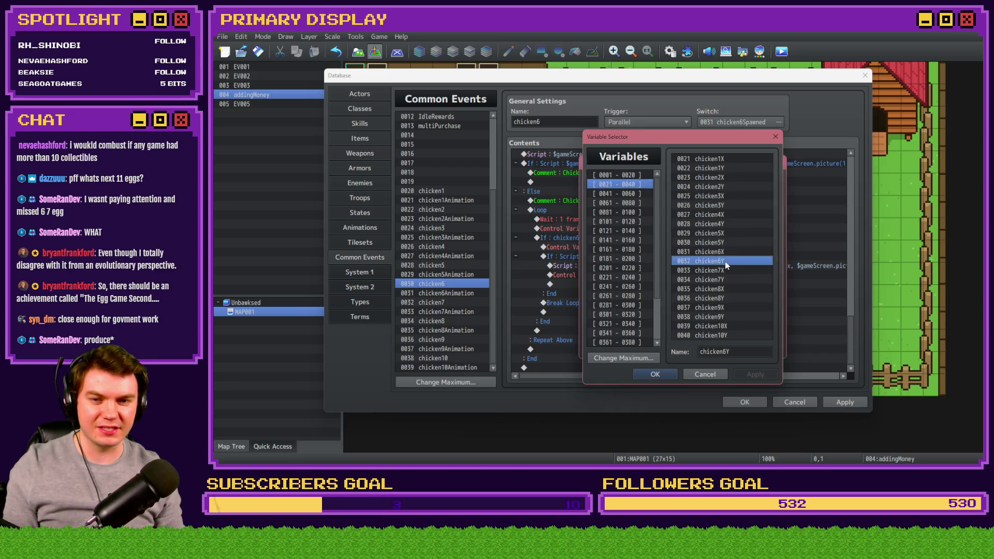
key(Return)
Change the egg-spawn condition to check chicken6's variables.
click(661, 266)
double_click(661, 266)
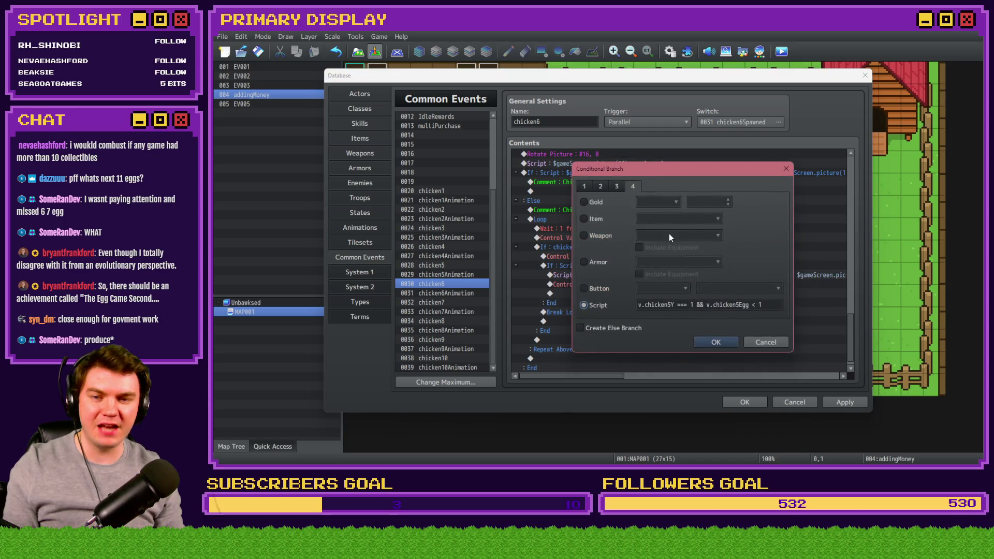
click(669, 306)
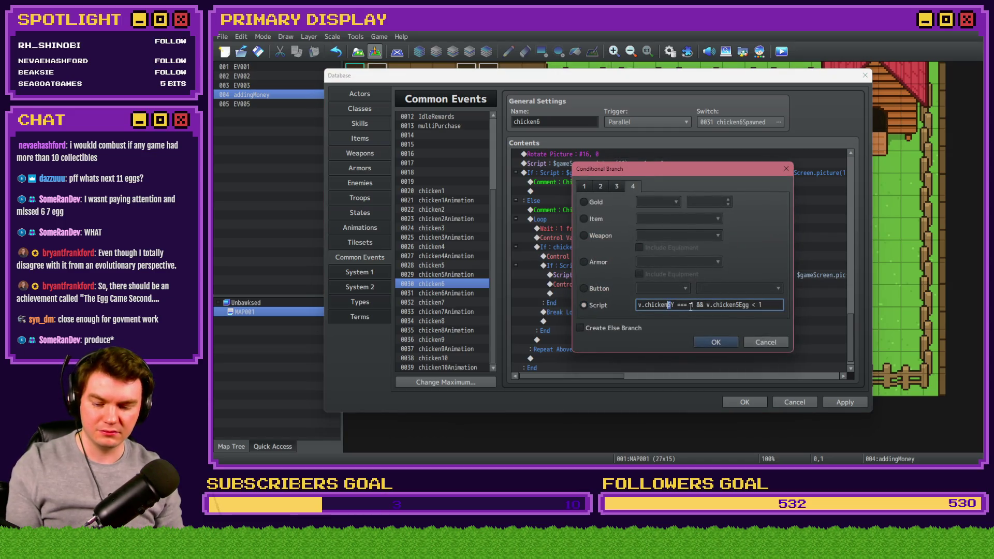
click(737, 305)
key(BackSpace)
text(6)
click(715, 342)
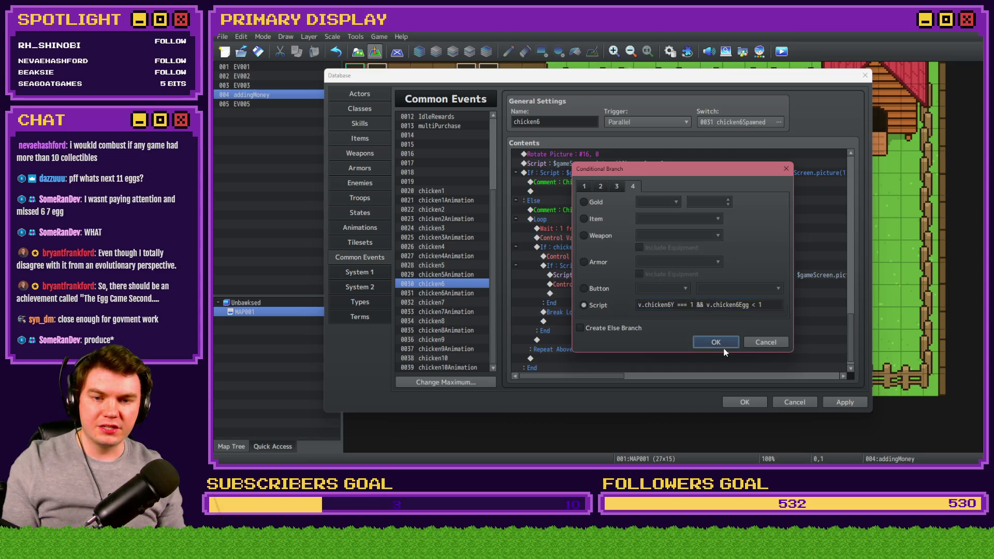
Edit the script to showPicture(26, "egg6") at picture(16).
double_click(698, 312)
drag(569, 182, 769, 183)
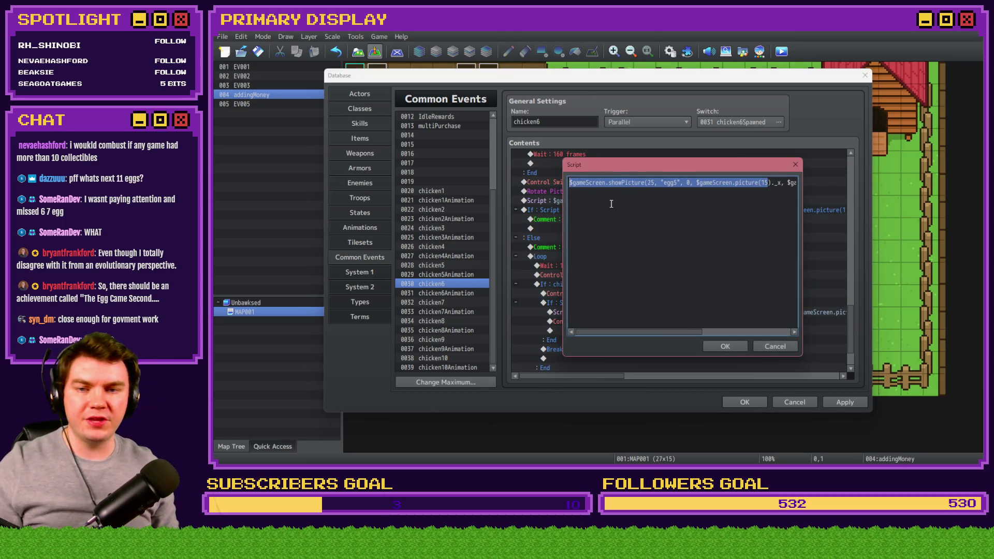
click(653, 187)
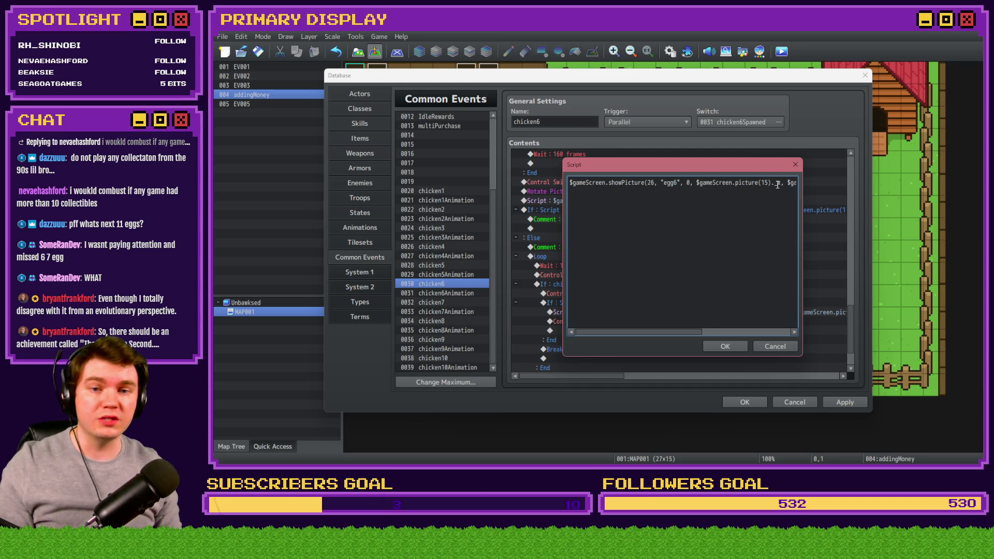
drag(766, 183, 810, 189)
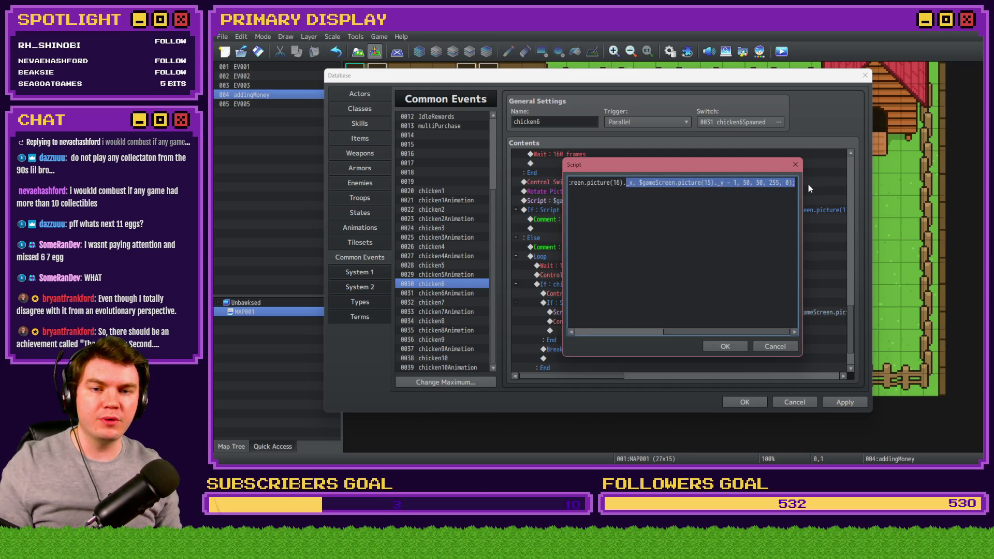
click(709, 183)
click(725, 346)
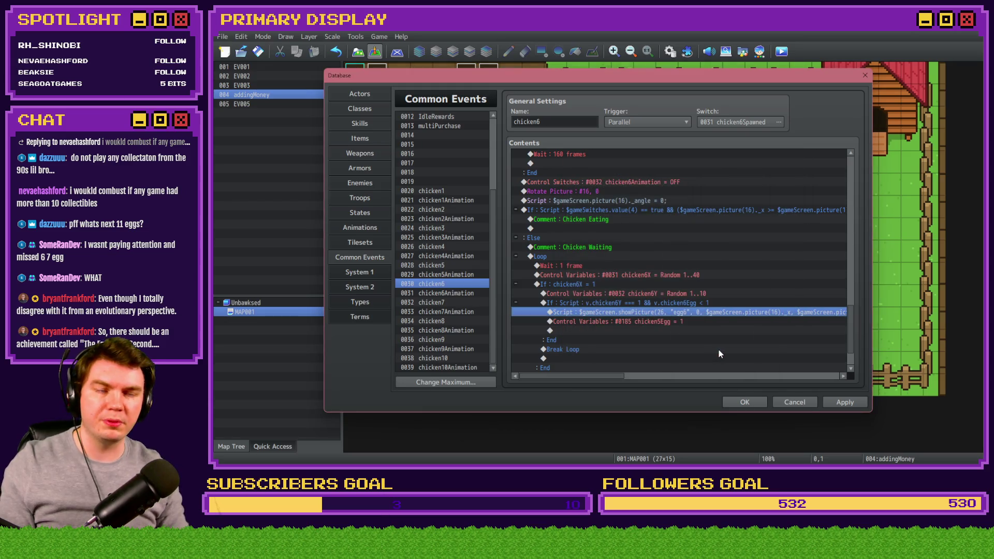
Set #0186 chicken6Egg to 1 and select the egg-spawn commands for copying.
double_click(673, 322)
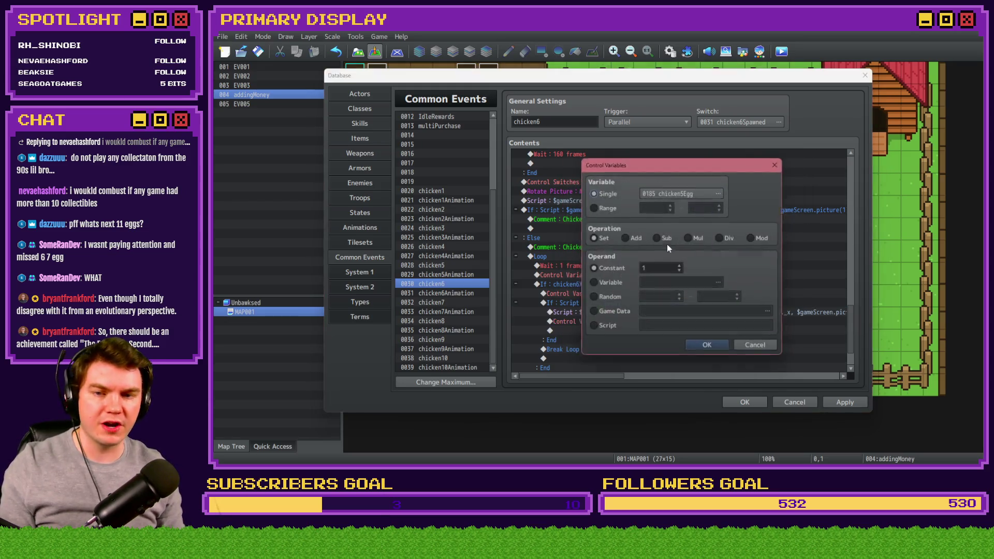
click(685, 198)
click(637, 240)
click(638, 249)
click(638, 258)
double_click(726, 206)
click(709, 349)
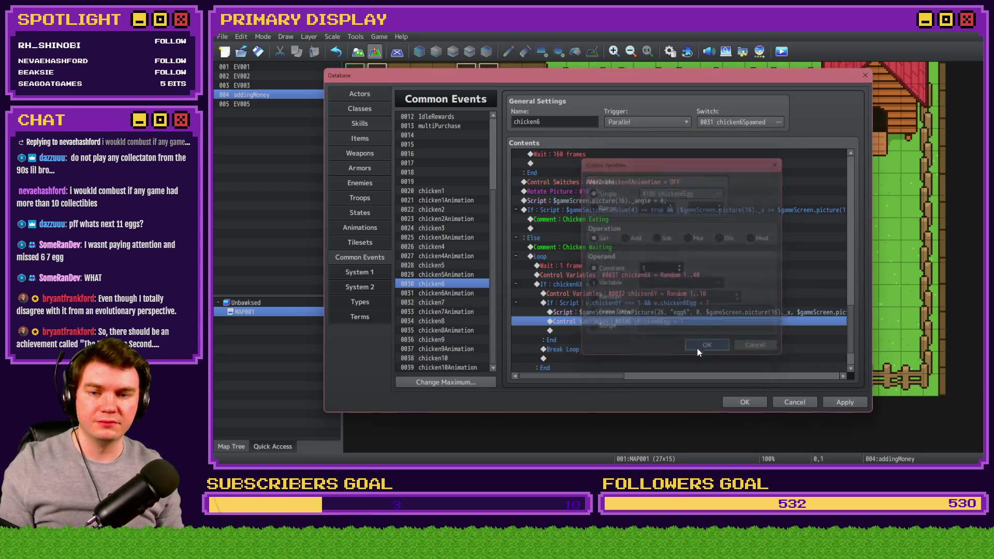
drag(618, 293, 521, 300)
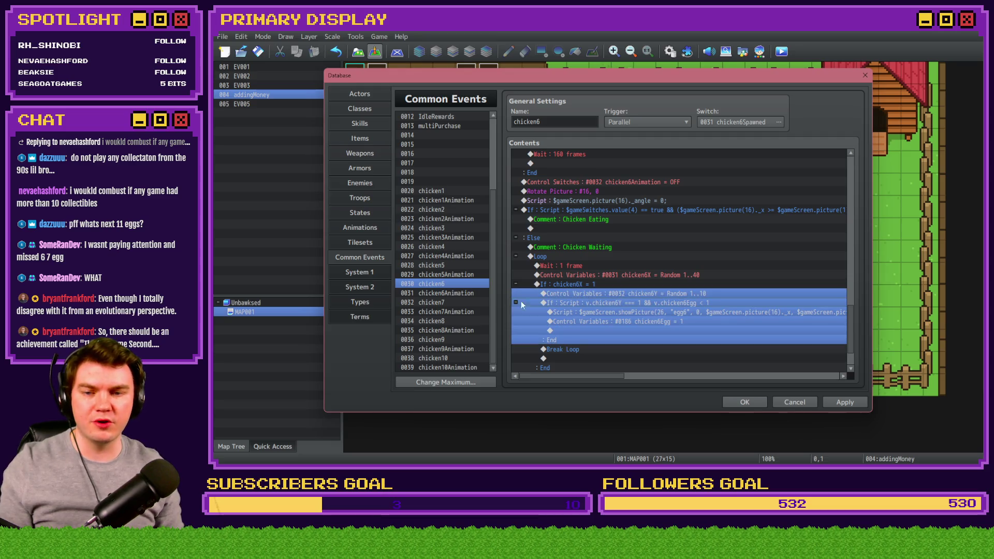
click(453, 304)
scroll(655, 300, down, 2)
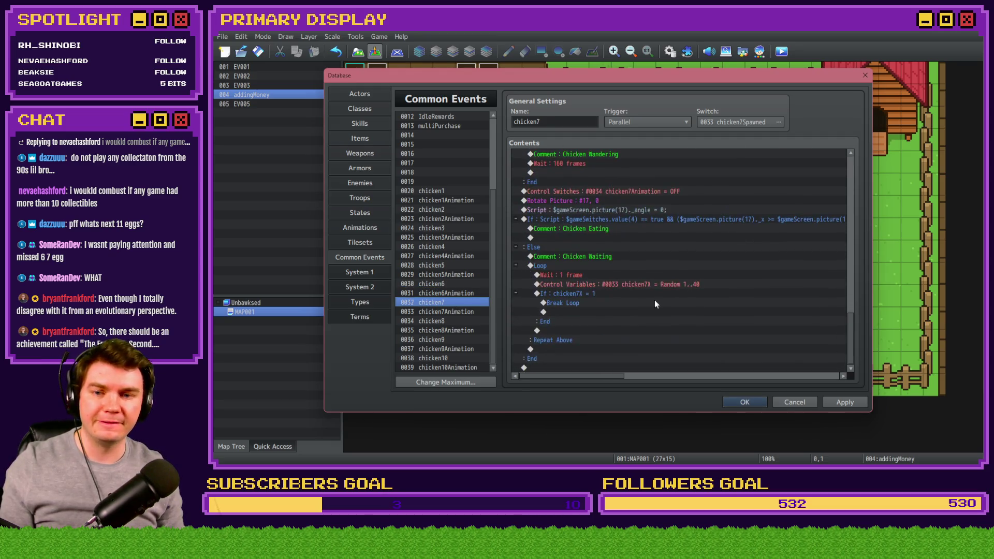
Paste the egg spawn block into chicken7 and make it roll random variable chicken7Y.
click(594, 304)
key(ctrl+v)
double_click(641, 256)
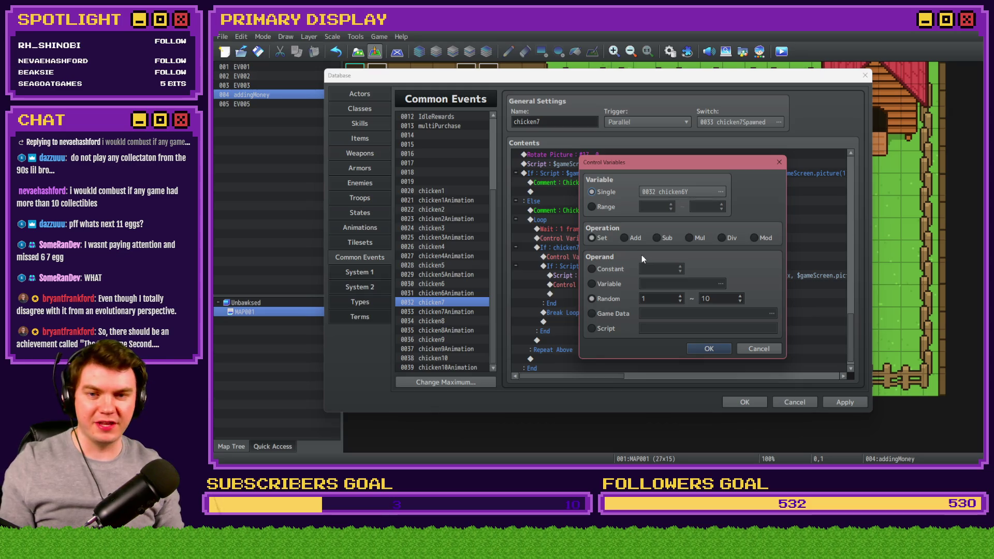
drag(702, 166, 704, 187)
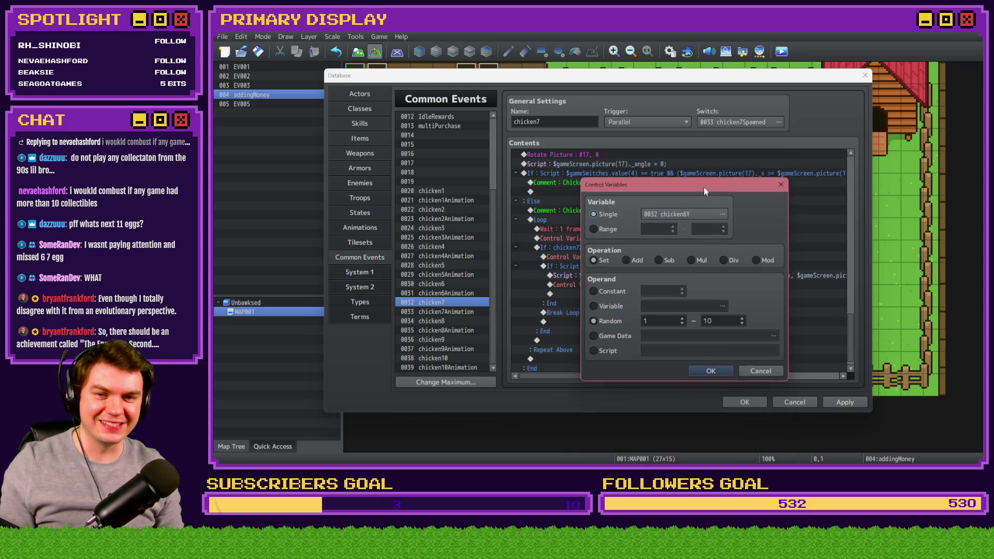
click(704, 213)
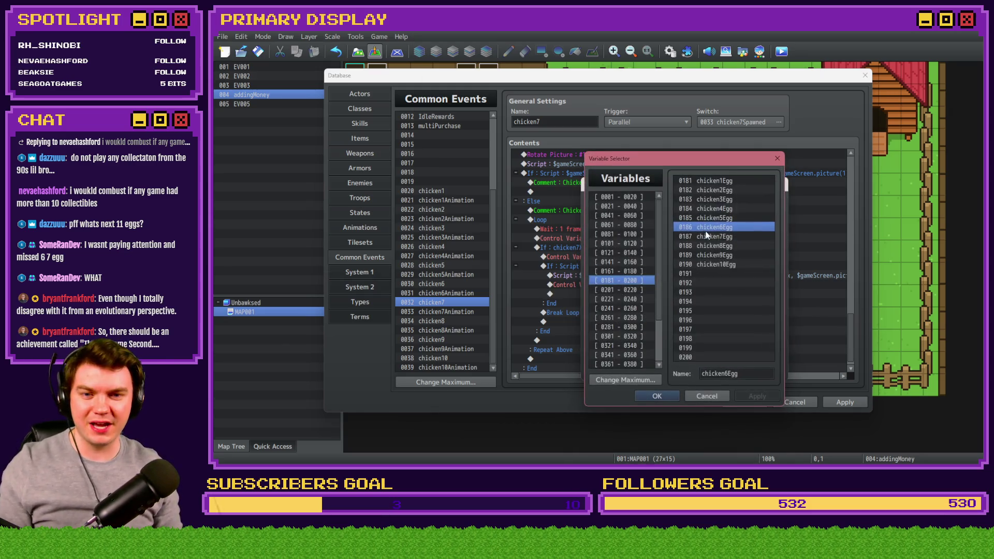
click(635, 206)
click(727, 302)
double_click(728, 303)
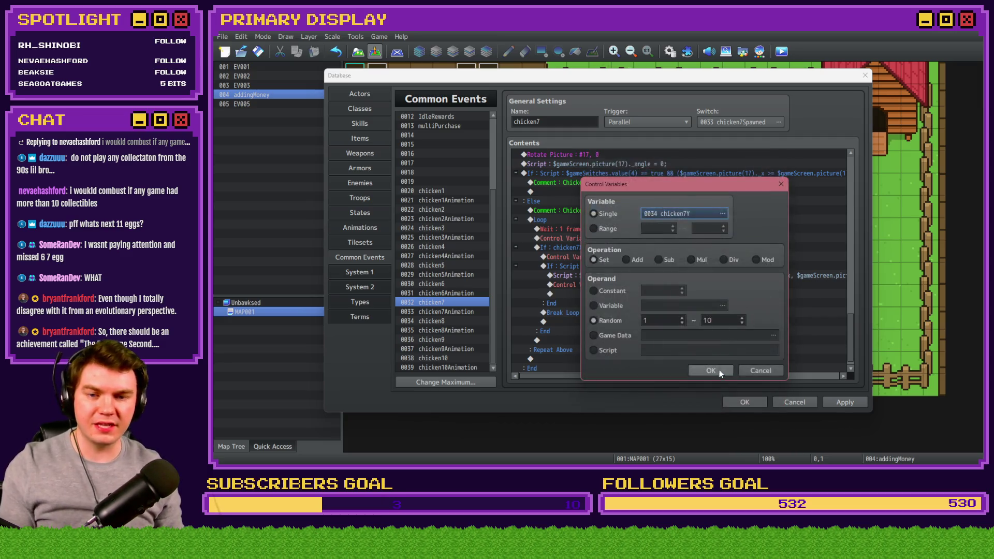
click(705, 371)
Update the egg condition for chicken7 and the script to show picture 27 'egg7' at picture(17).
double_click(661, 268)
click(669, 304)
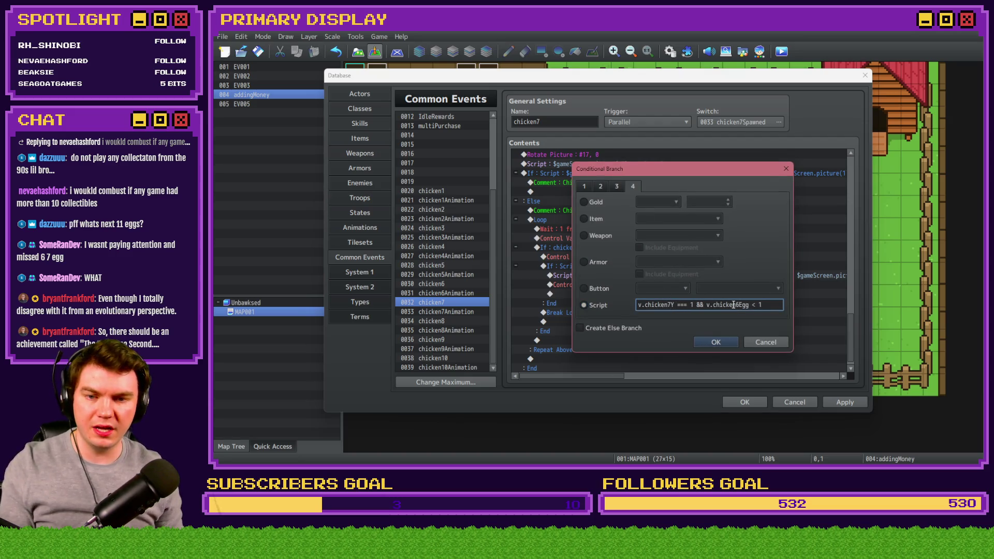
click(717, 342)
double_click(682, 310)
key(Home)
click(653, 182)
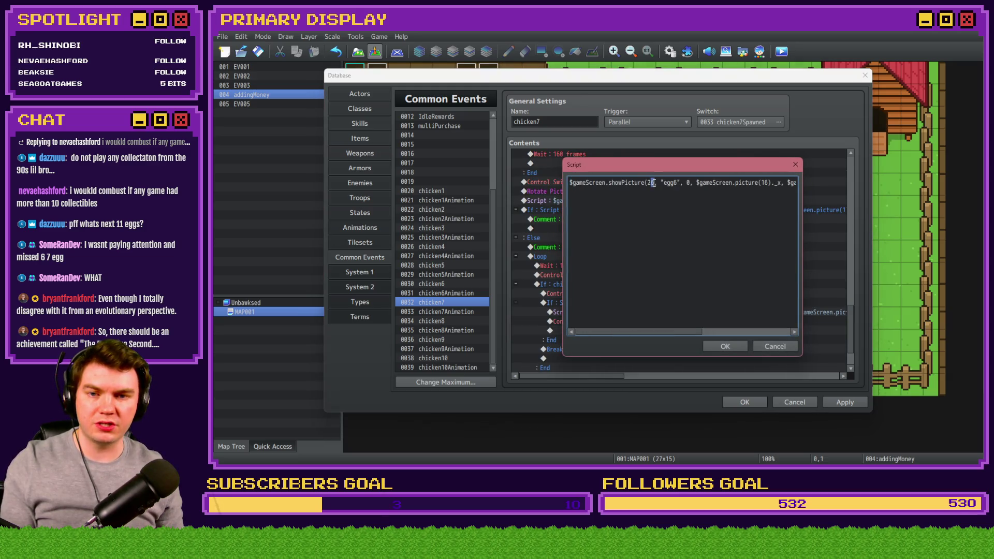
drag(673, 183, 677, 183)
text(7)
drag(765, 183, 816, 180)
click(710, 183)
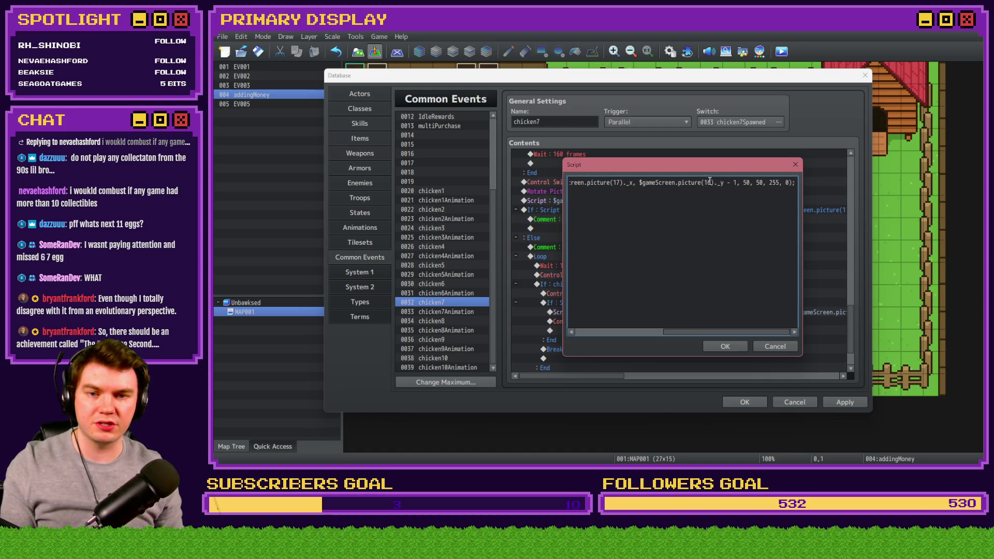
click(724, 347)
Set chicken7Egg to 1 in the counter command and select chicken7's egg spawn lines.
double_click(673, 322)
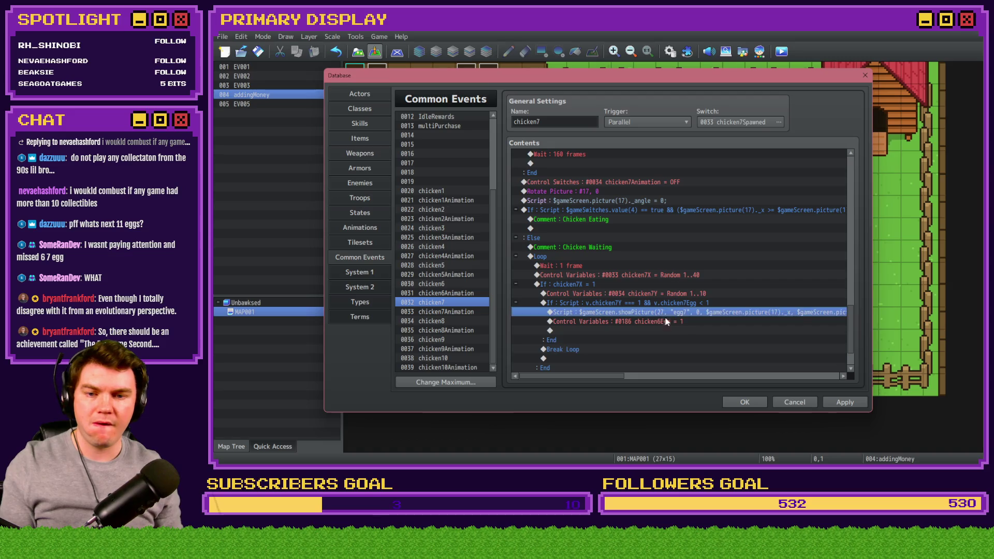
click(684, 194)
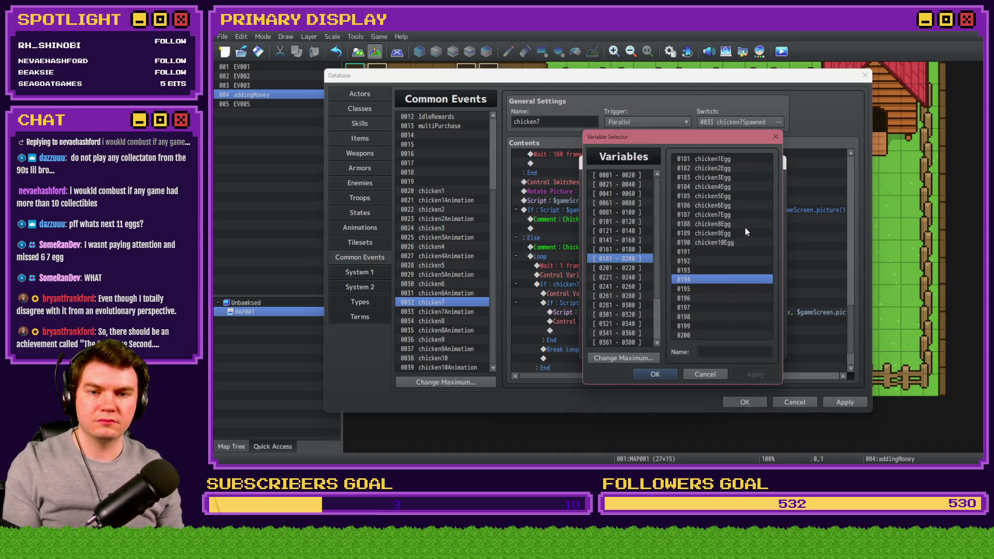
double_click(731, 215)
click(706, 349)
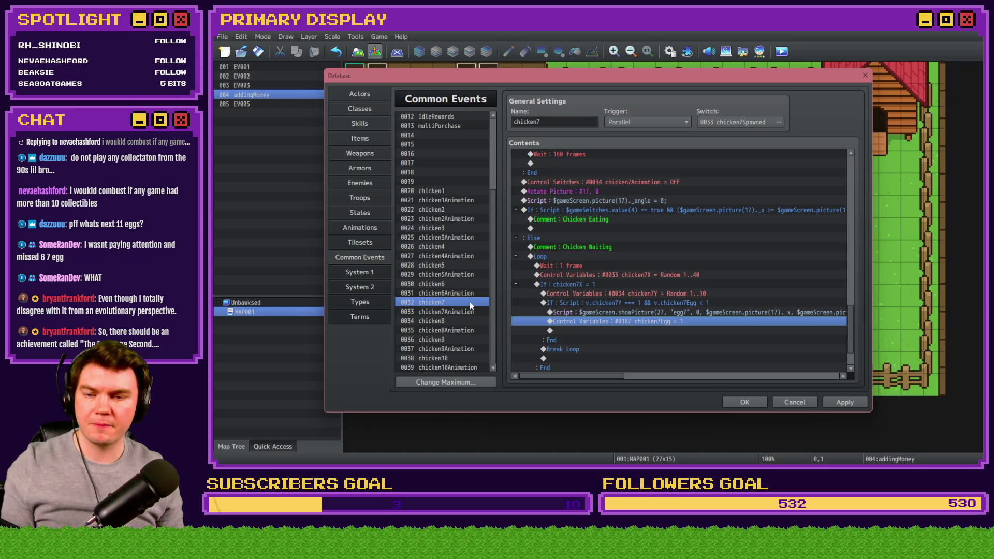
click(595, 293)
shift+click(552, 340)
click(442, 322)
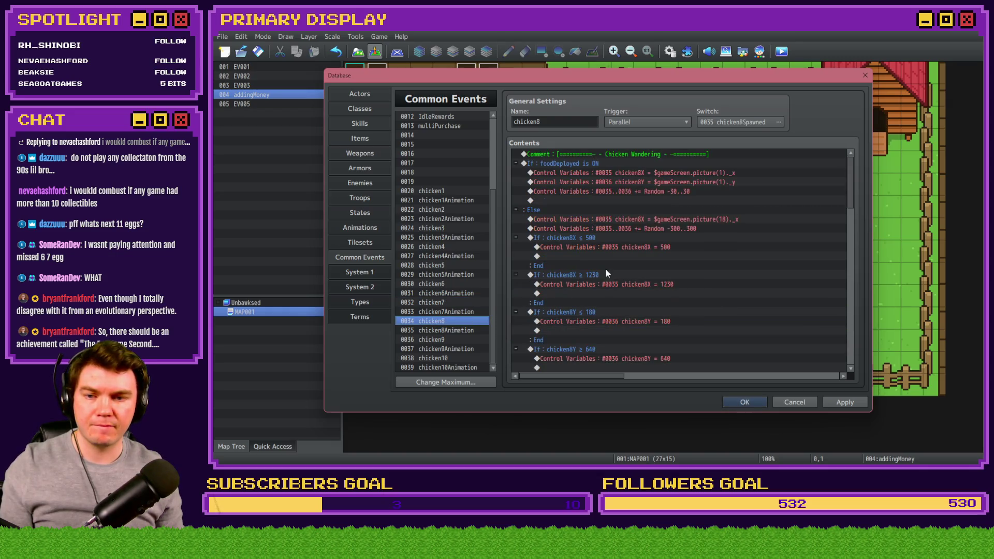
In chicken8, switch the pasted random roll to variable chicken8Y.
scroll(846, 277, down, 10)
click(613, 306)
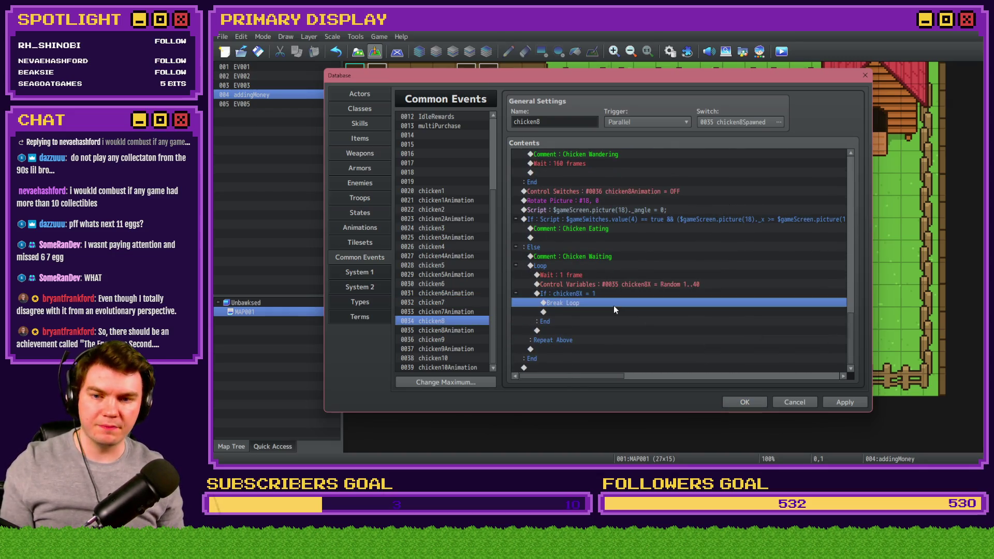
double_click(651, 249)
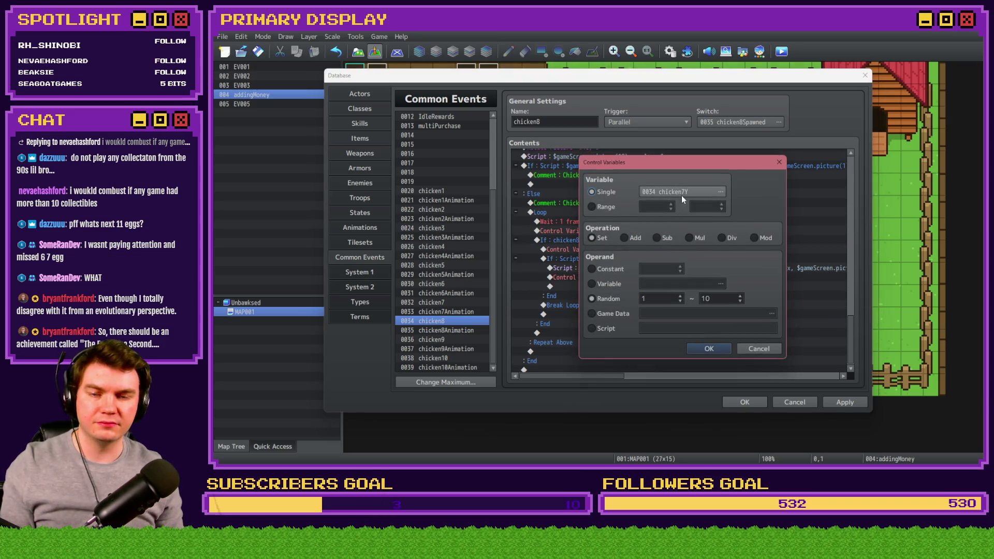
click(682, 194)
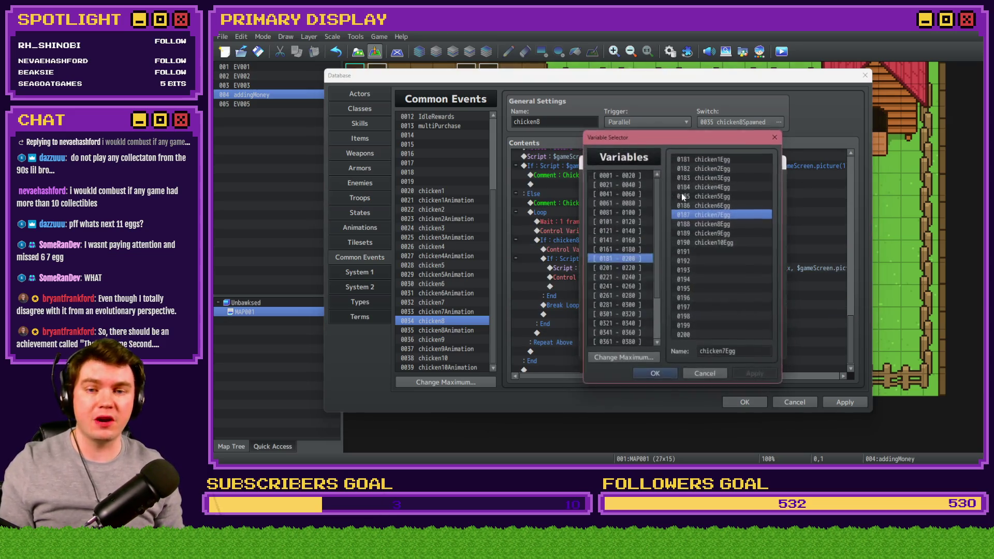
click(642, 182)
double_click(720, 298)
click(709, 349)
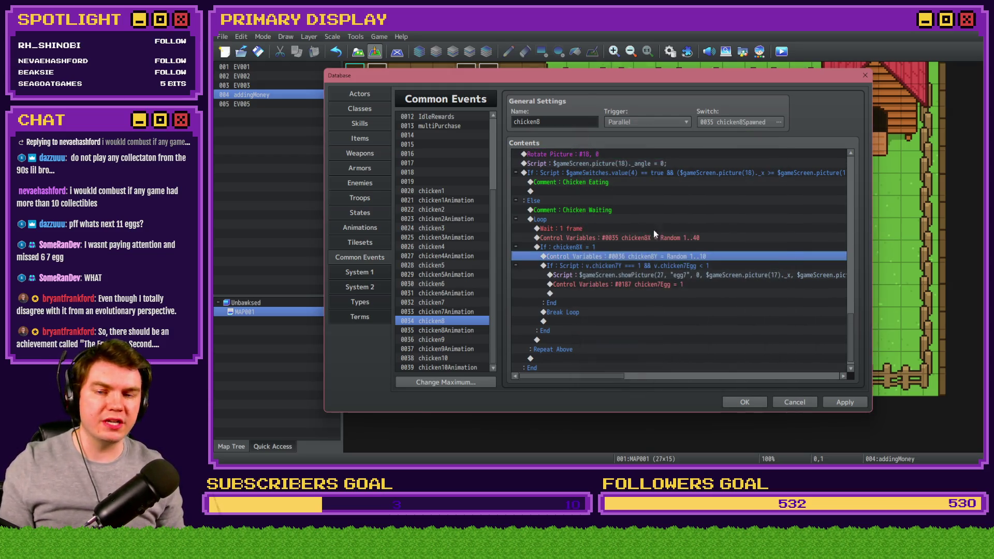
Change the egg condition to chicken8 and the script to picture 28 'egg8' at picture(18).
double_click(651, 265)
click(670, 305)
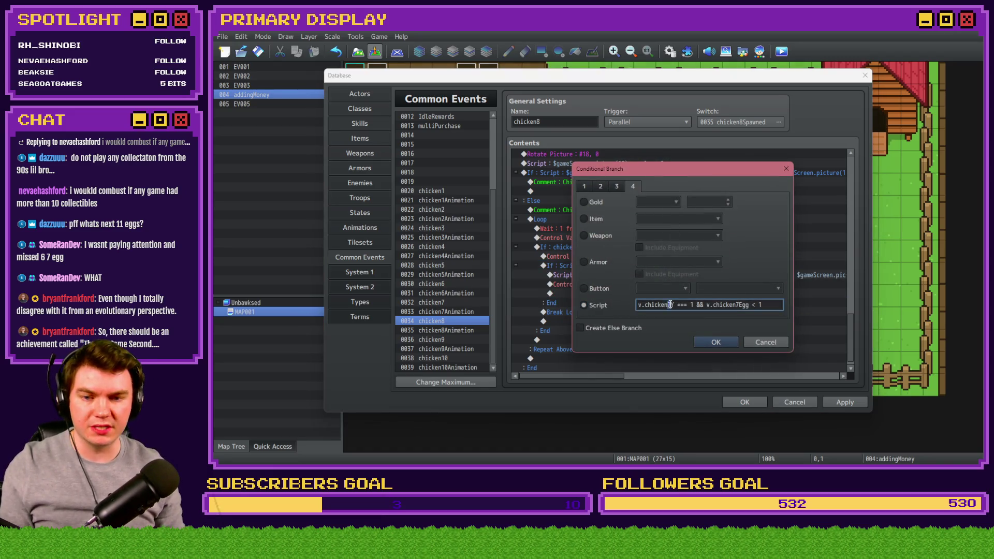
text(8)
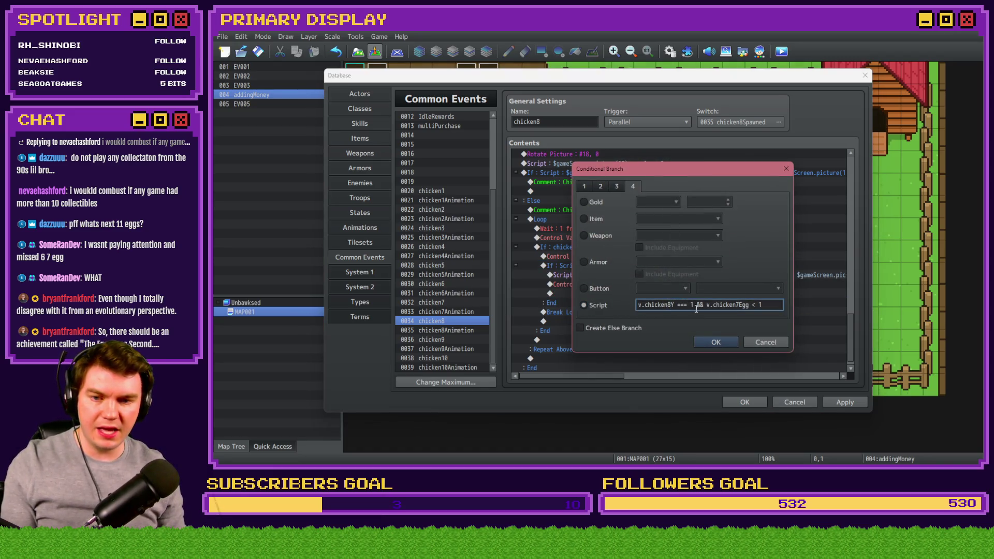
click(716, 342)
double_click(685, 300)
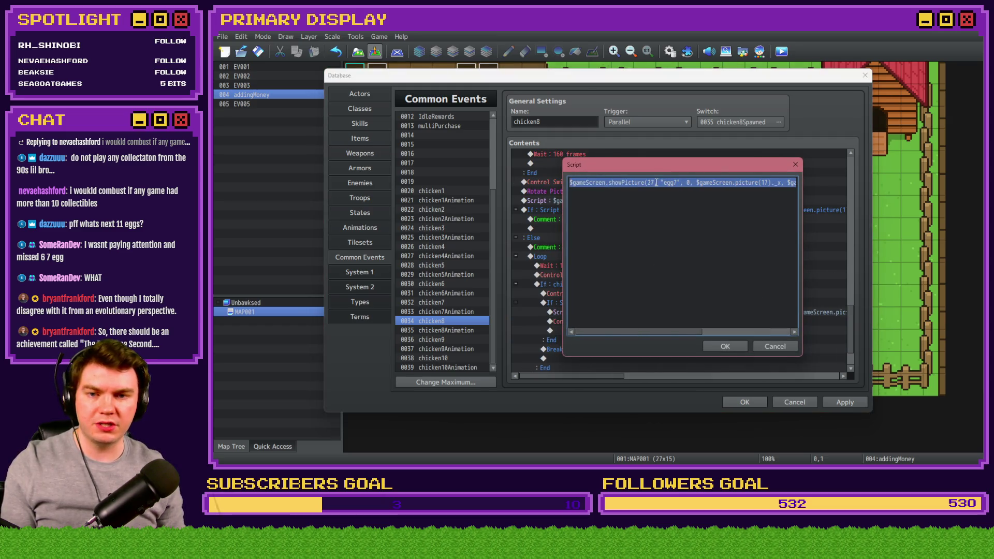
click(655, 183)
key(BackSpace)
text(8)
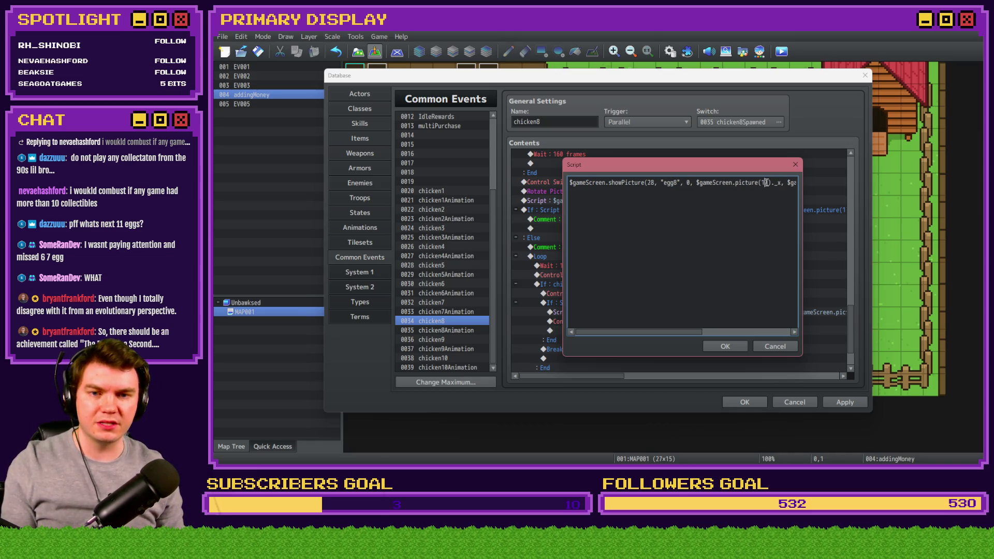
drag(794, 183, 813, 187)
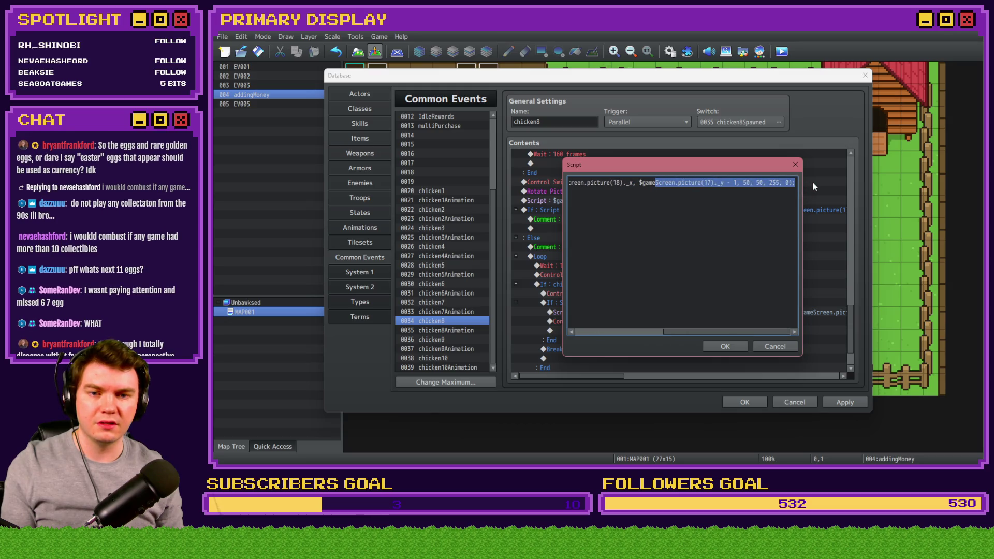
click(709, 182)
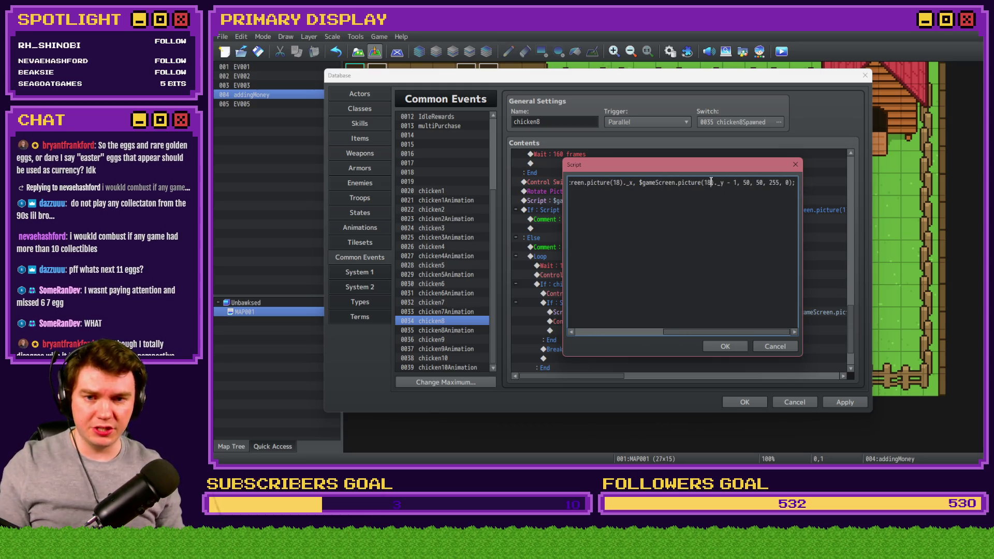
click(725, 347)
Make the egg flag set chicken8Egg to 1 and select the egg-spawning lines to copy.
double_click(688, 321)
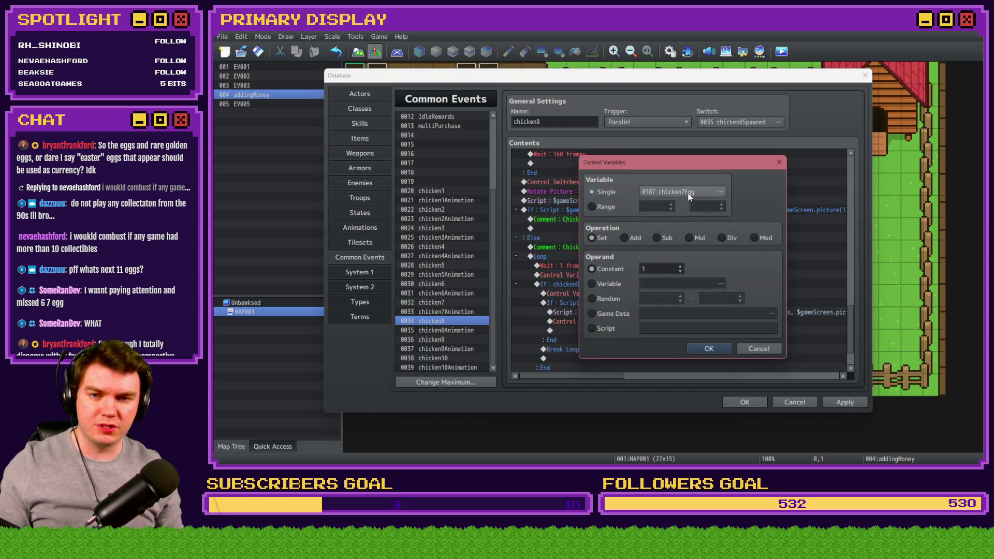
click(689, 193)
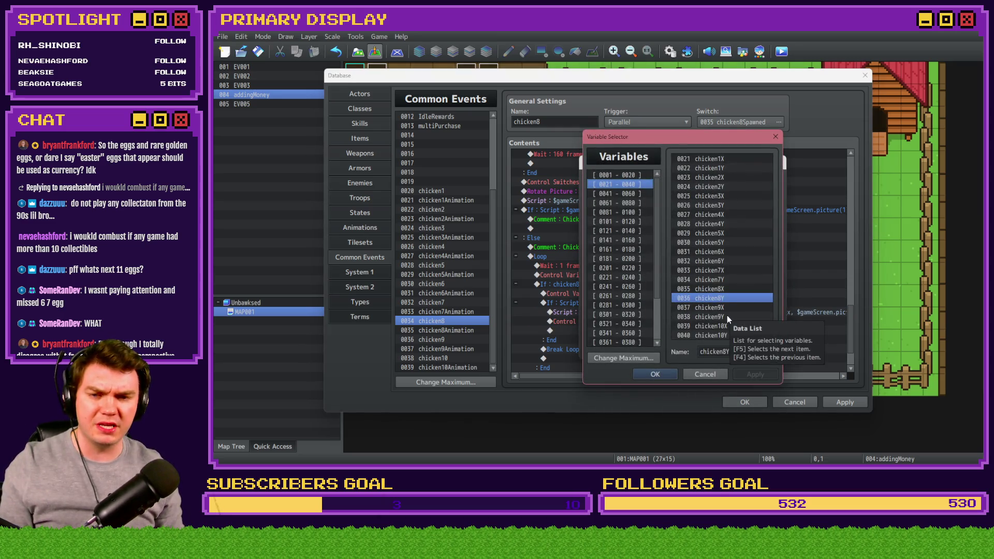
click(616, 249)
click(616, 259)
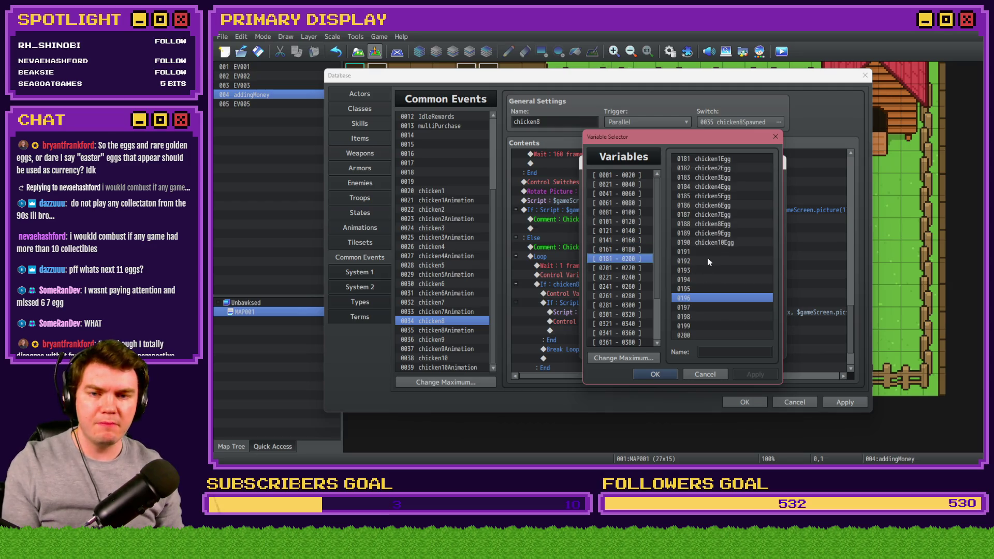
click(725, 226)
key(Return)
click(717, 349)
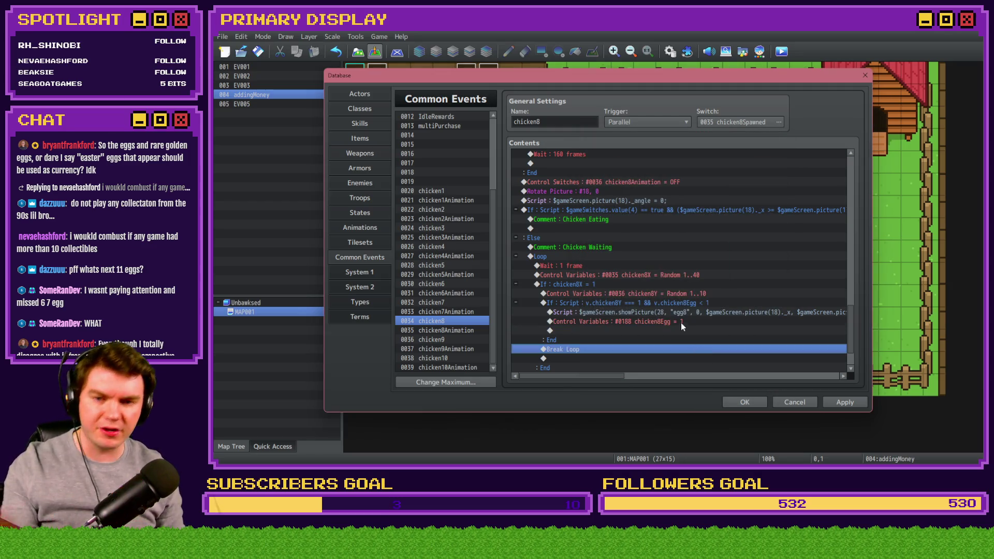
click(681, 303)
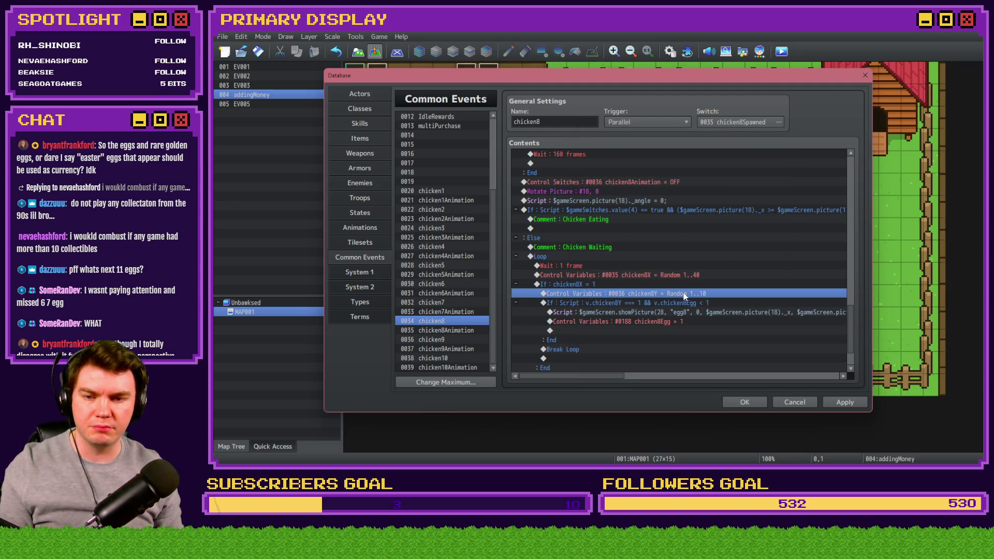
click(455, 341)
drag(851, 171, 850, 336)
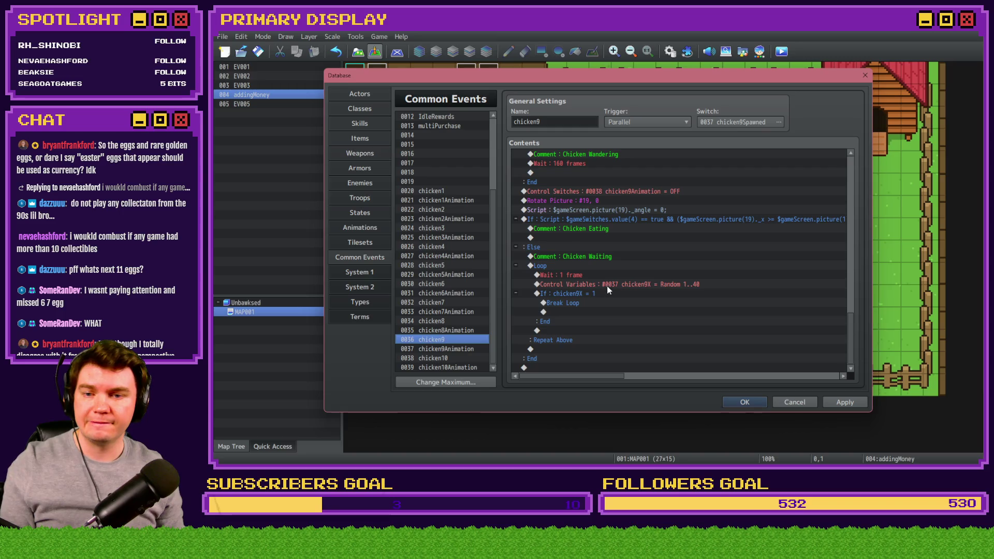
Paste the egg lines into chicken9's loop and roll chicken9Y instead.
click(598, 303)
key(ctrl+v)
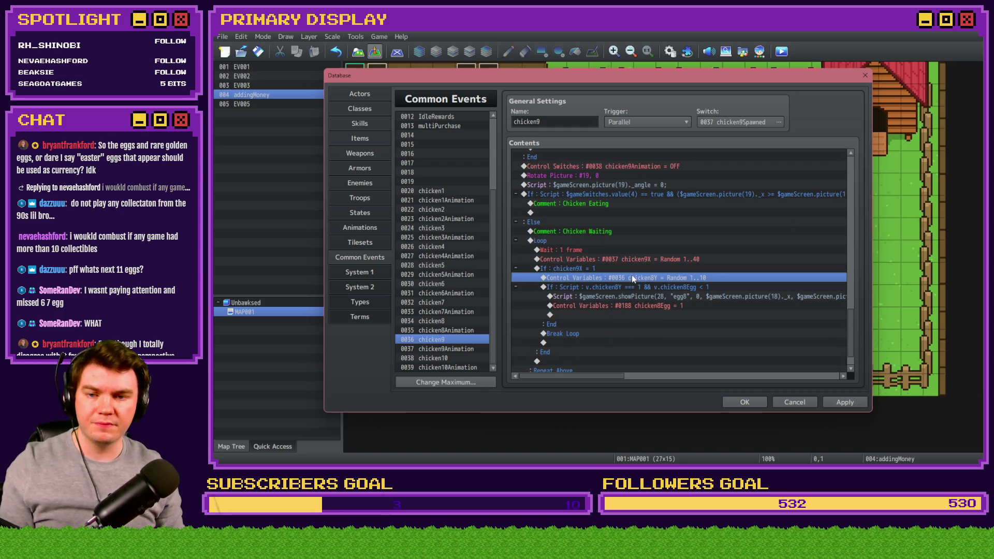
double_click(633, 279)
click(676, 197)
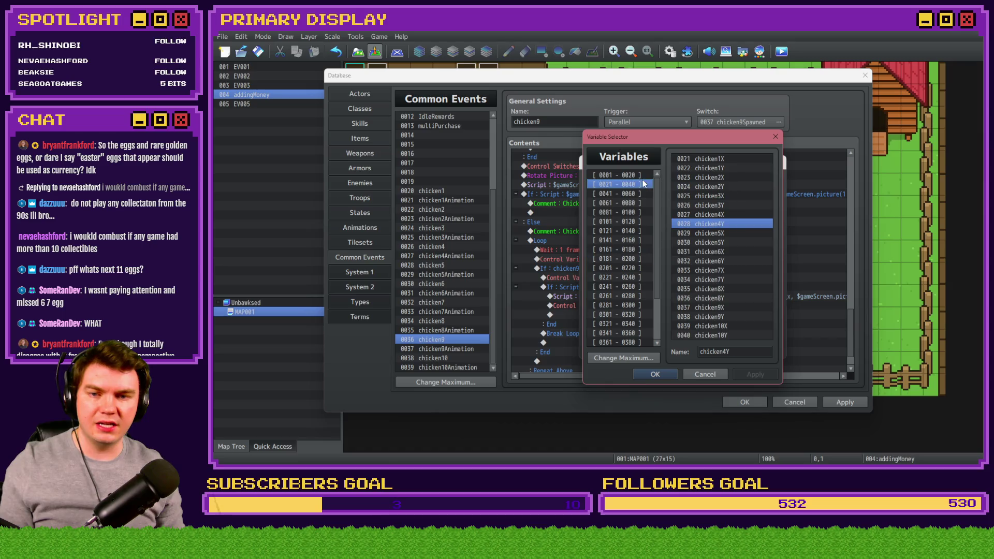
double_click(726, 316)
click(713, 343)
Point the egg condition at chicken9 and edit the script to picture 29 'egg9' at picture(19).
double_click(675, 267)
drag(668, 304, 672, 305)
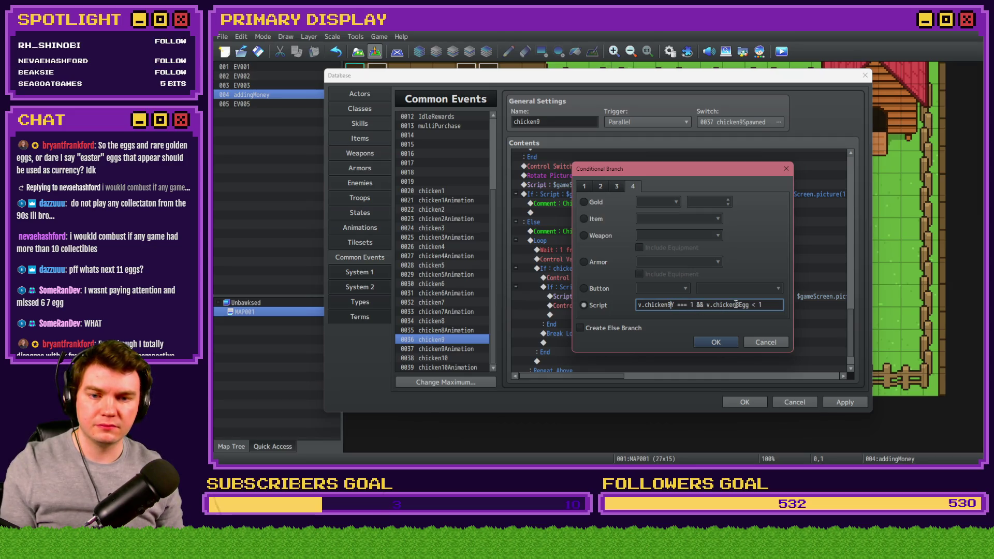
key(Delete)
text(9)
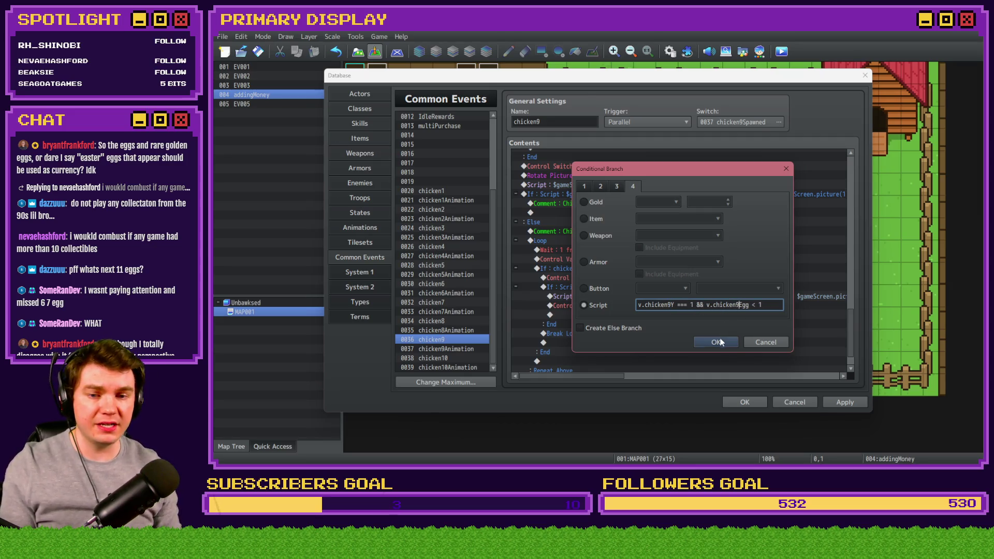
click(721, 341)
double_click(680, 312)
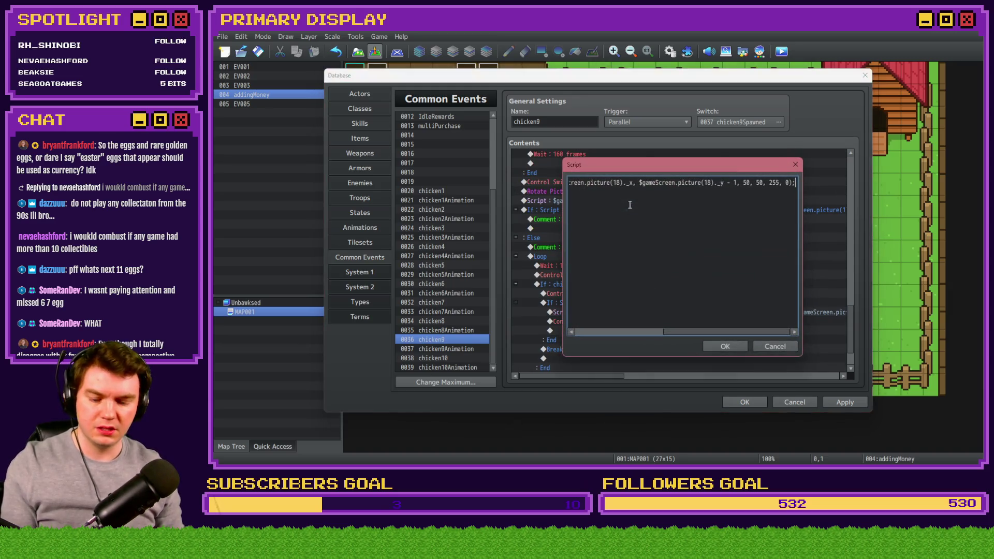
click(615, 185)
key(shift+Home)
click(651, 181)
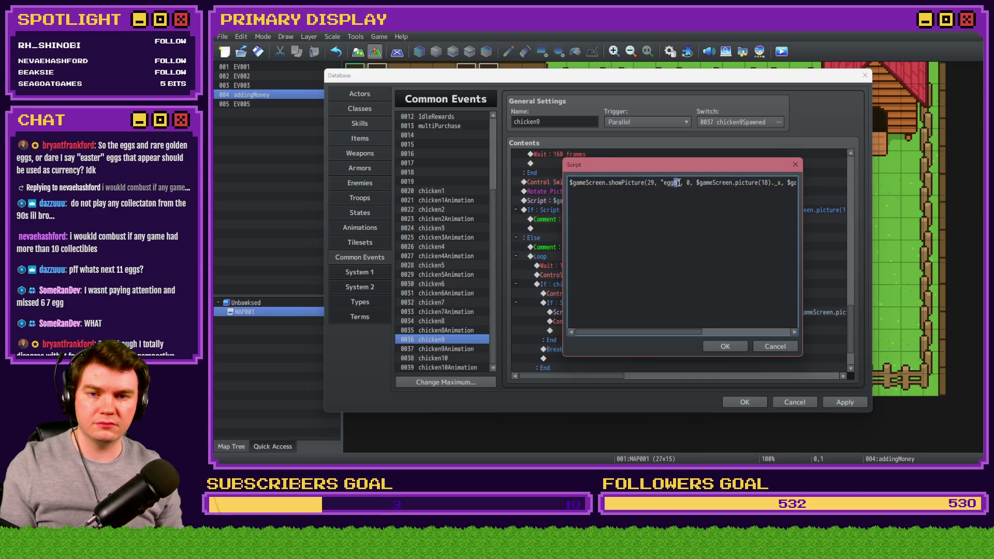
drag(778, 183, 826, 184)
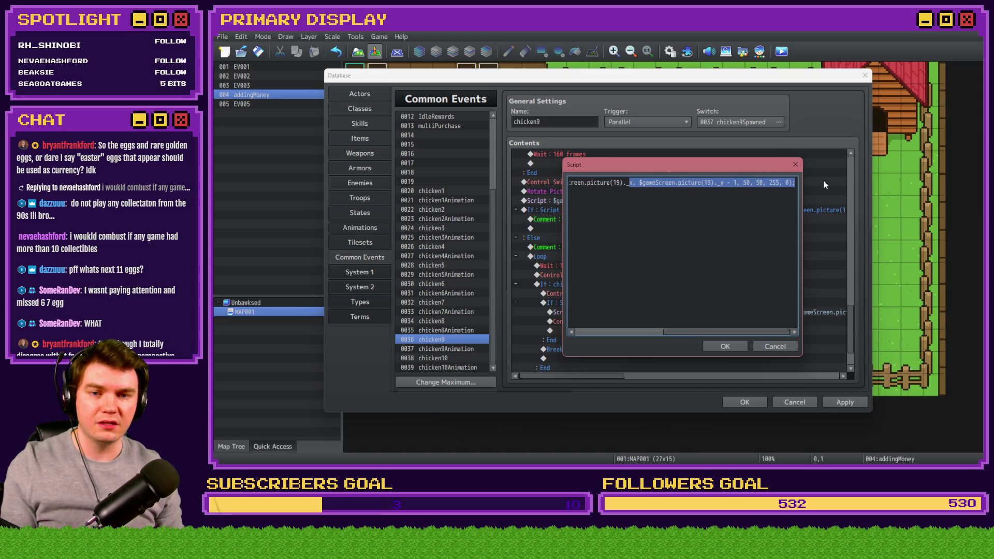
click(711, 183)
click(725, 346)
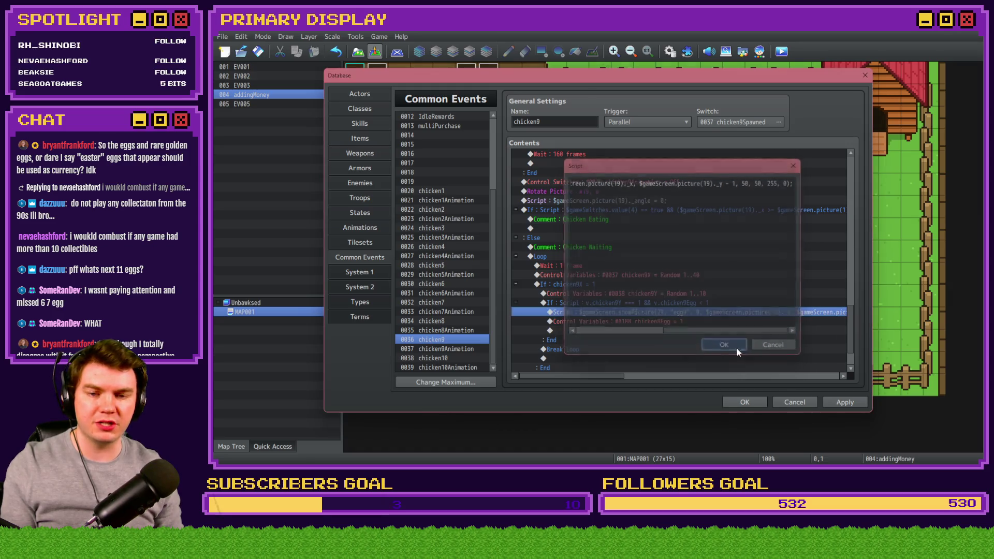
Set chicken9Egg to 1 in the egg-flag line and select chicken9's egg lines for copying.
double_click(564, 321)
click(691, 198)
click(605, 264)
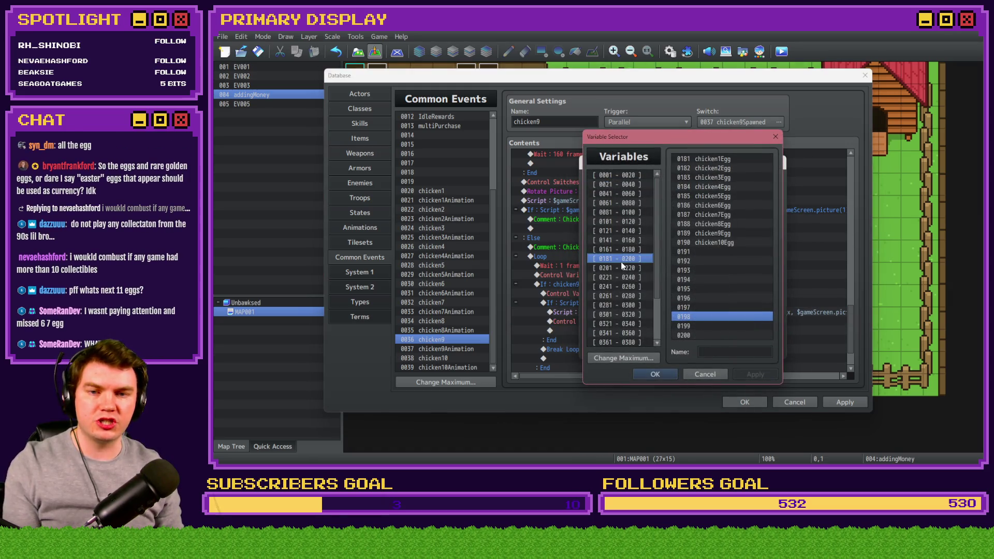
double_click(709, 231)
click(709, 346)
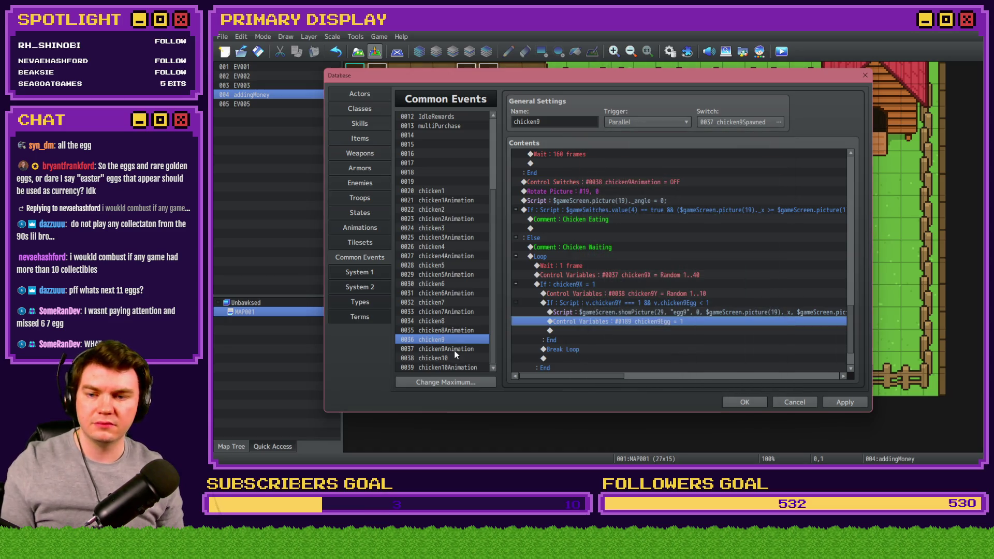
drag(610, 293, 533, 340)
click(472, 359)
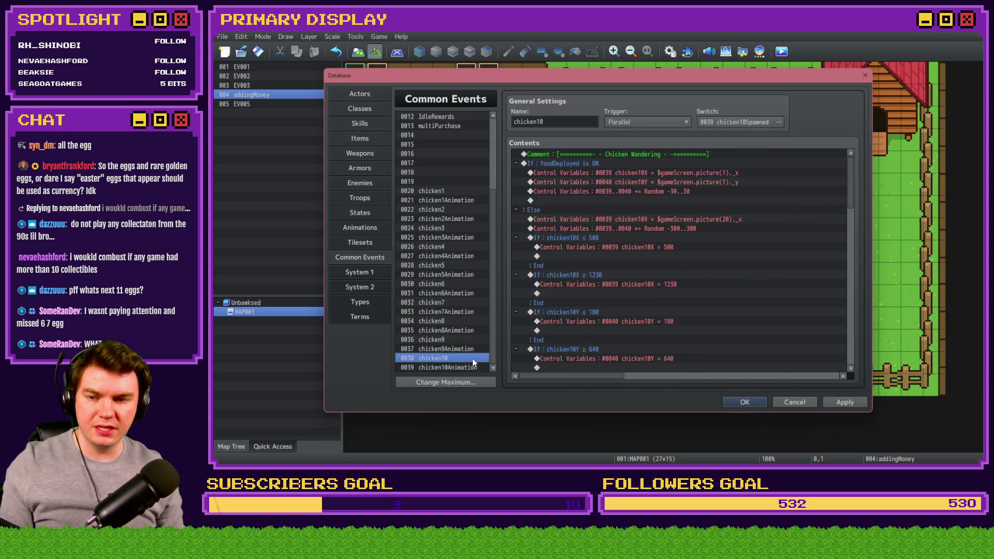
Paste the egg lines into chicken10's loop and roll chicken10Y instead.
drag(849, 179, 839, 359)
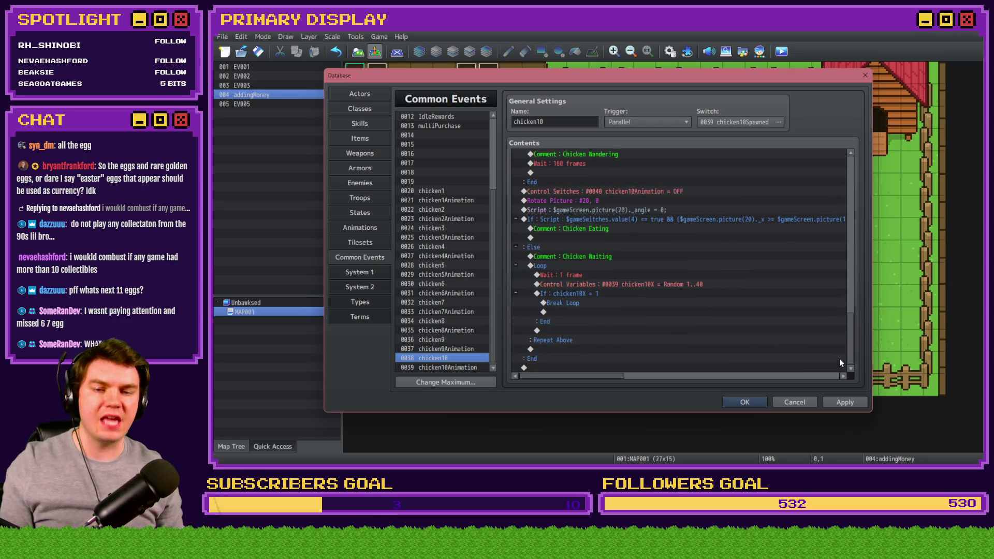
click(610, 303)
key(ctrl+v)
double_click(634, 248)
click(654, 194)
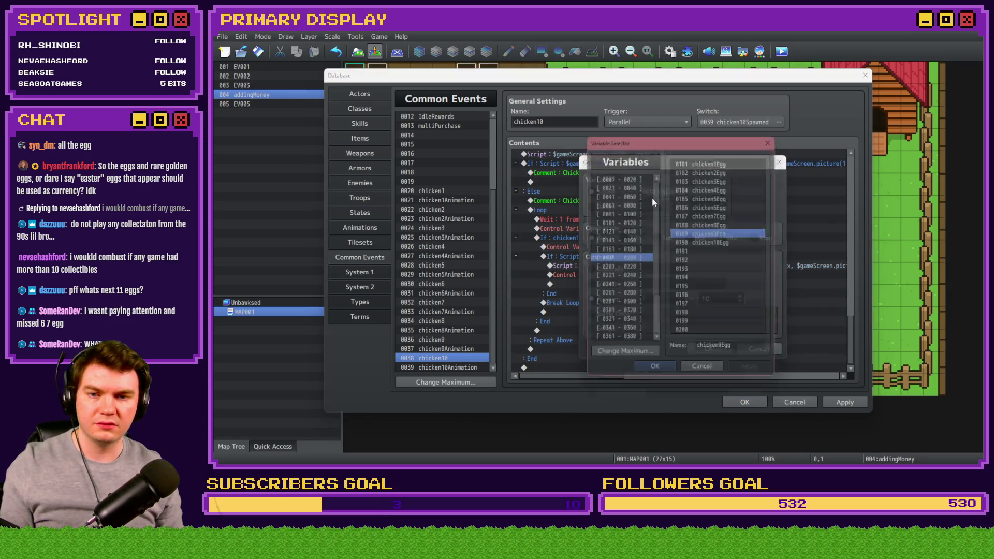
click(619, 188)
double_click(710, 334)
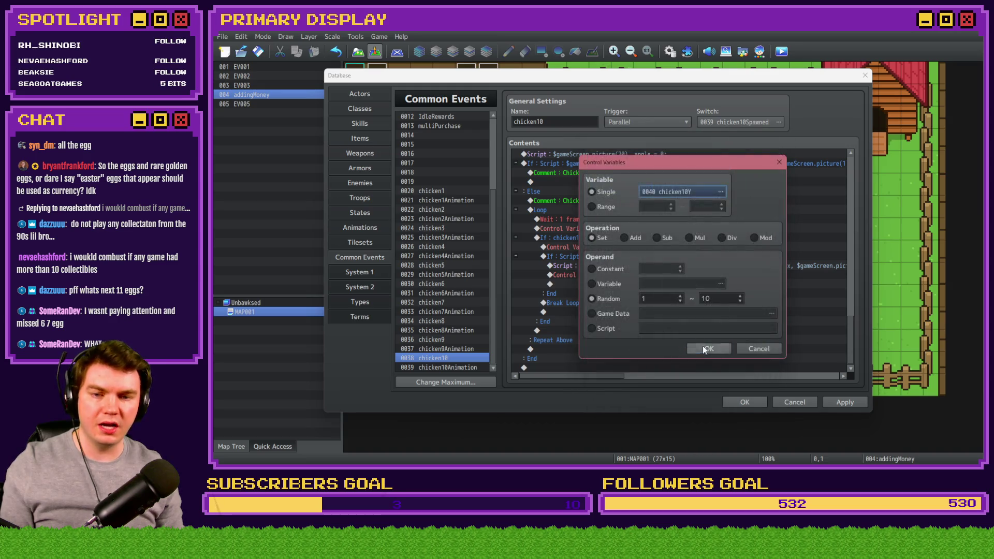
click(708, 348)
Change the condition to chicken10 and the script to picture 30 'egg10' at picture(20).
double_click(673, 254)
drag(668, 306, 671, 306)
text(10)
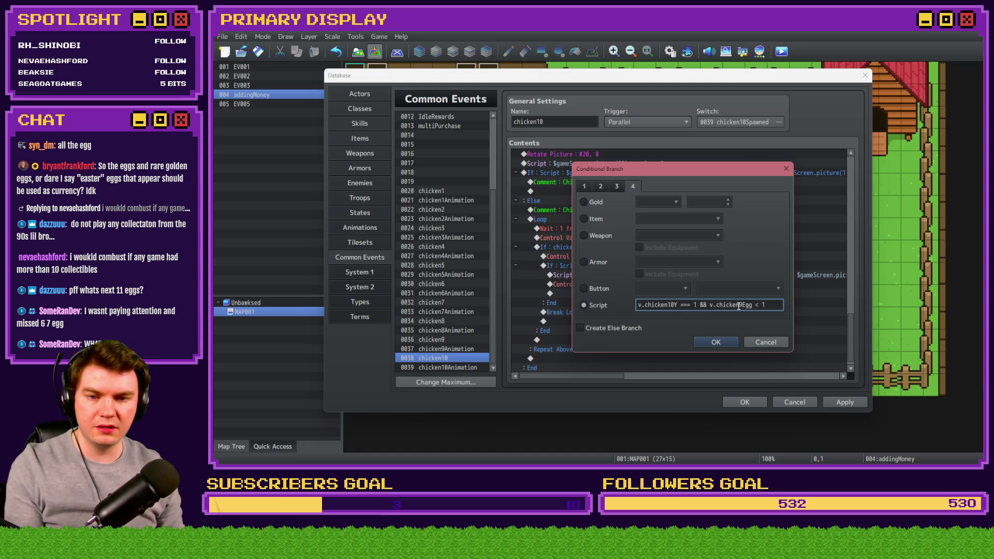
click(716, 342)
double_click(714, 310)
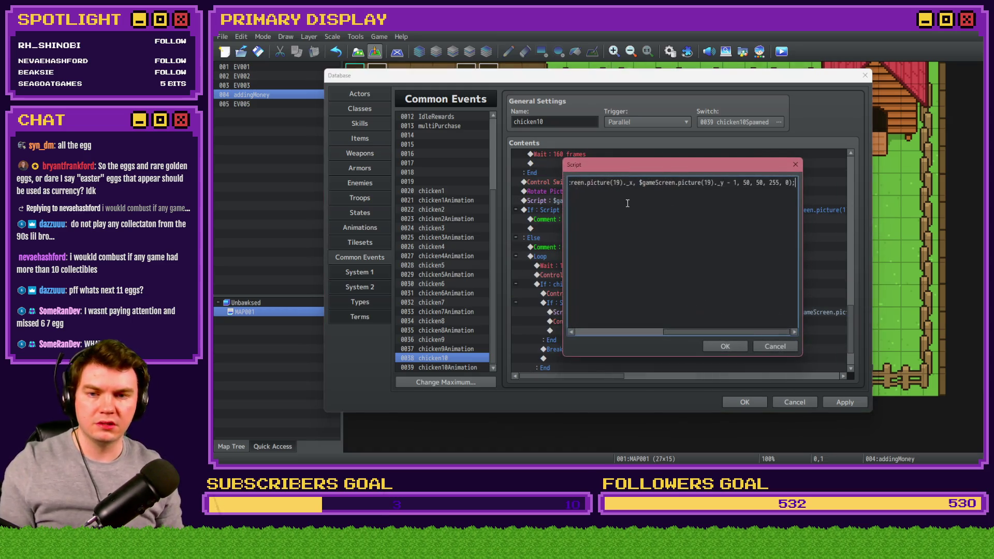
drag(589, 184, 541, 181)
drag(647, 184, 651, 184)
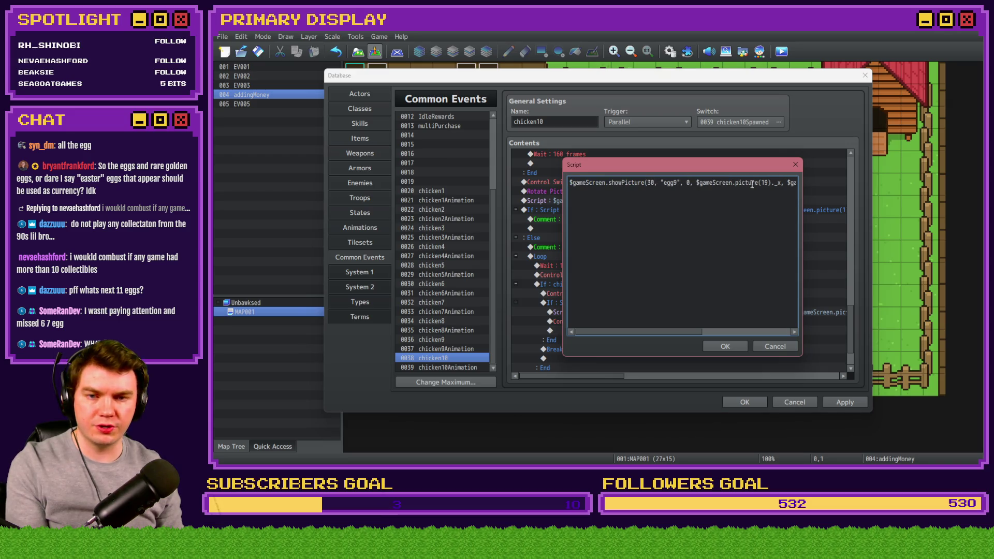
text(0)
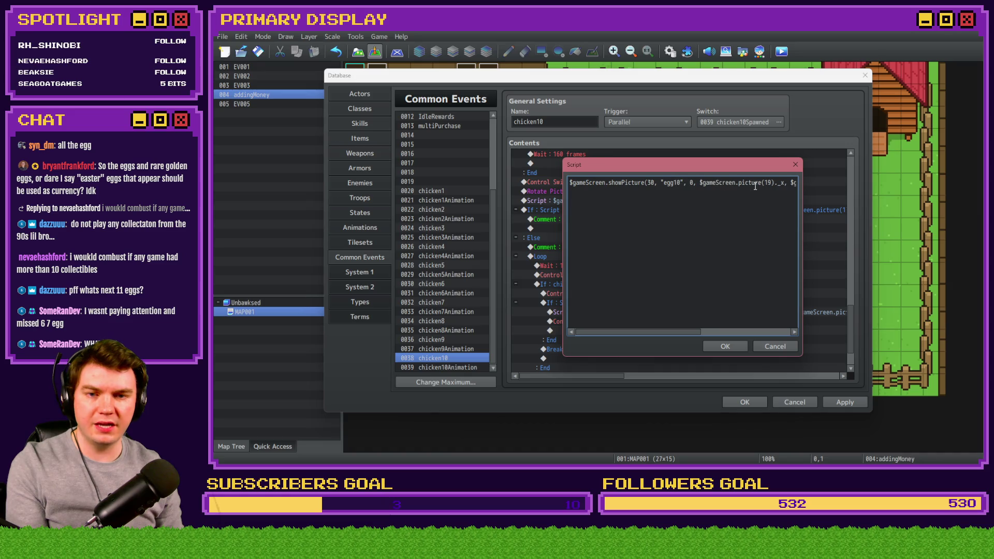
text(20)
drag(781, 185, 839, 188)
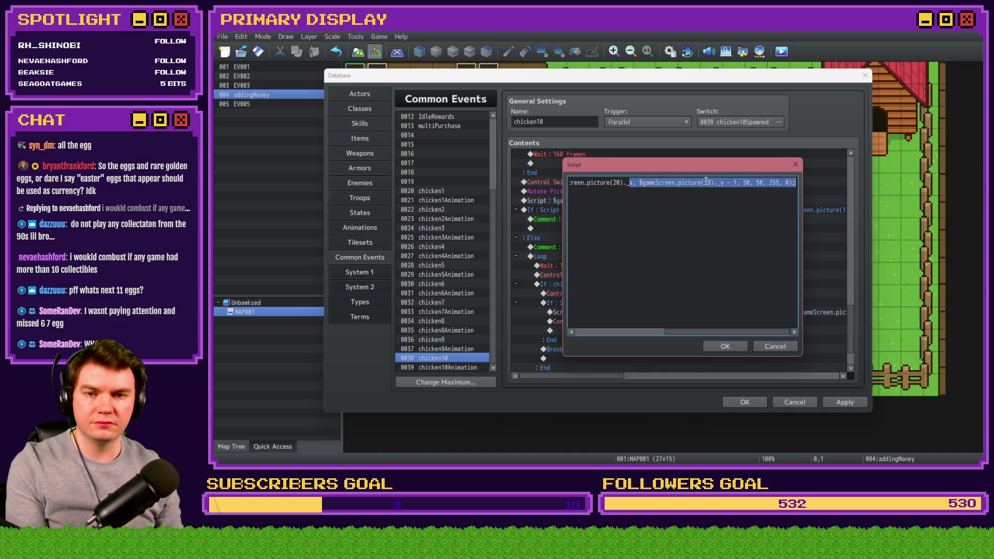
double_click(706, 182)
text(20)
click(725, 347)
Set chicken10Egg to 1 in the egg-flag line, then apply and close the Database.
double_click(672, 293)
click(720, 192)
scroll(724, 261, down, 2)
scroll(723, 261, up, 2)
click(715, 242)
click(655, 374)
click(713, 349)
click(844, 402)
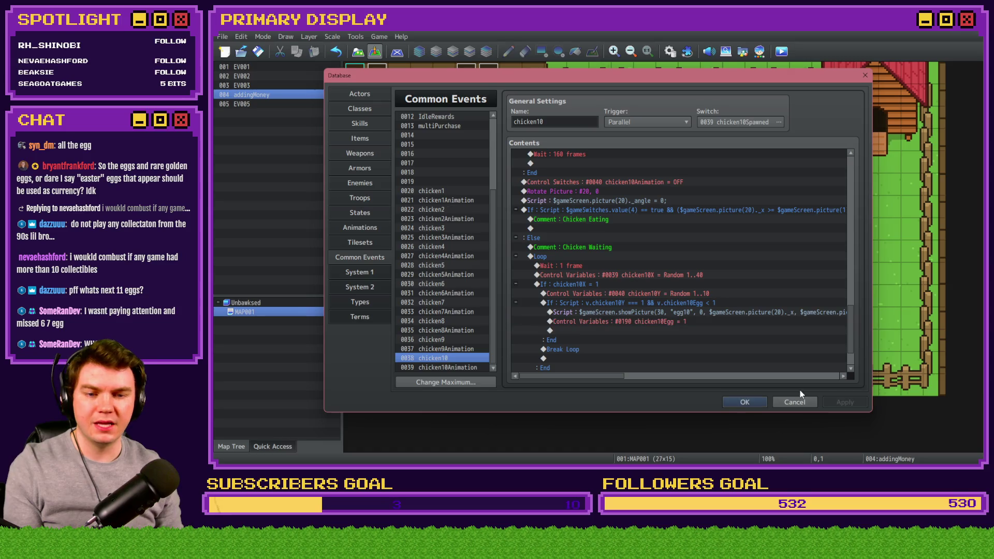
click(744, 402)
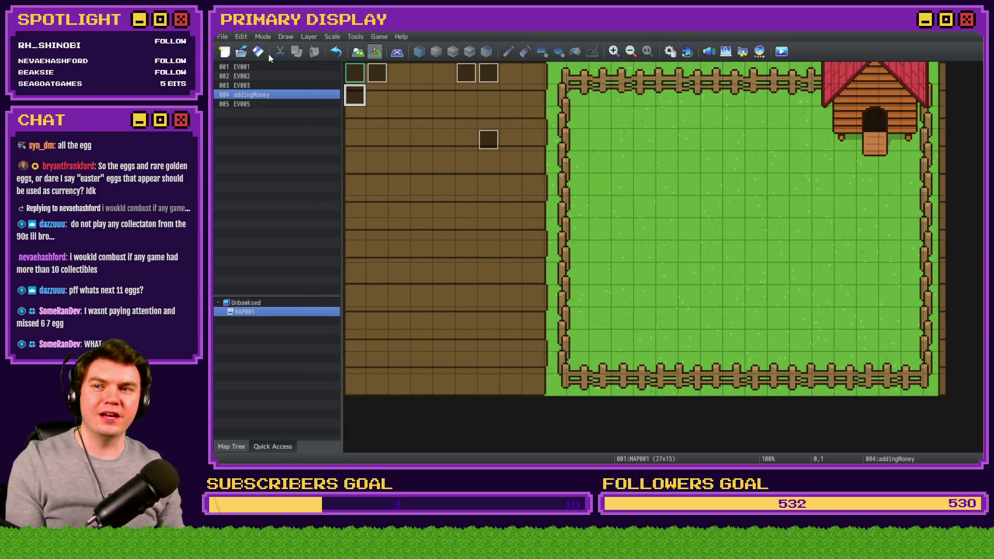
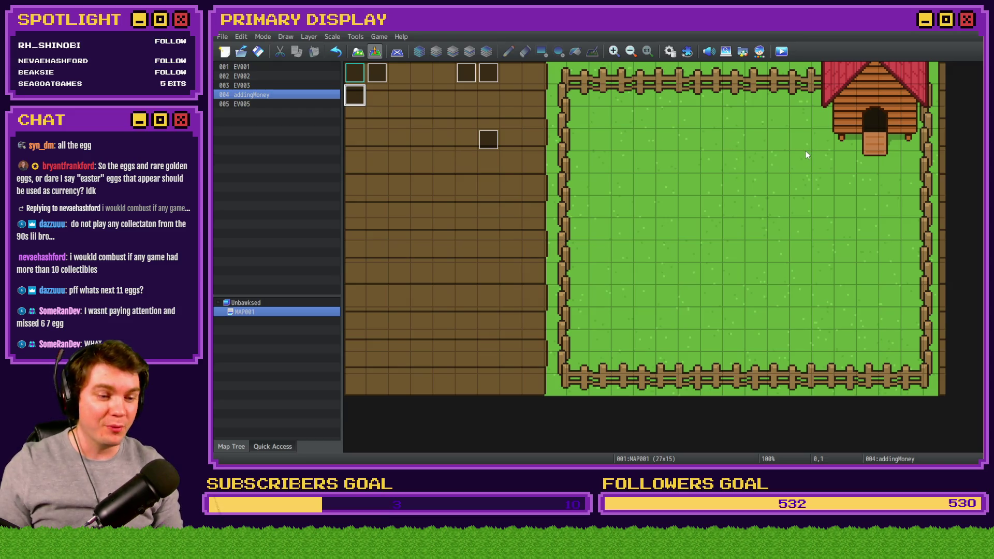
Launch a playtest of Unbawksed and claim the free Leghorn chicken.
click(781, 51)
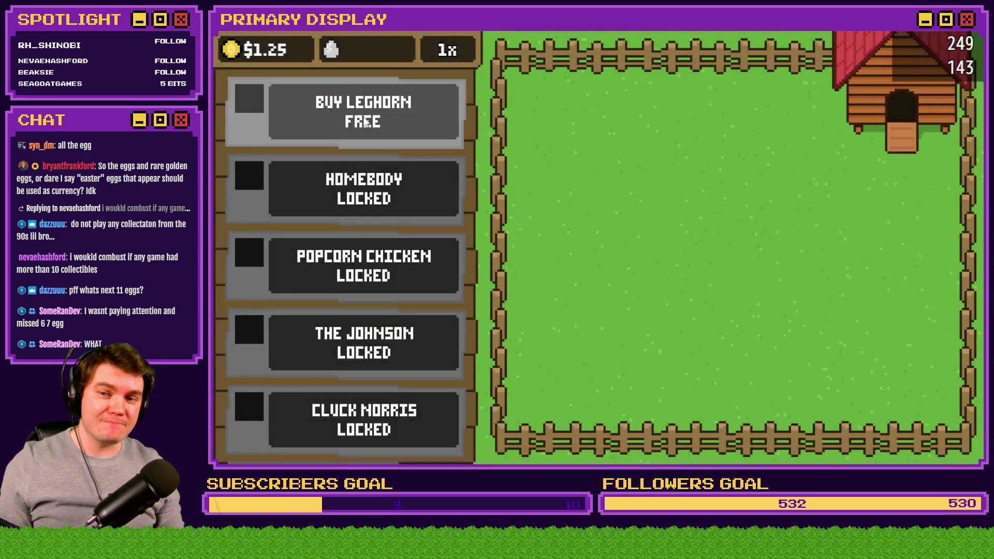
click(455, 129)
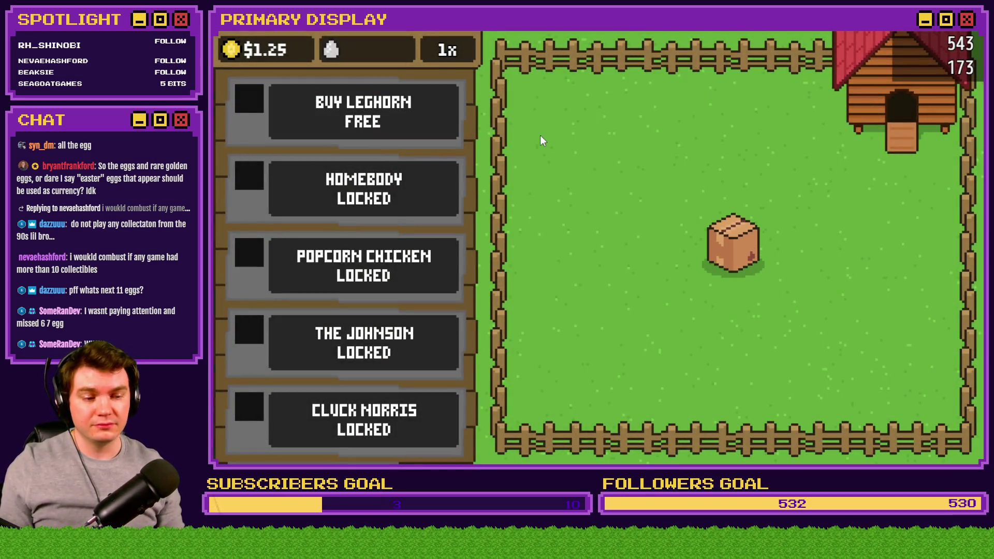
Break open the Leghorn crate, cheat in $50K, then buy and unlock the $50 Homebody chicken.
click(740, 254)
click(740, 254)
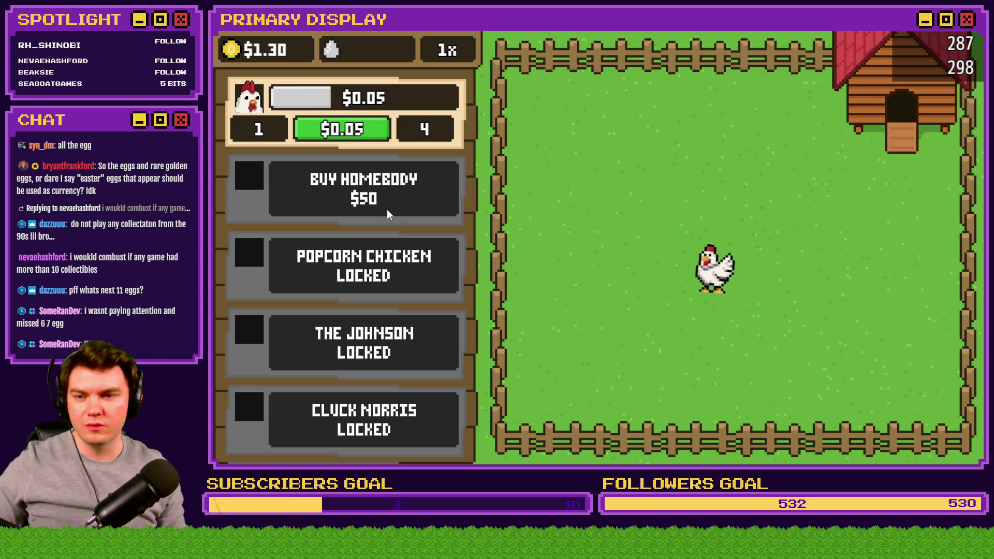
key(m)
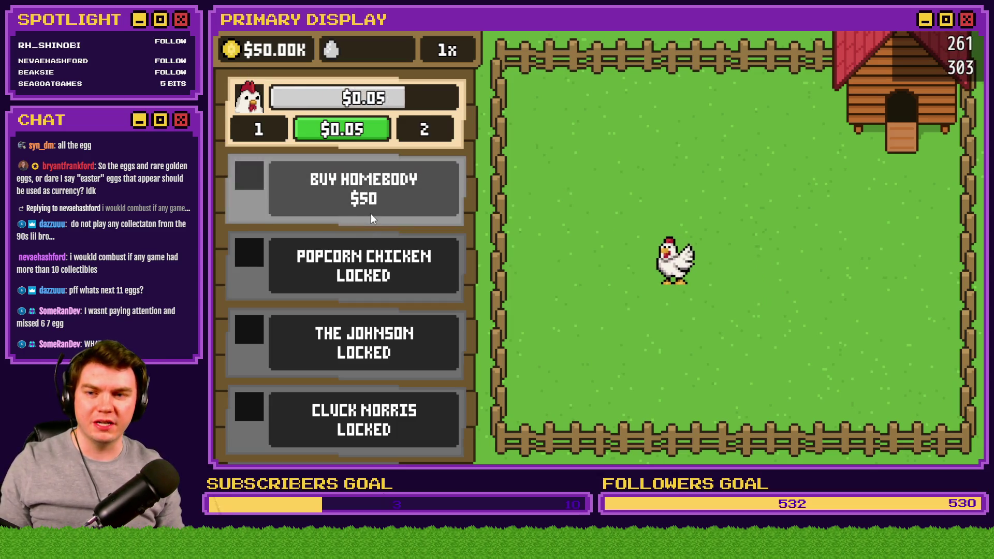
click(370, 214)
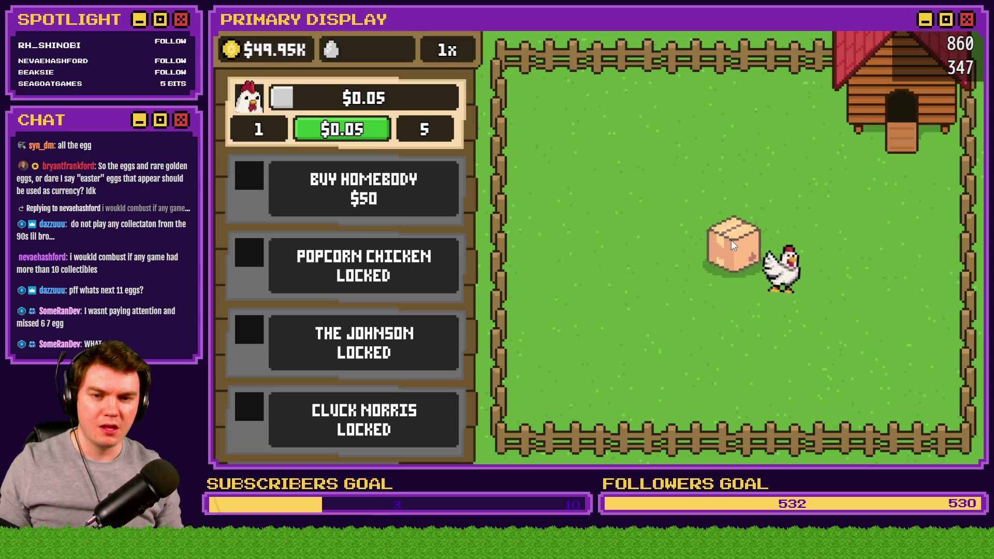
click(731, 245)
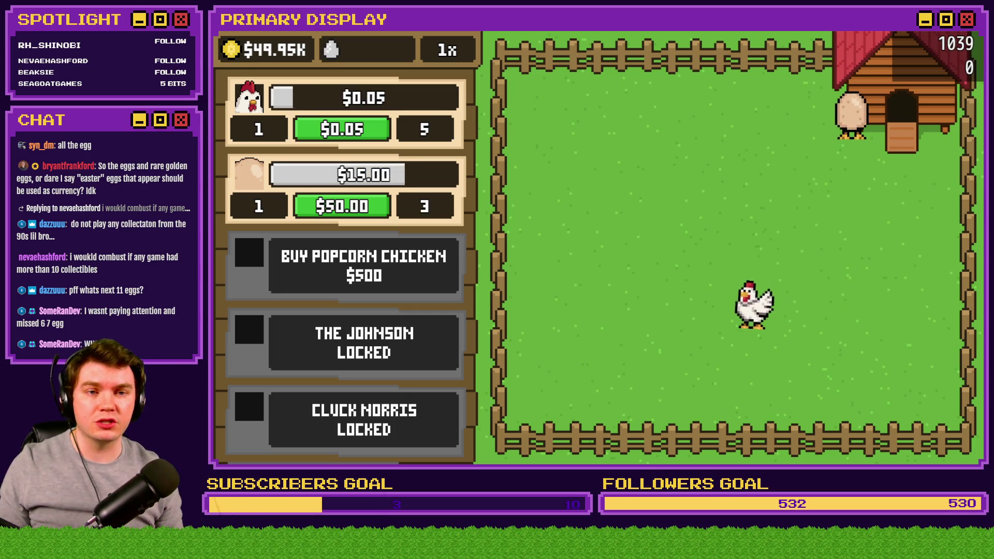
Close the playtest and look over the chicken1 sprite and the game's pictures folder.
key(alt+F4)
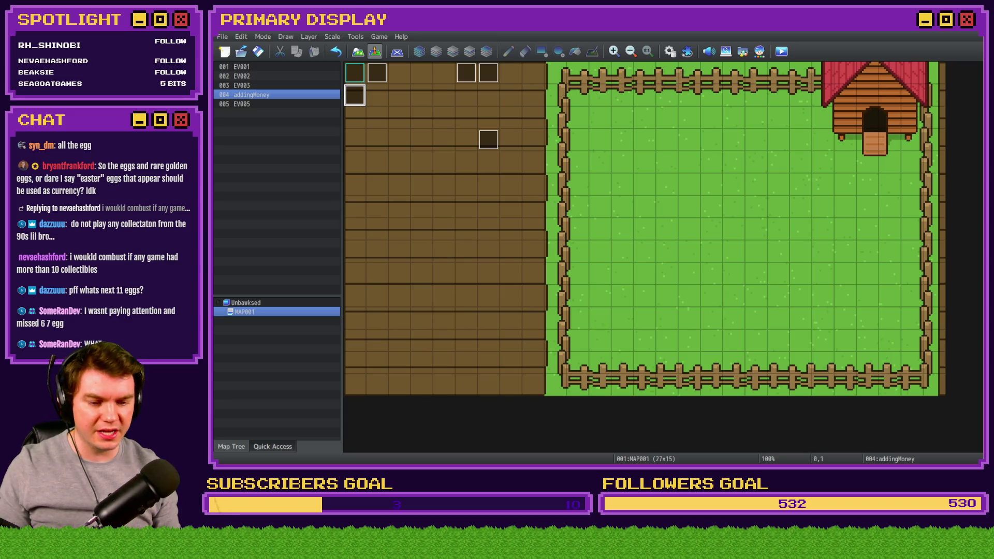
key(alt+Tab)
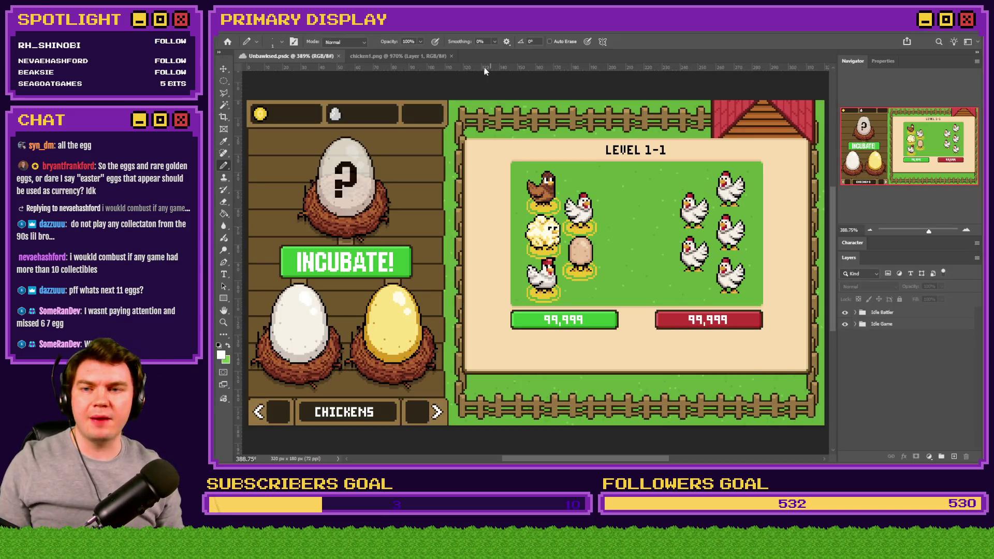
click(412, 57)
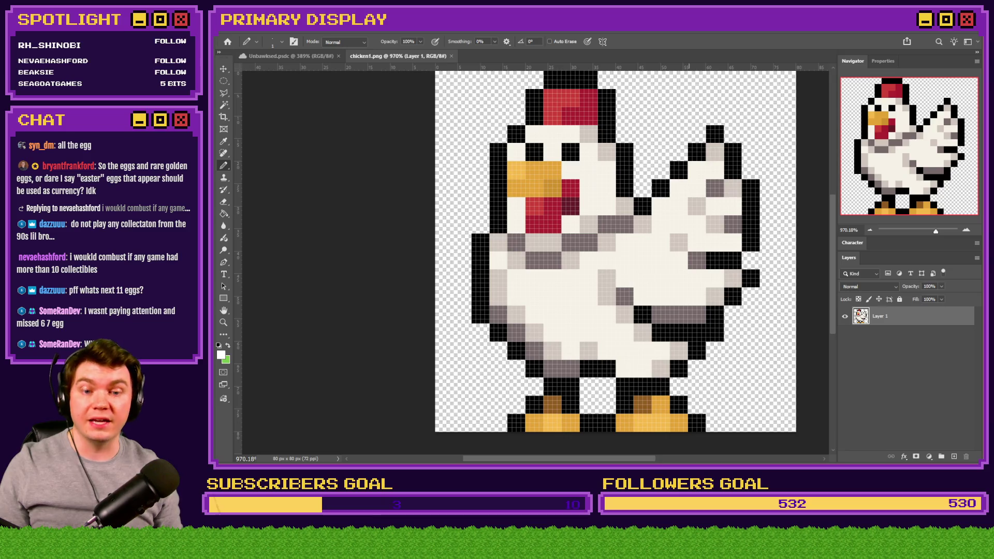
key(alt+Tab)
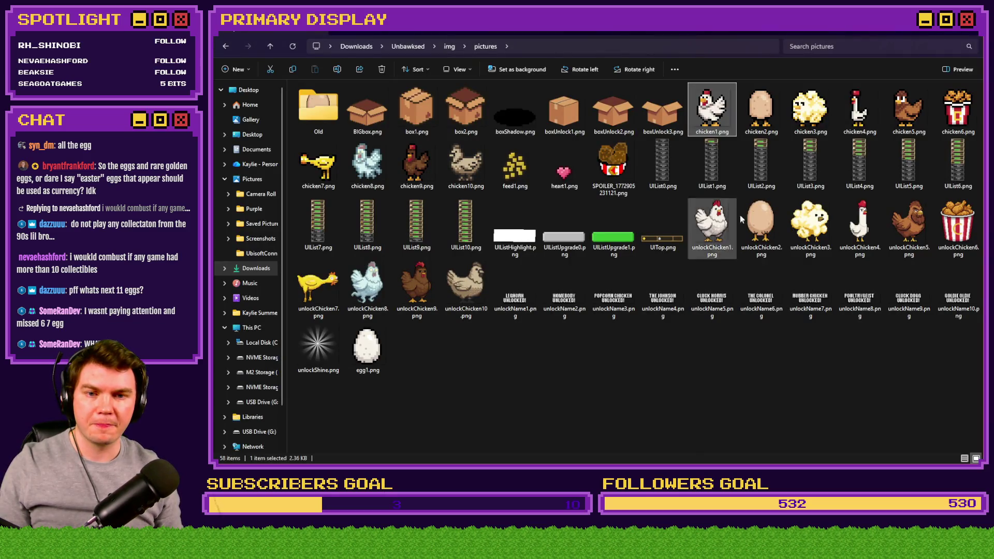
Drag egg1.png from the pictures folder into Photoshop.
click(371, 355)
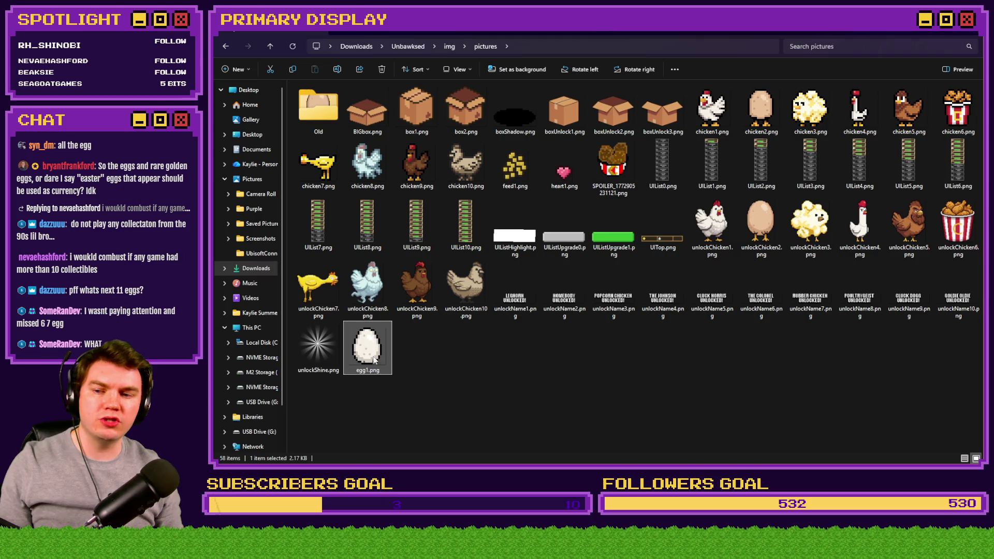
key(alt+Tab)
mouse_move(368, 352)
mouse_down()
mouse_move(632, 77)
mouse_move(620, 40)
mouse_move(622, 56)
mouse_up()
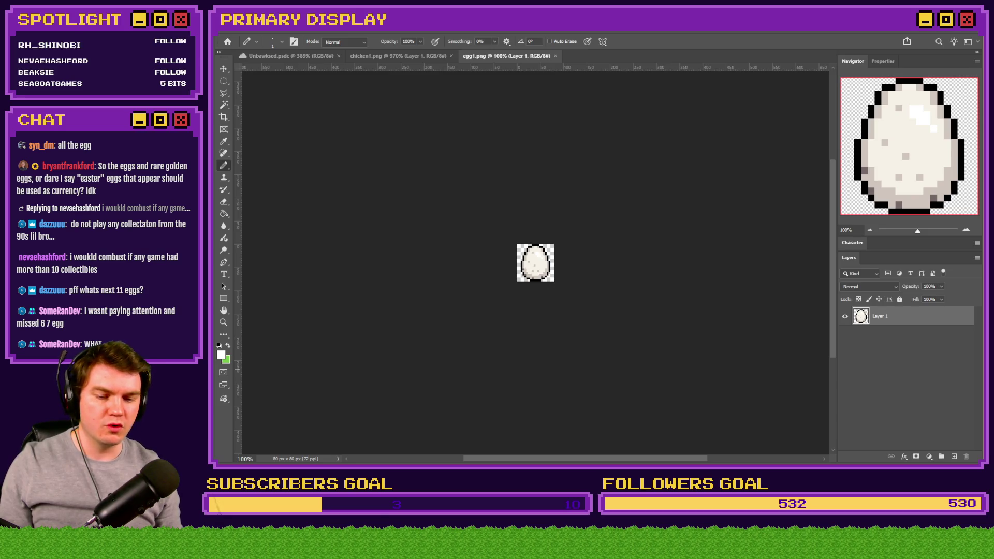
Open unlockChicken2 through unlockChicken10 together in Photoshop.
key(alt+Tab)
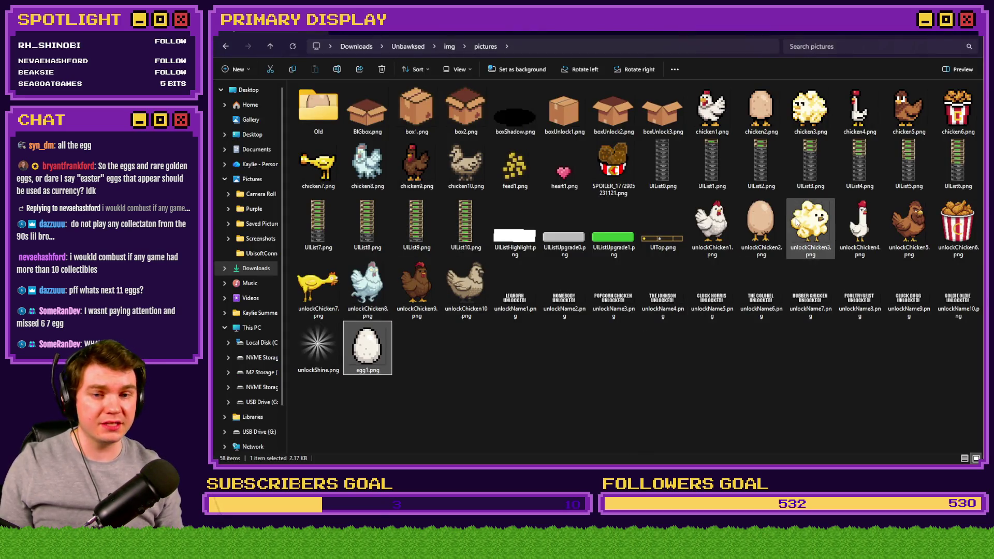
click(769, 224)
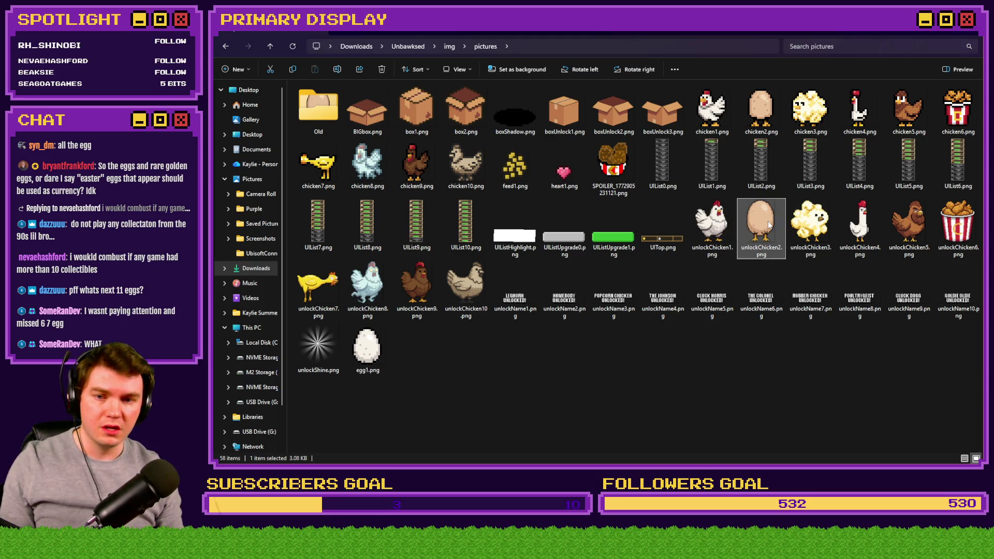
shift+click(466, 286)
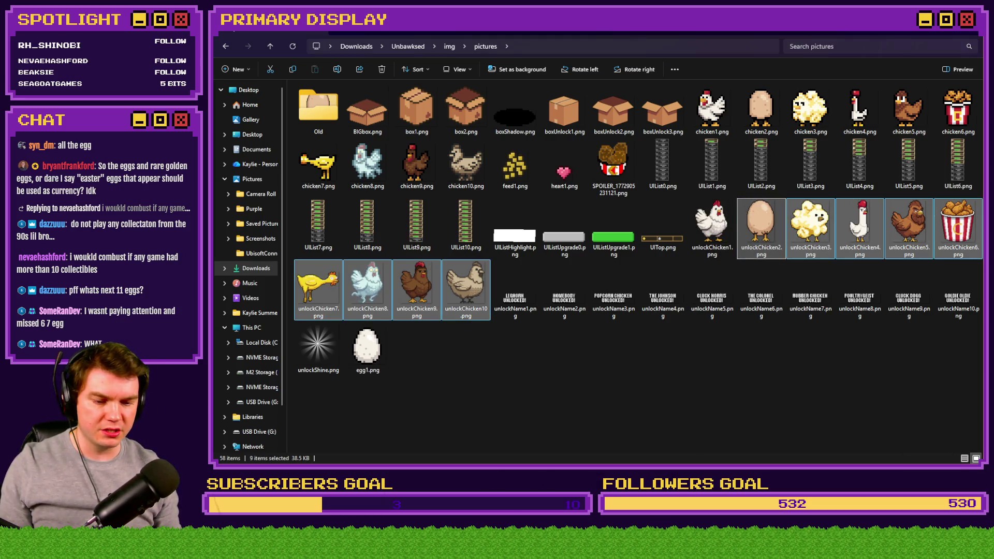
key(Return)
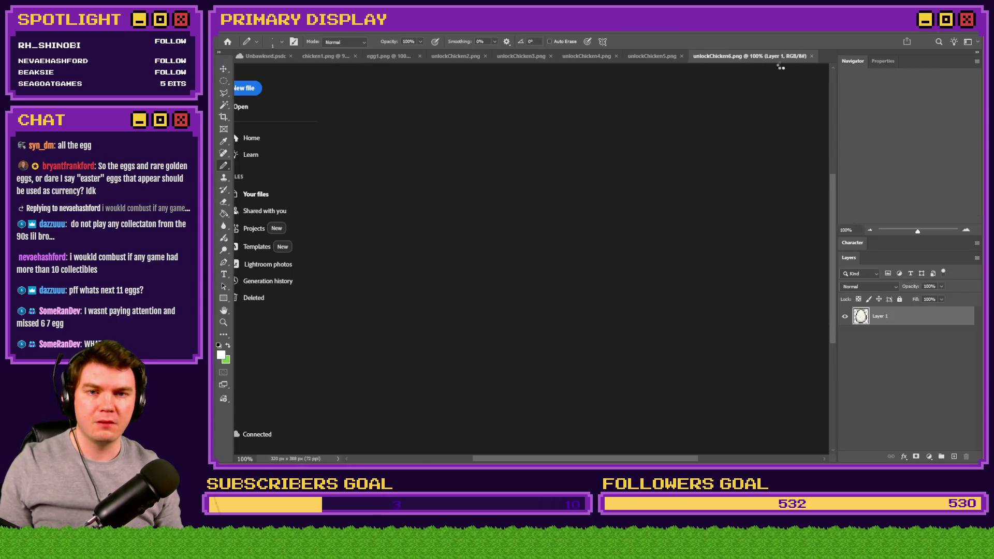
Paint Bucket-fill egg1's cream interior with tan taken from the unlockChicken2 egg-with-legs chicken.
click(832, 56)
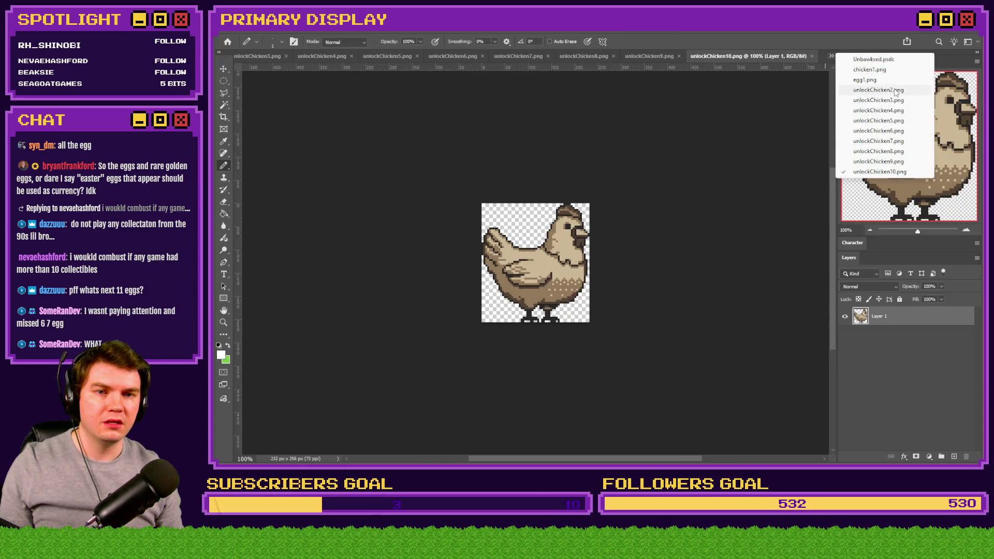
click(878, 90)
click(223, 214)
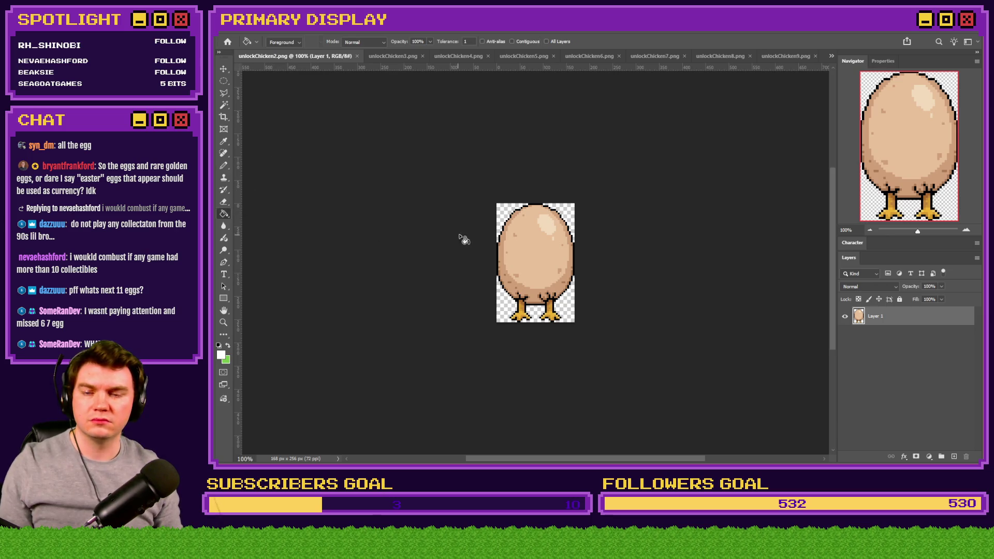
scroll(517, 236, up, 3)
scroll(526, 253, up, 3)
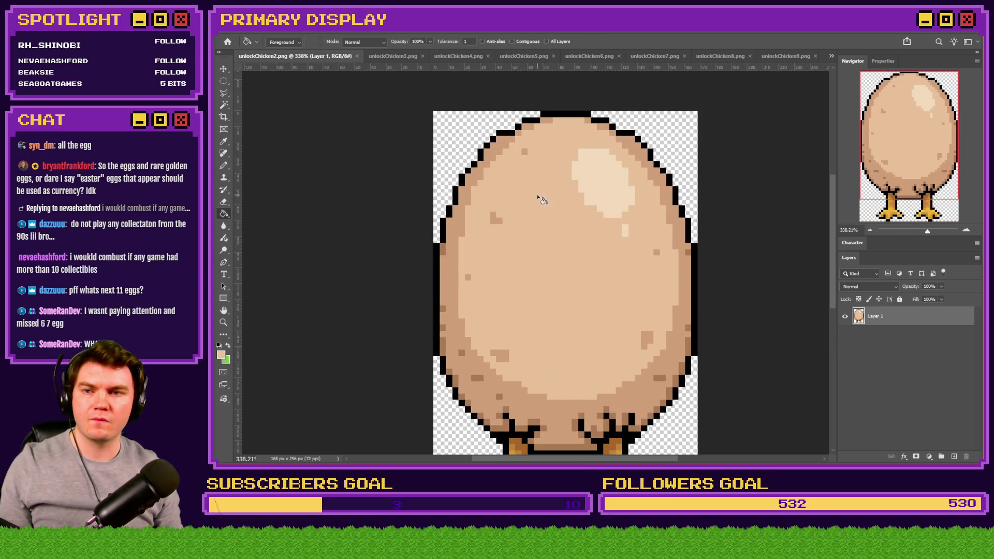
click(832, 56)
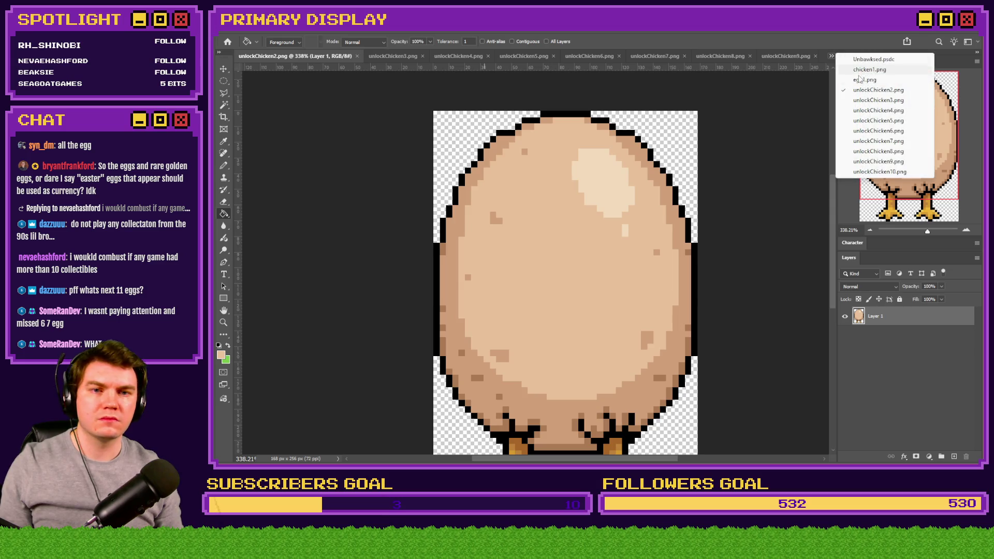
click(860, 79)
scroll(552, 269, up, 4)
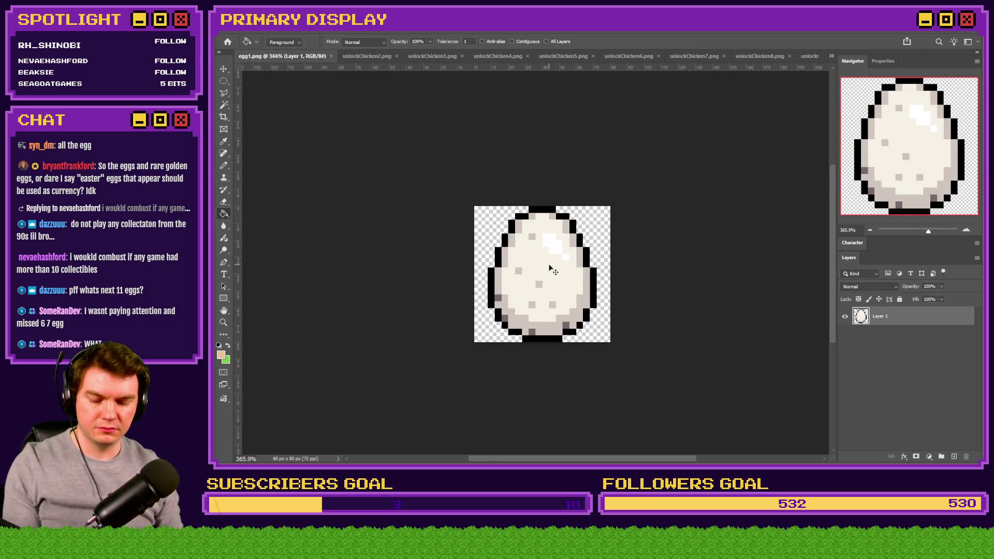
scroll(551, 269, up, 3)
click(556, 252)
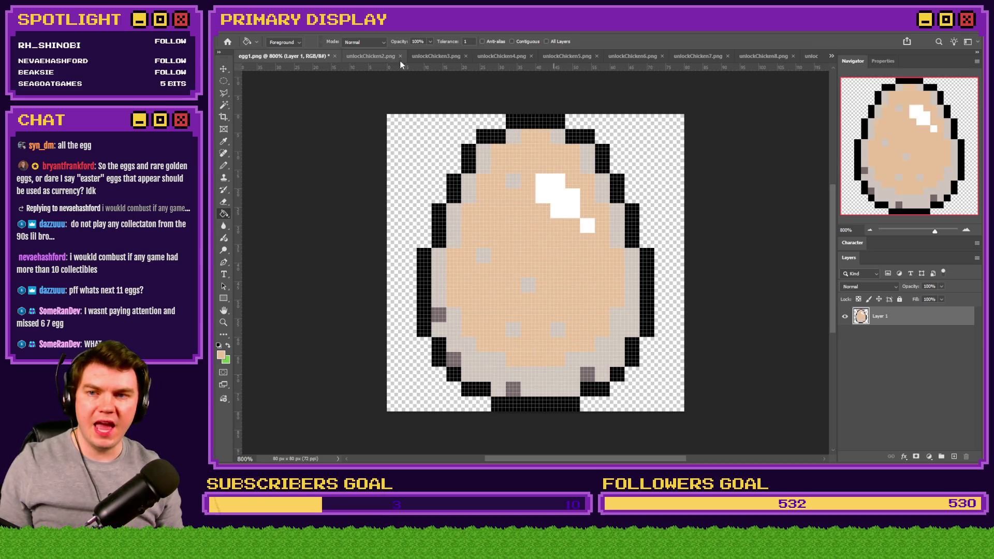
Recolour the egg's white highlight and light areas tan and darken its lower-left edge brown.
click(370, 56)
click(259, 55)
click(556, 185)
click(363, 56)
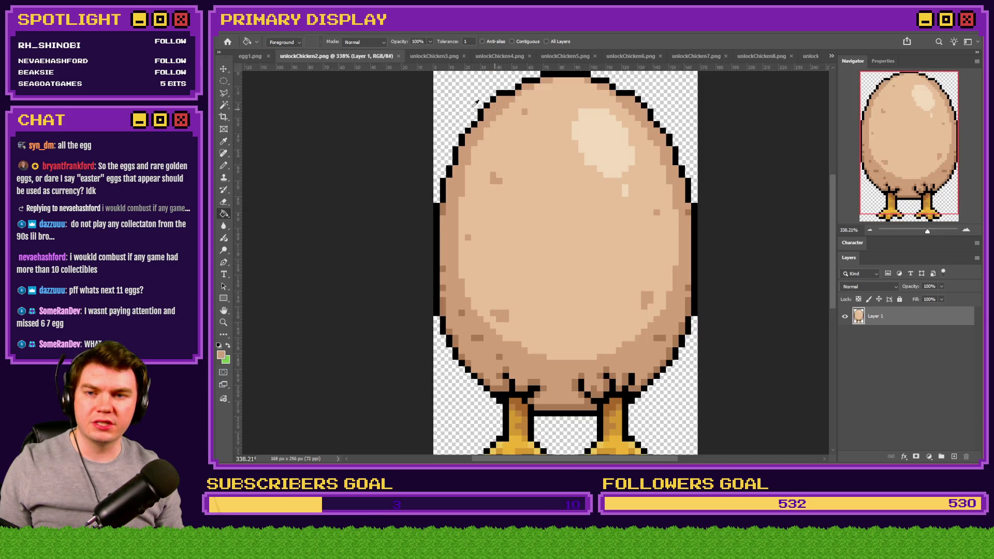
click(253, 58)
click(472, 153)
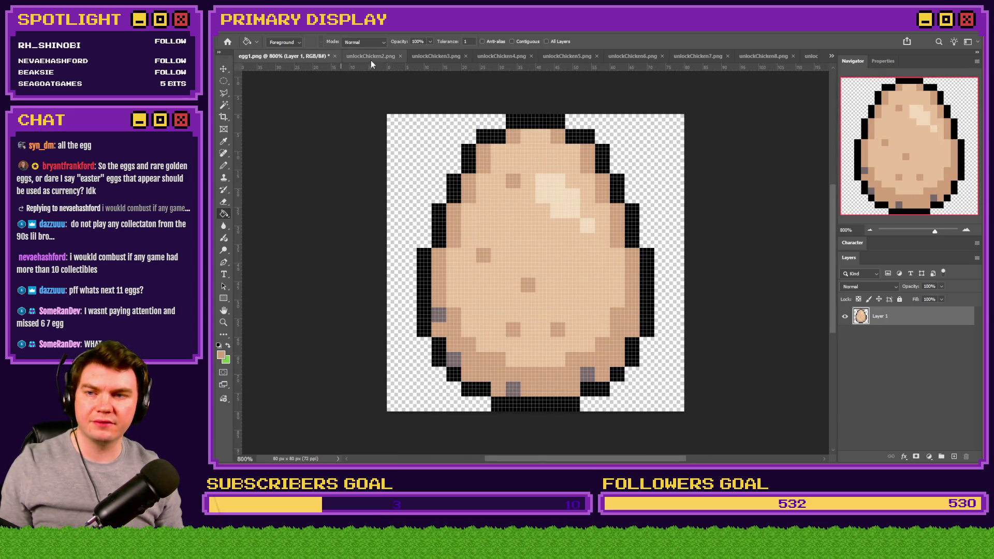
click(371, 58)
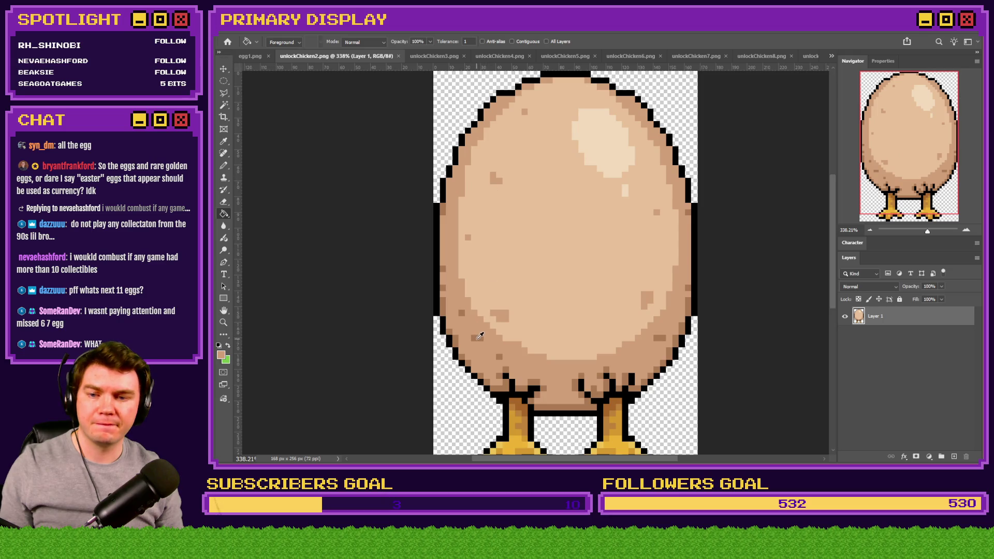
click(251, 56)
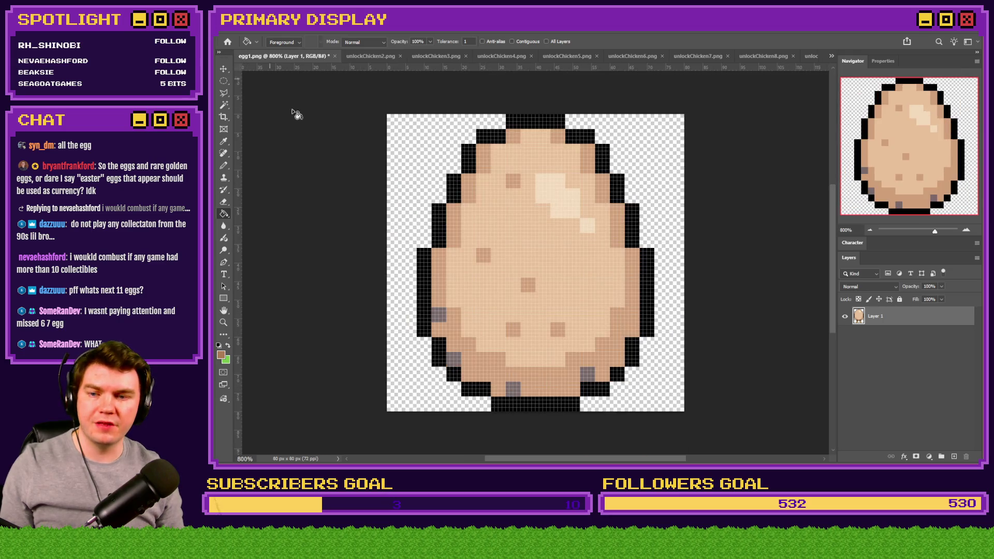
click(439, 316)
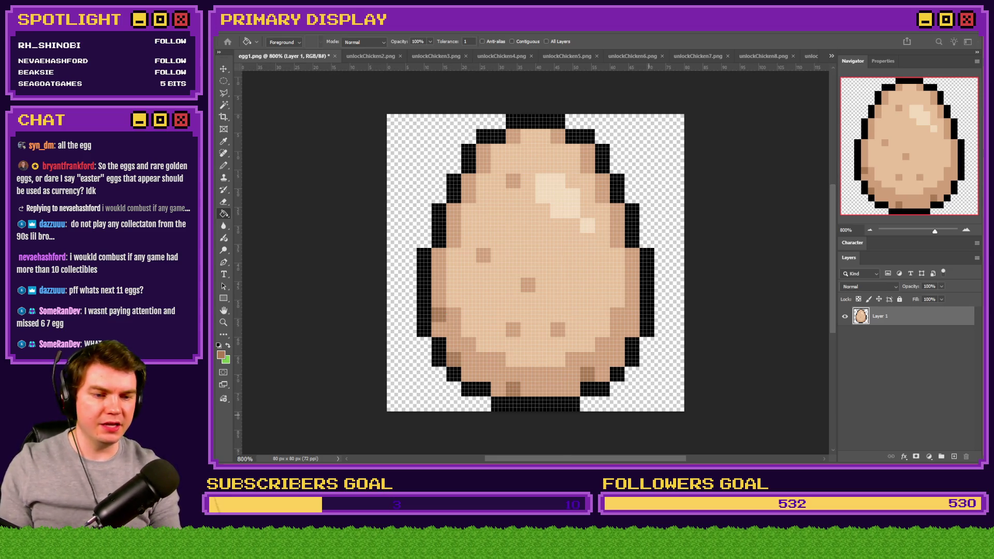
click(436, 56)
Fill the egg's highlight with the yellow chicken's cream and its body with yellow.
click(448, 56)
click(422, 58)
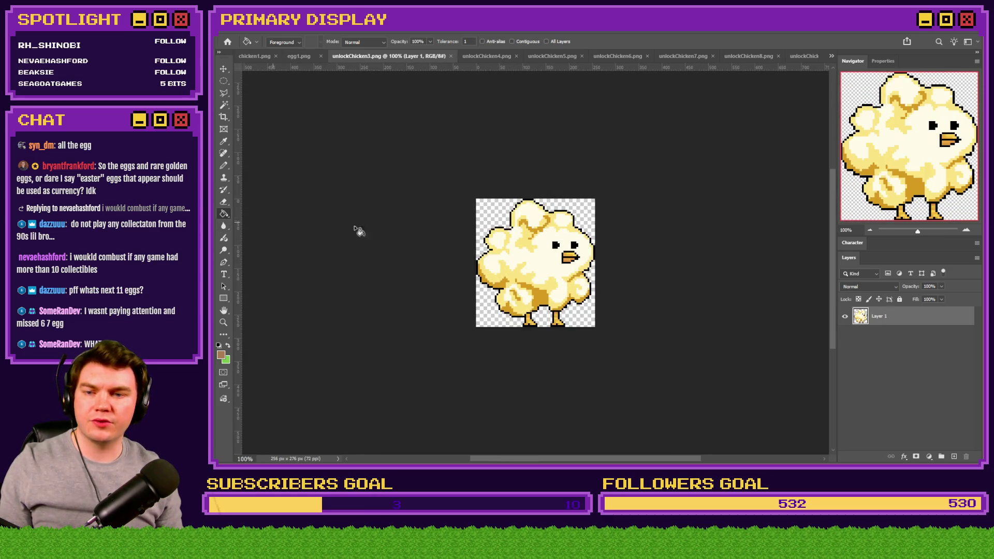
scroll(513, 241, up, 5)
alt+click(585, 146)
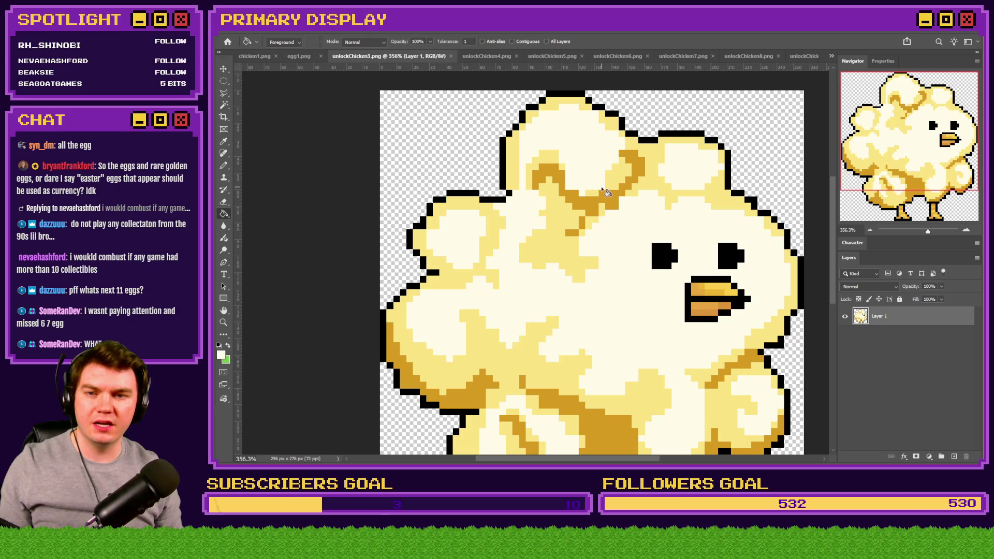
click(299, 56)
click(556, 193)
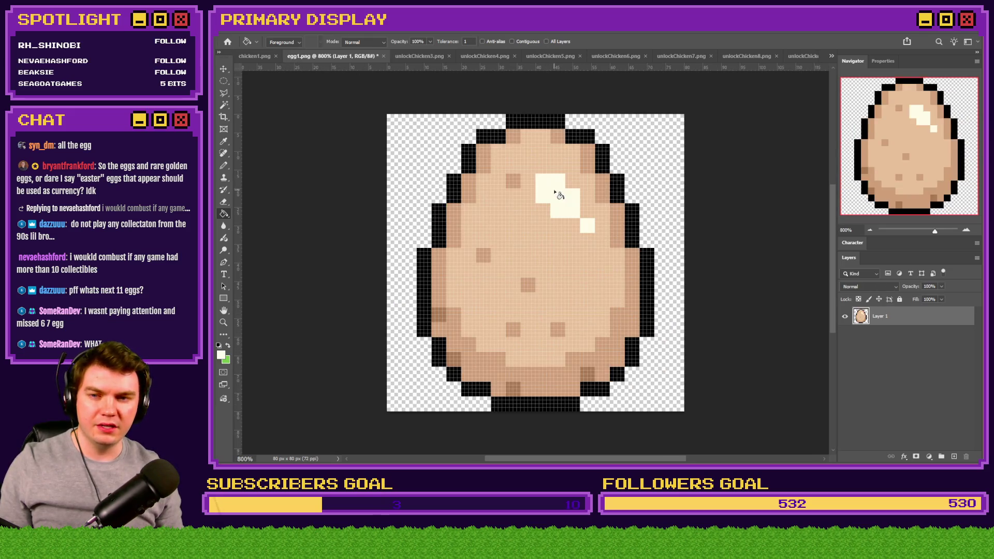
click(421, 56)
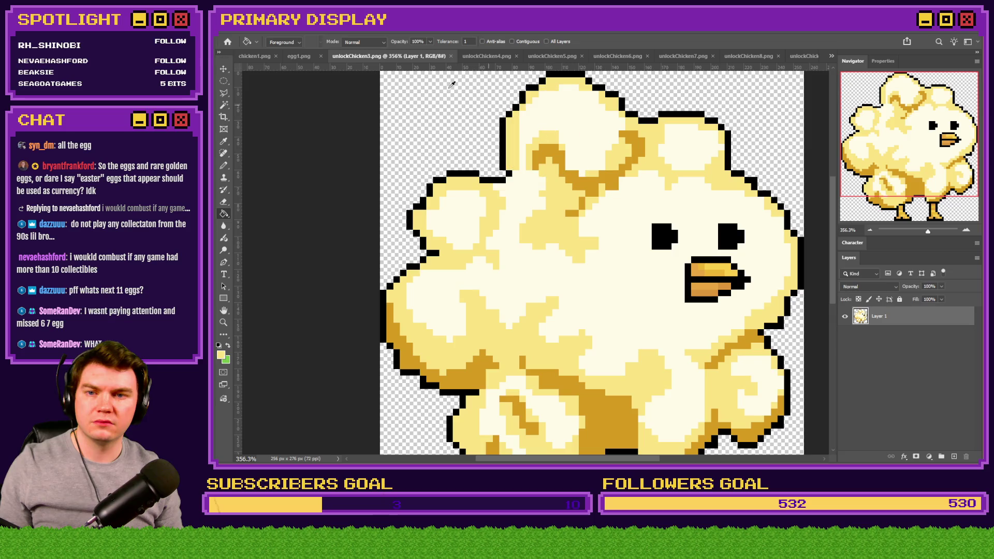
click(299, 56)
click(537, 207)
Sample the yellow chicken's darker gold and set it as the paint colour for the egg's speckles.
click(416, 57)
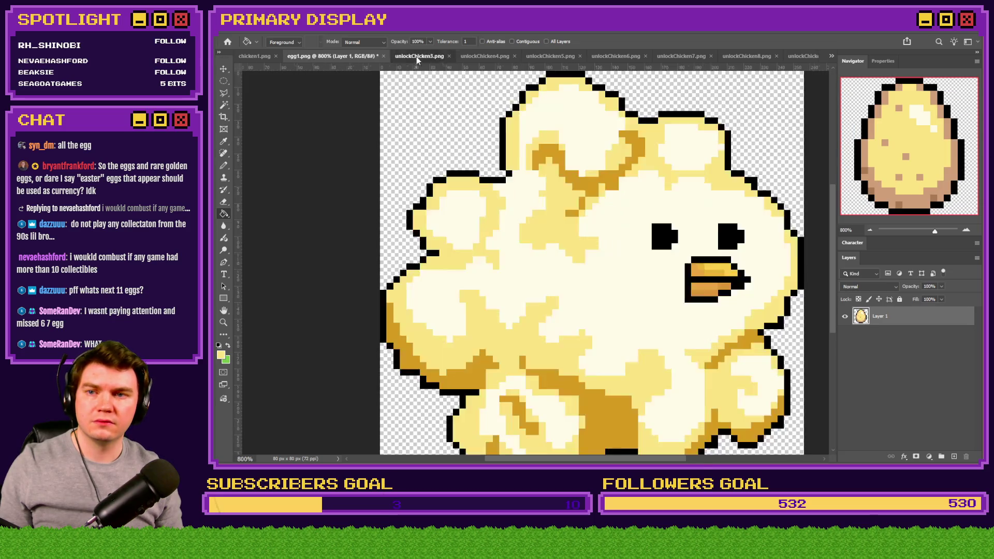
alt+click(568, 171)
click(305, 56)
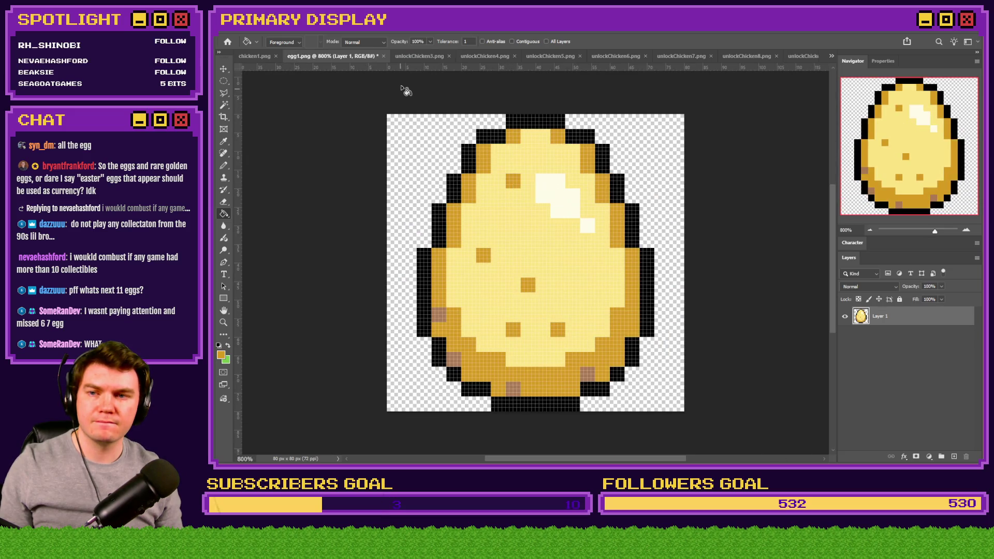
click(418, 56)
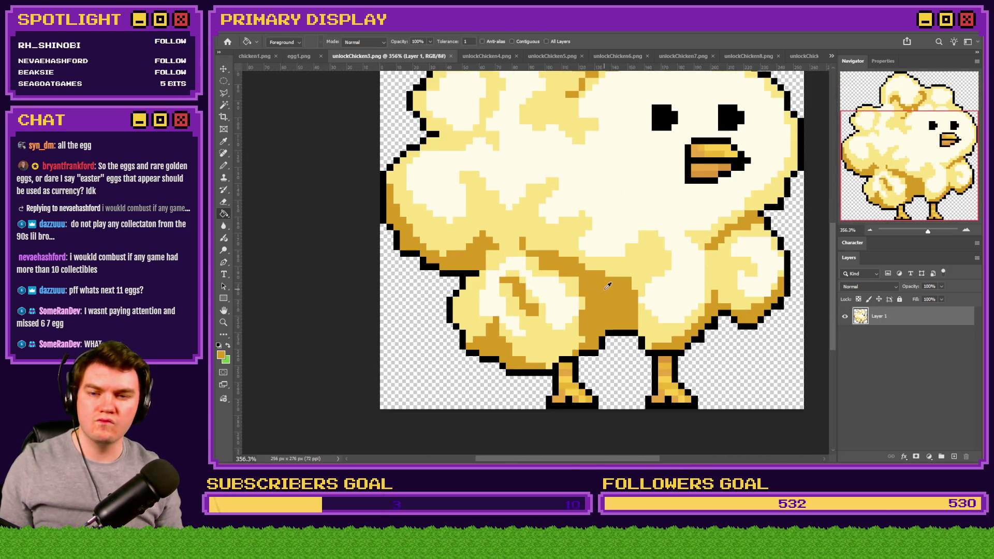
click(305, 56)
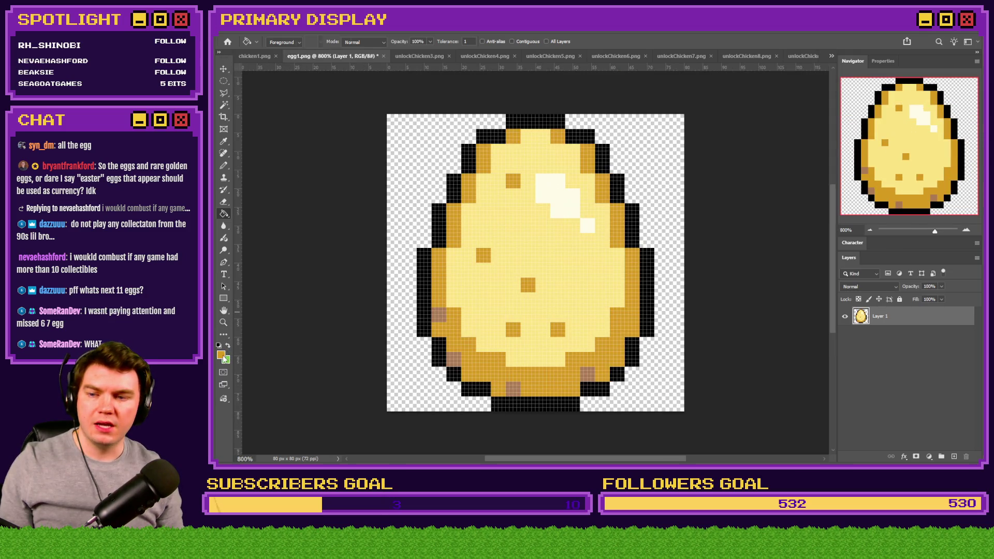
click(221, 355)
click(671, 229)
key(g)
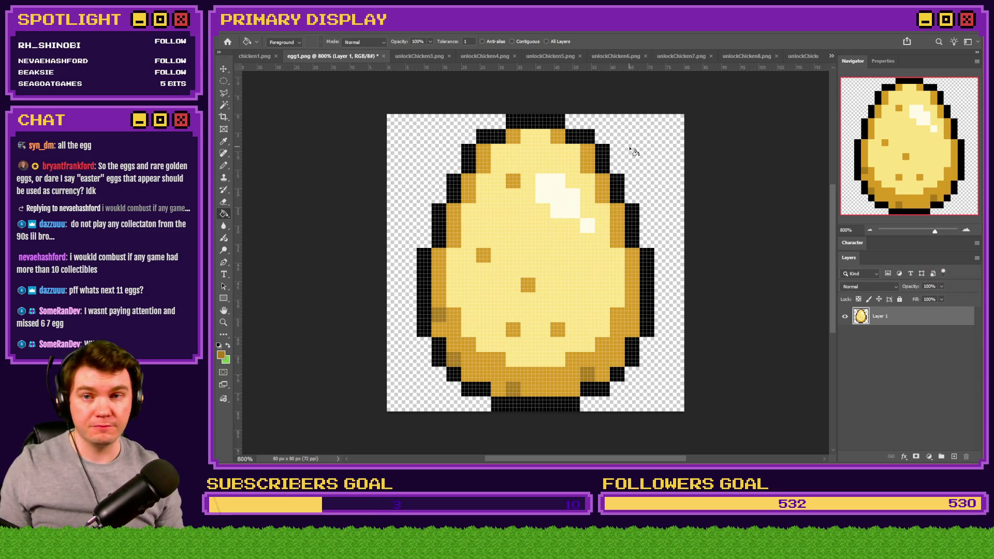
Close unlockChicken3 and bring up the tall white unlockChicken4 sprite.
click(453, 57)
click(450, 57)
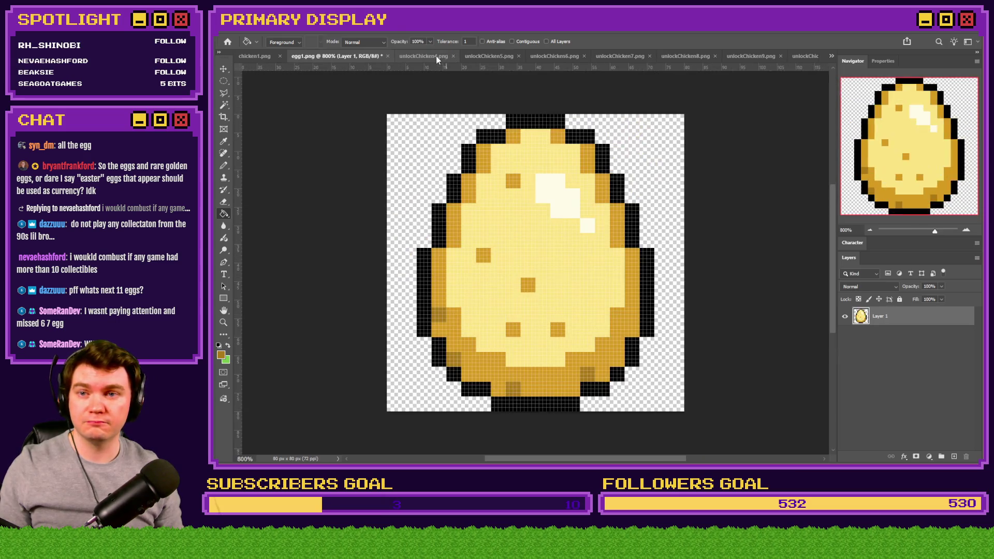
click(436, 56)
scroll(506, 203, up, 3)
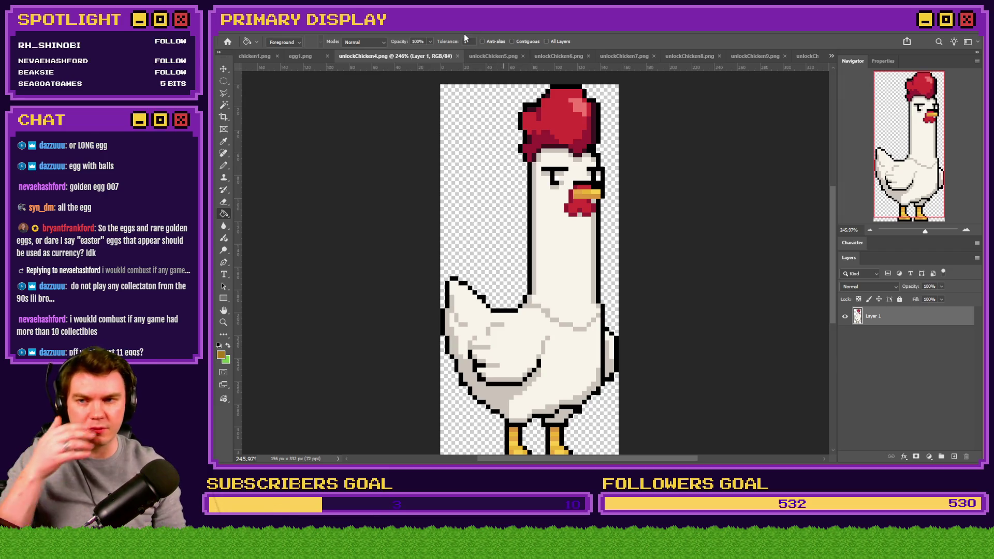
Switch to chicken1.png, the white chicken with red comb and yellow beak.
click(243, 55)
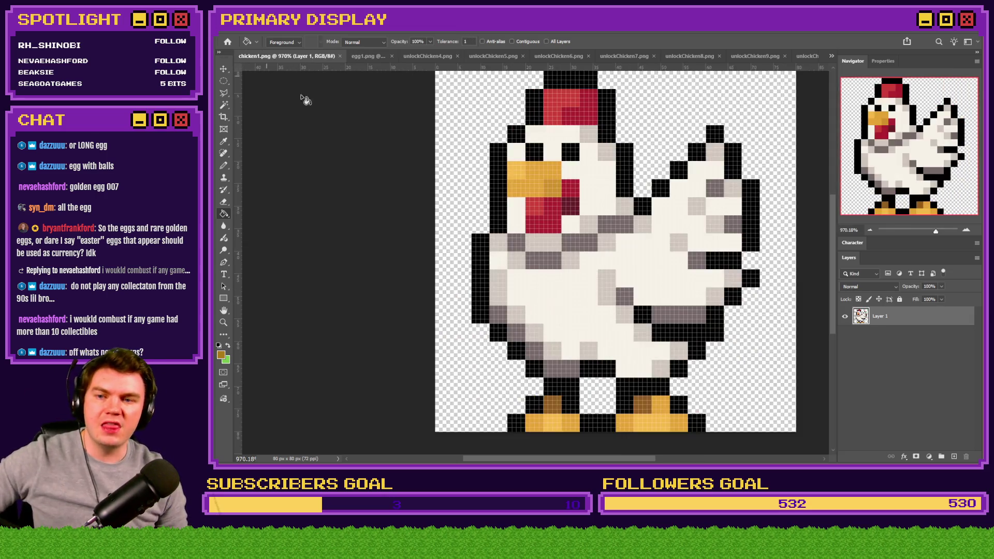
Bring up Unbawksed.psdc, hide the Idle Battler level panel, and expand the Idle Game group.
click(831, 56)
click(849, 62)
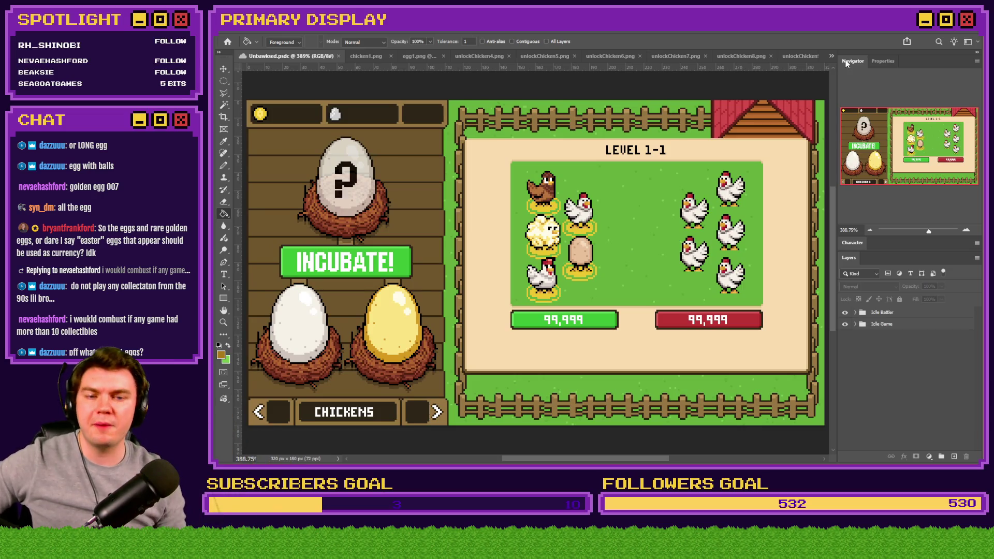
click(845, 313)
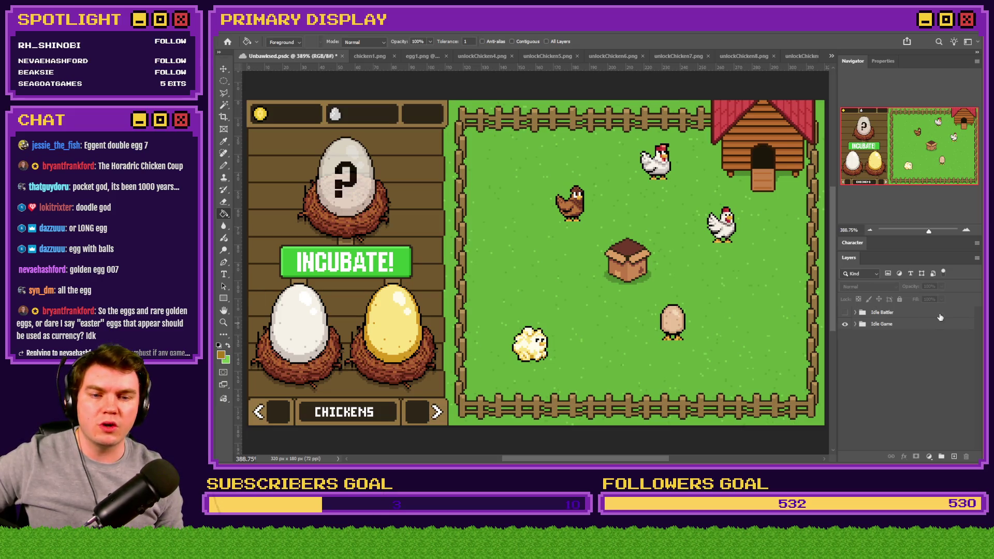
click(856, 324)
scroll(878, 392, down, 3)
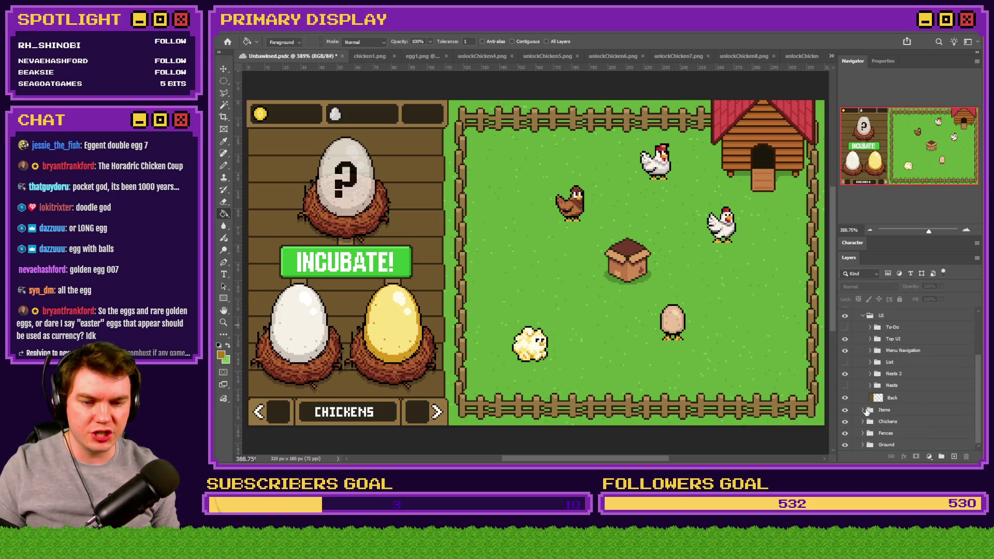
Hide the Nests 2 layer and shift the Menu Navigation label until it reads ORDERS.
click(846, 376)
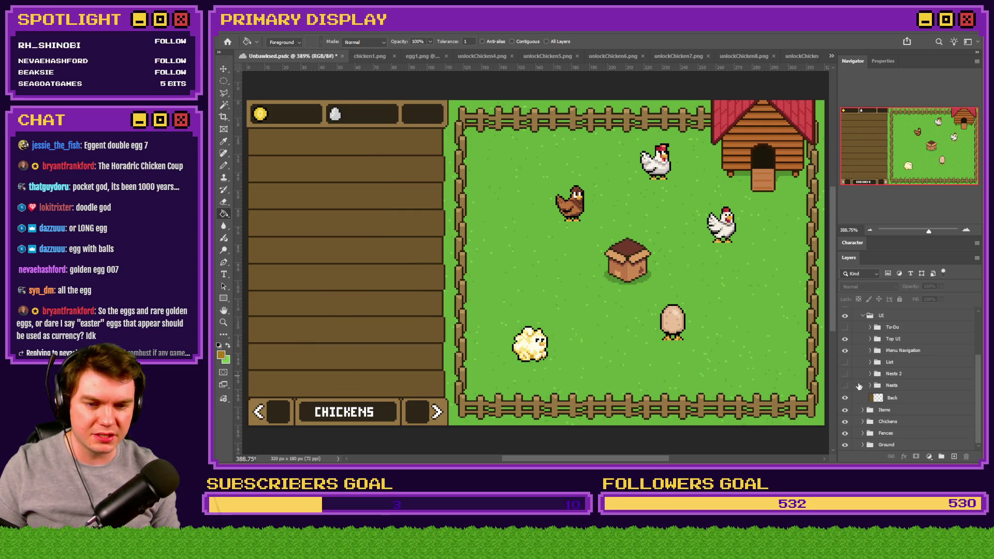
click(870, 352)
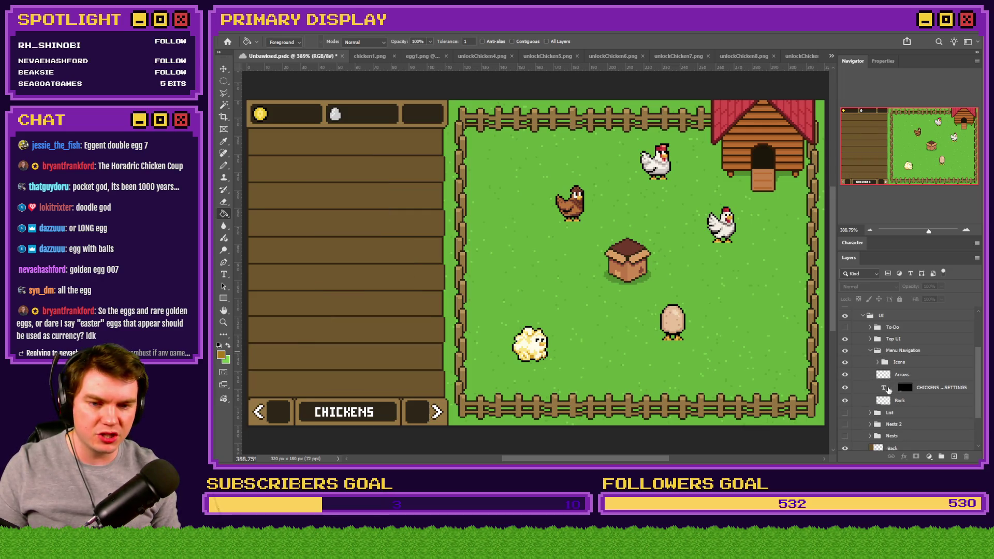
click(888, 389)
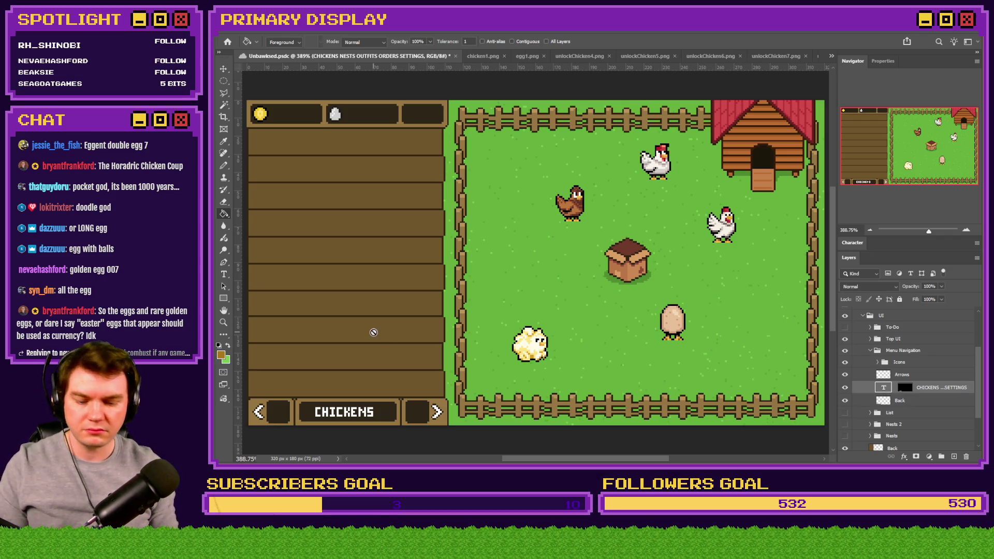
key(ctrl+shift+Up)
key(ctrl+shift+Down)
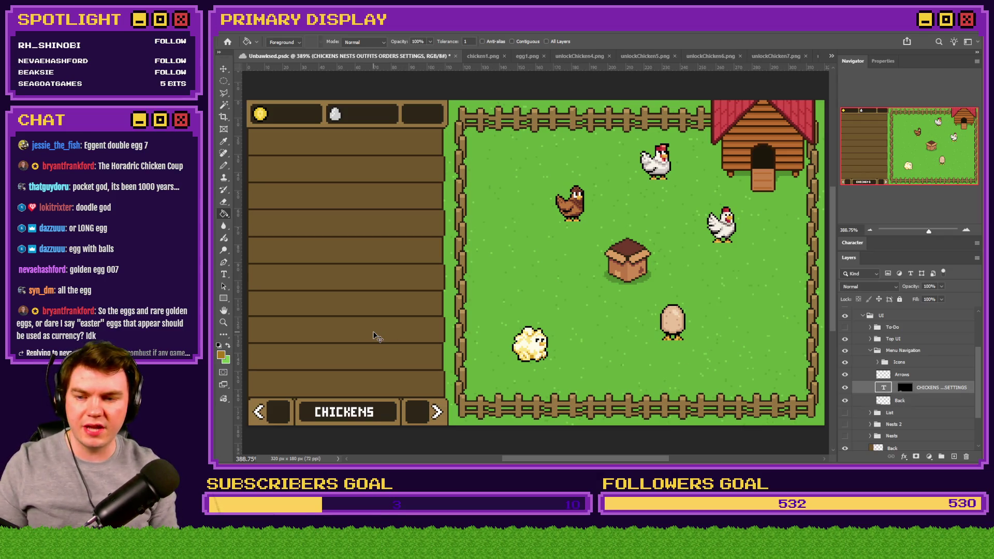
key(ctrl+shift+Up)
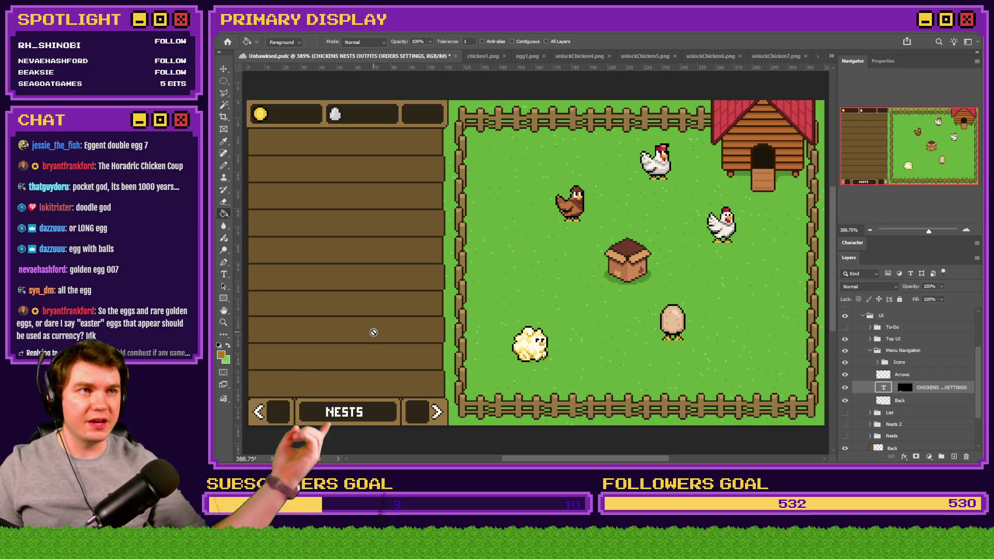
key(ctrl+shift+Up)
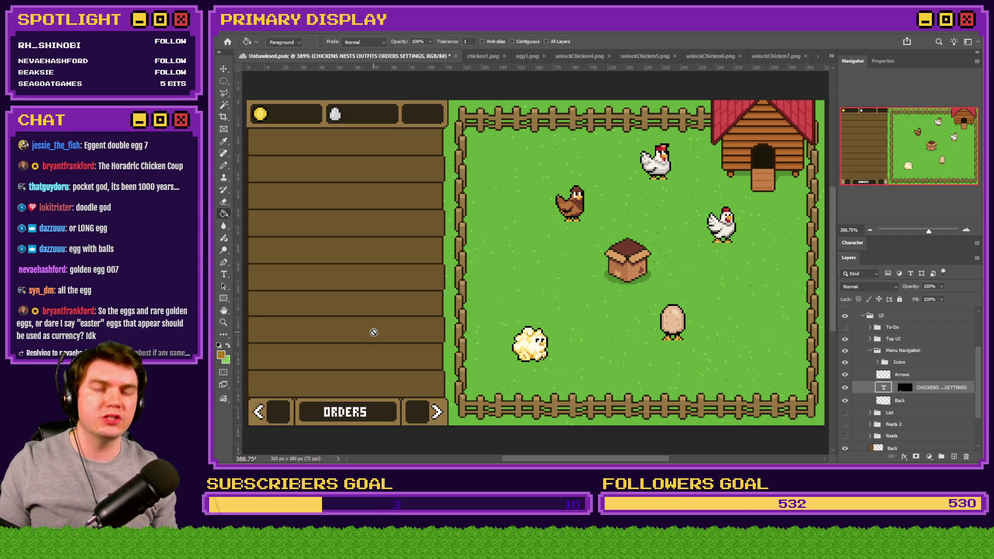
right_click(224, 81)
click(257, 76)
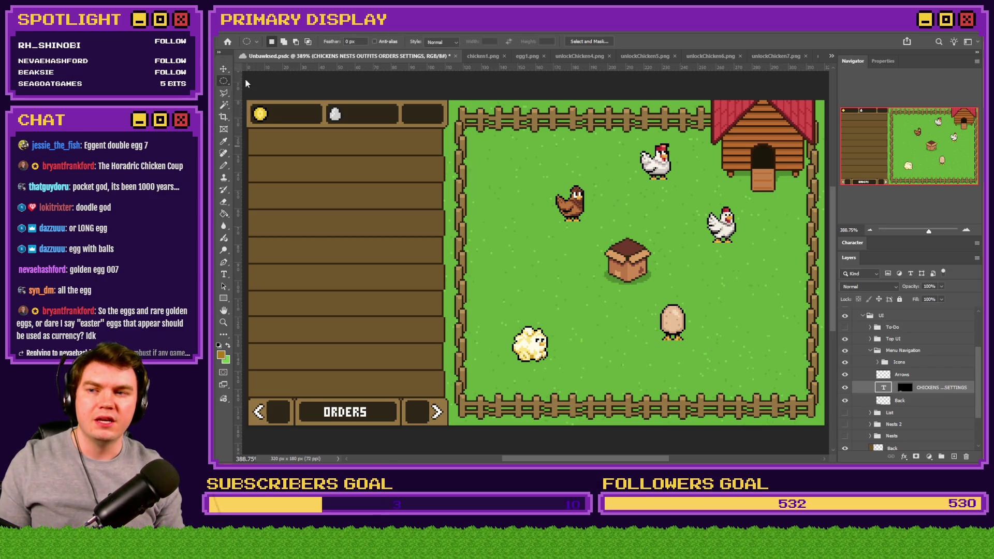
Marquee the lower left wood panel and show the Gameplay Loop design notes.
mouse_move(249, 139)
mouse_down()
mouse_move(448, 168)
mouse_move(251, 261)
mouse_move(249, 307)
mouse_move(483, 343)
mouse_move(455, 362)
mouse_move(439, 393)
mouse_up()
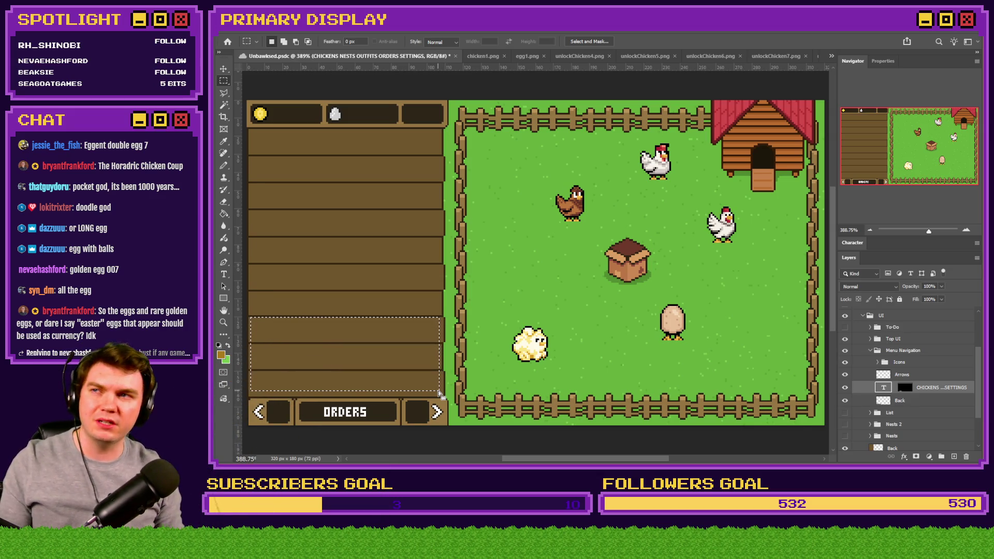
scroll(860, 352, up, 3)
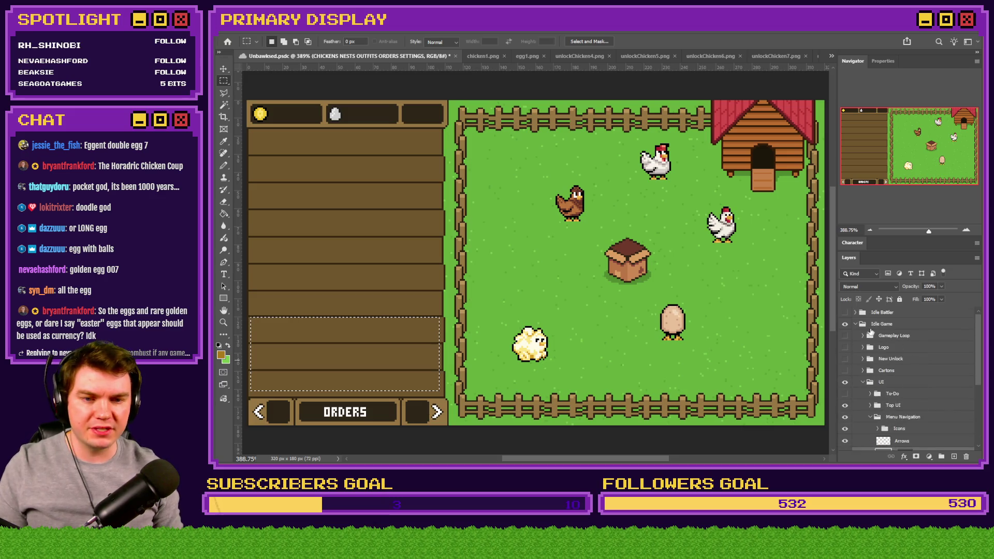
click(845, 336)
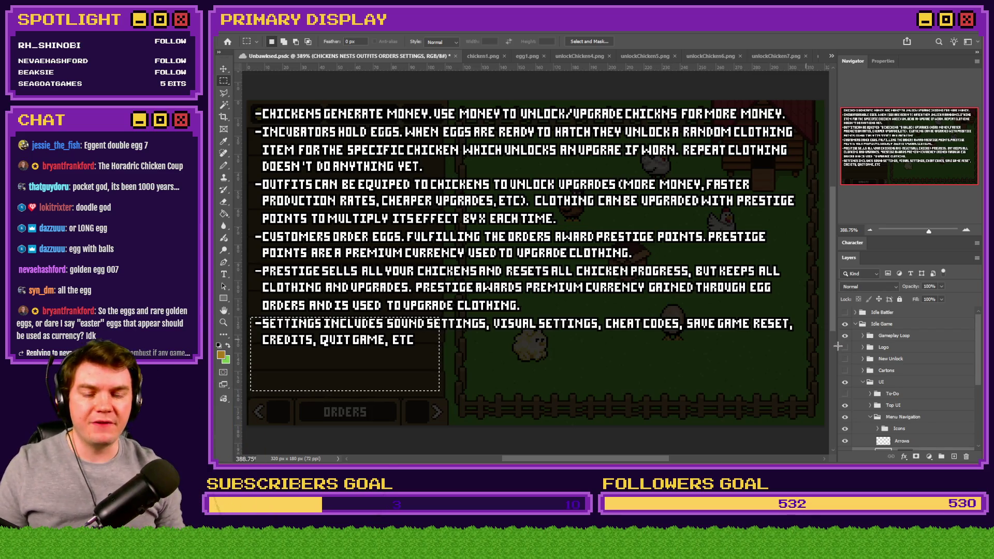
Hide the Gameplay Loop overlay, save Unbawksed.psdc, deselect, and return to chicken1.png.
click(855, 324)
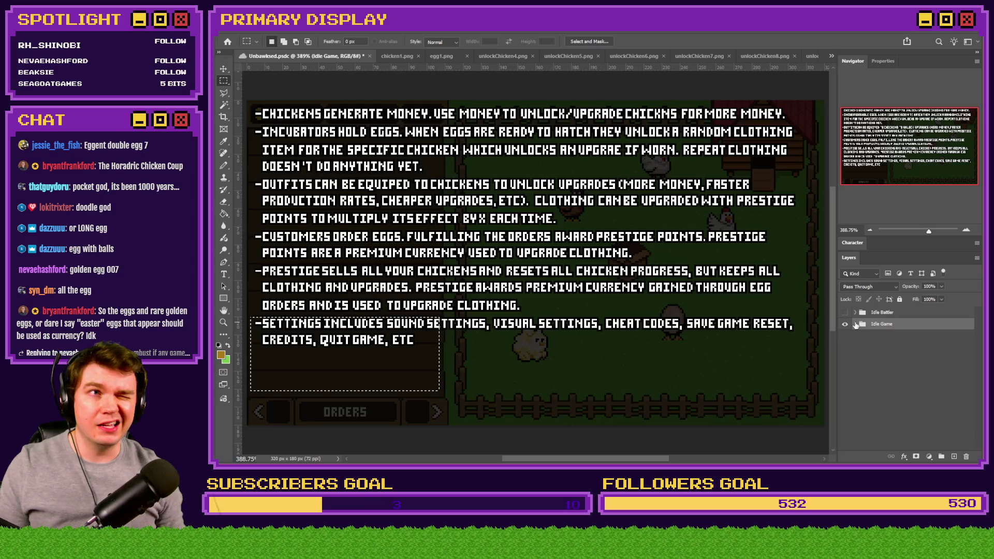
click(856, 325)
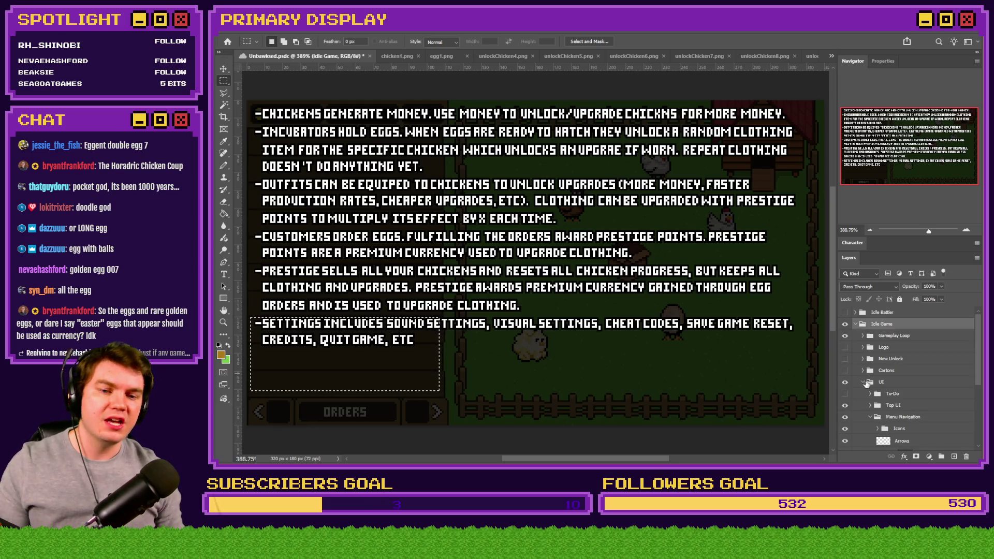
click(845, 335)
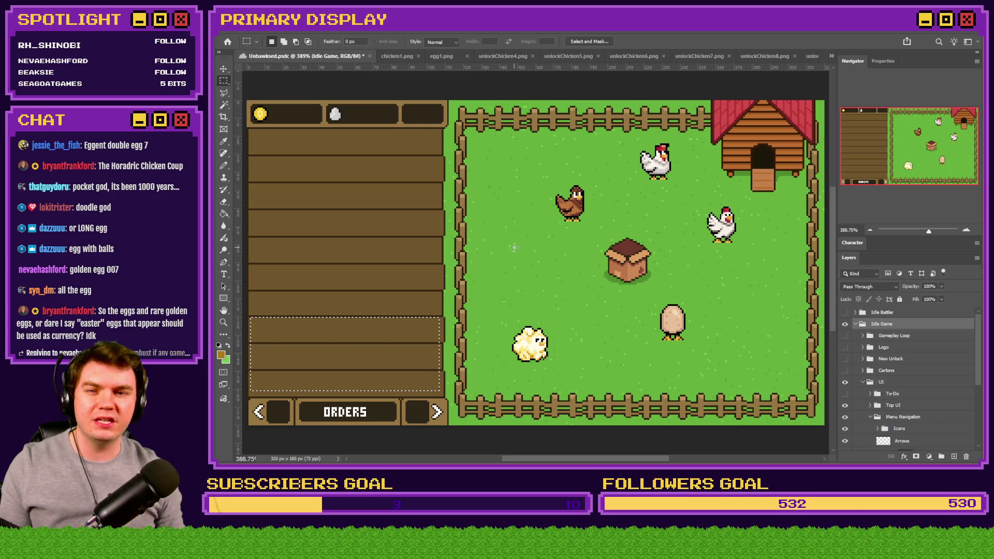
key(ctrl+s)
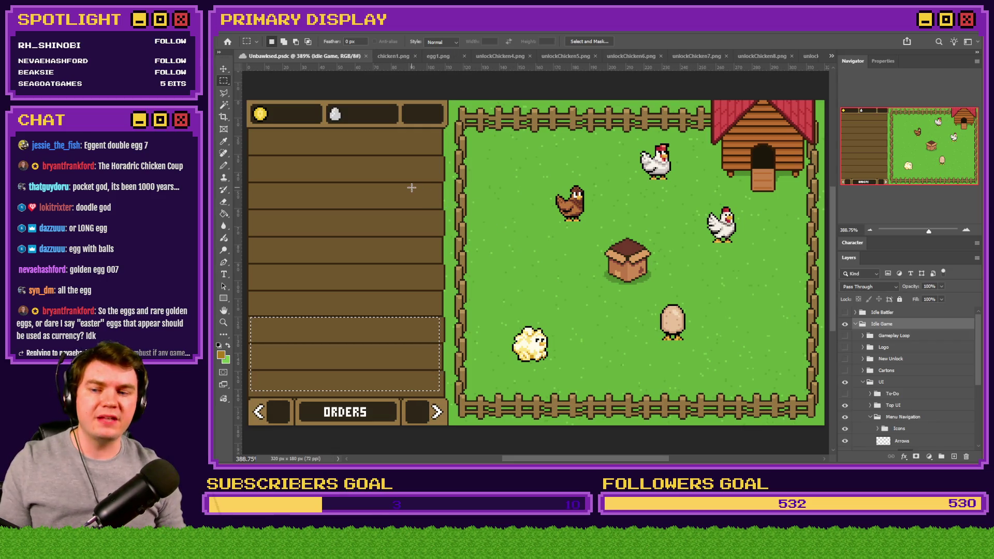
key(ctrl+d)
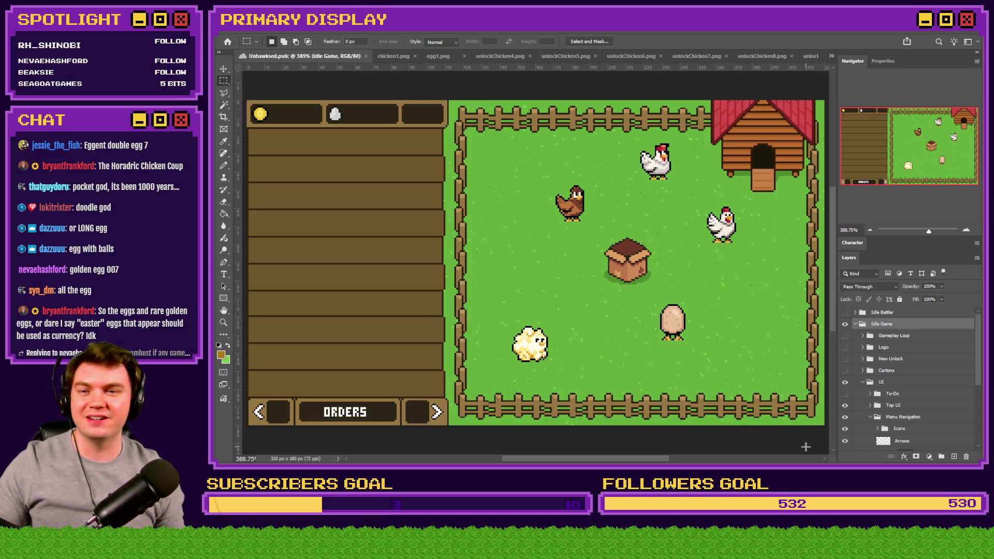
click(383, 56)
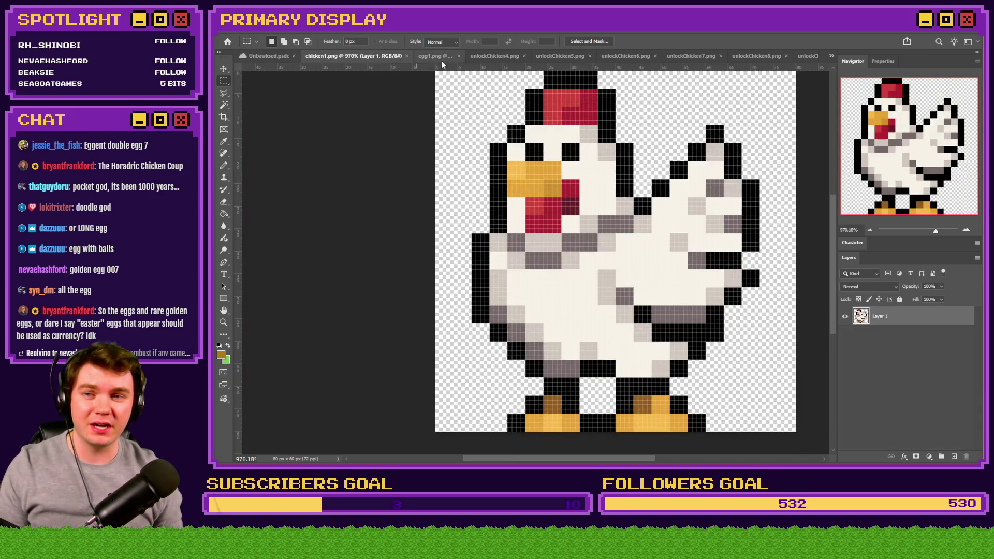
click(434, 55)
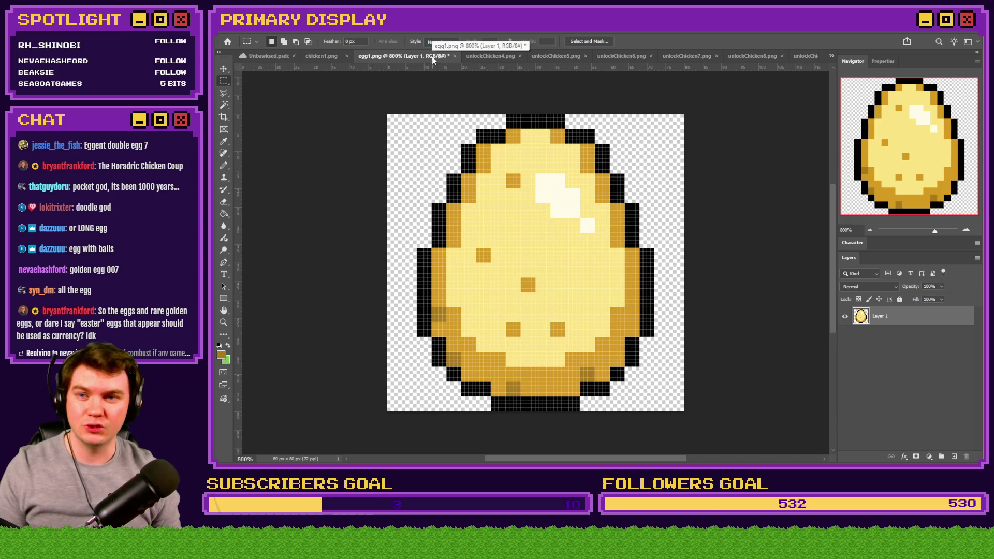
key(alt+Tab)
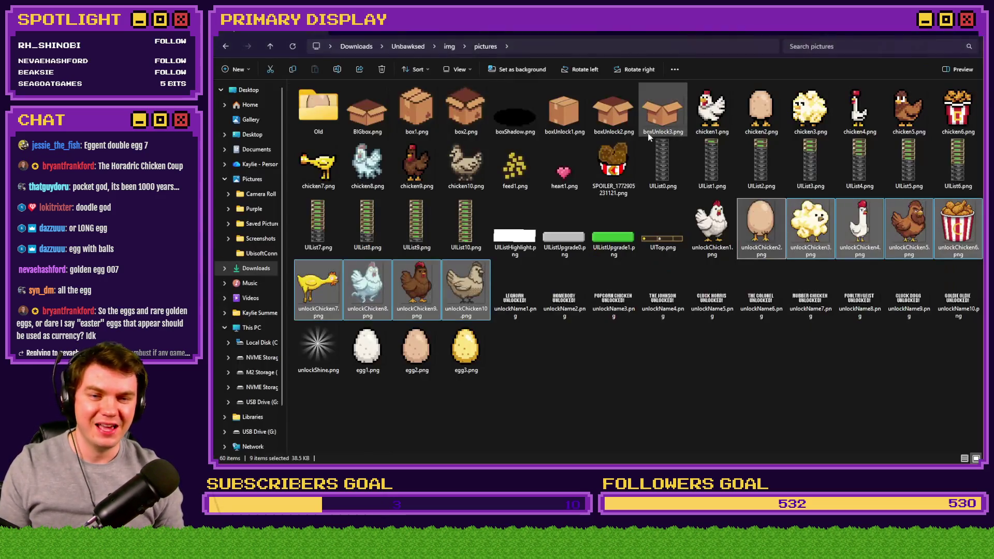
click(601, 371)
key(alt+Tab)
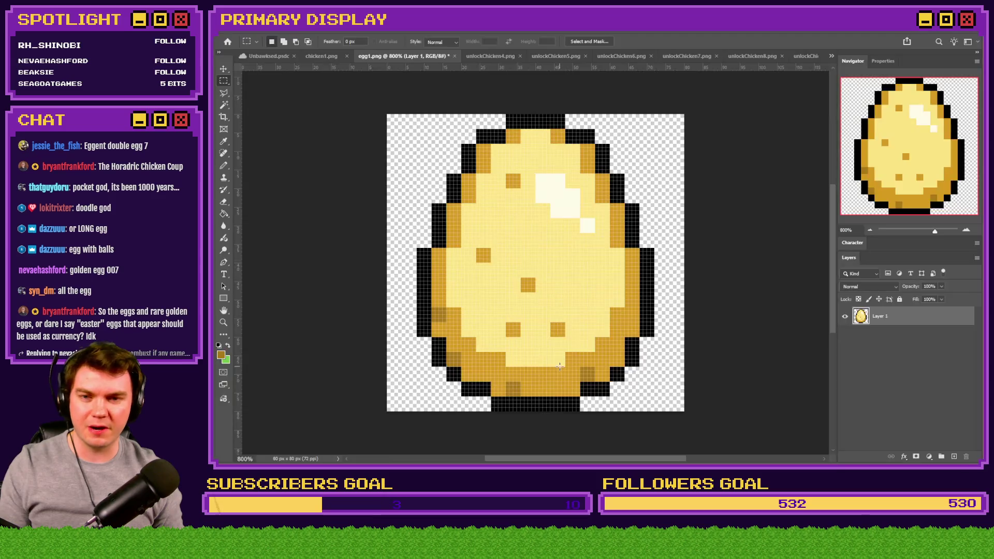
click(493, 57)
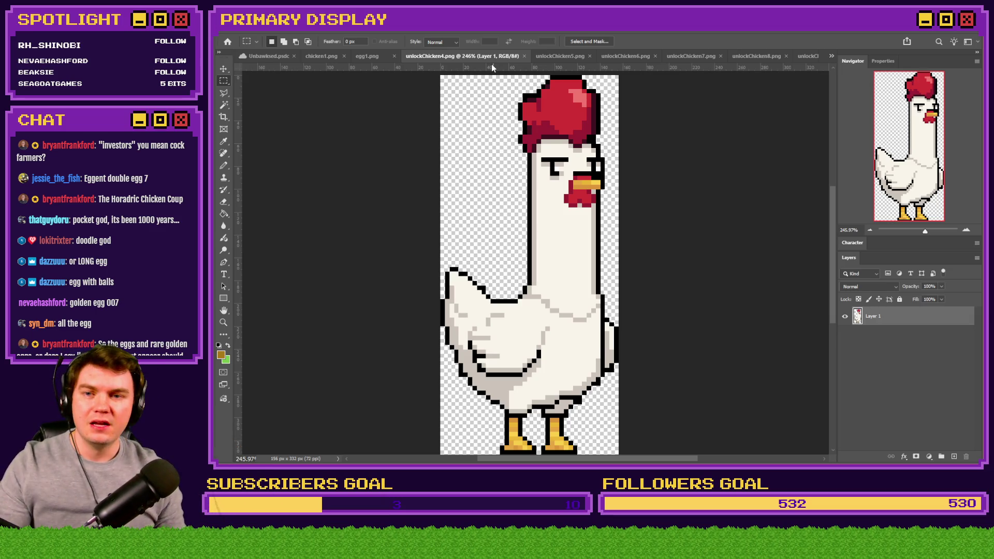
click(226, 215)
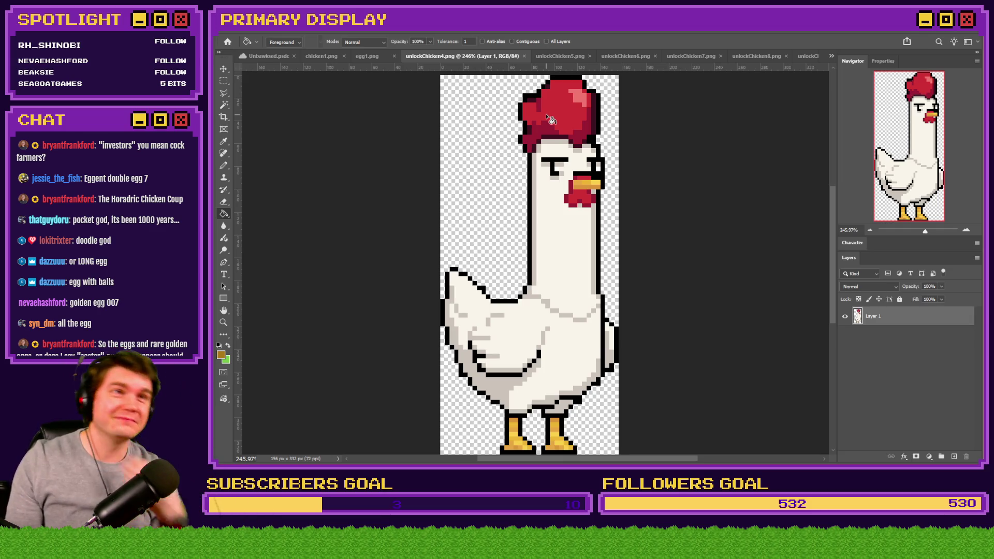
click(359, 57)
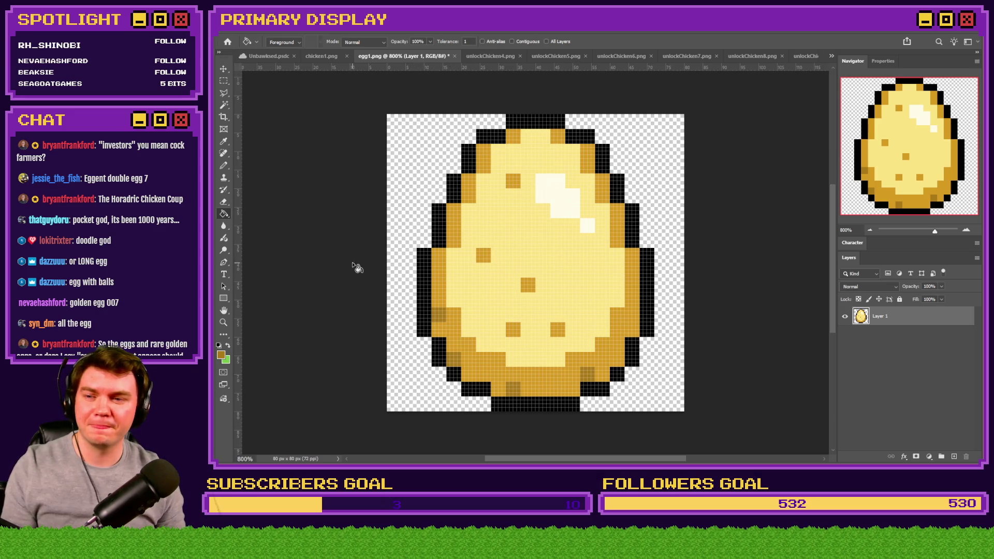
Recolour the egg's light yellow interior light blue with a non-contiguous Paint Bucket fill.
click(221, 356)
drag(595, 311, 592, 293)
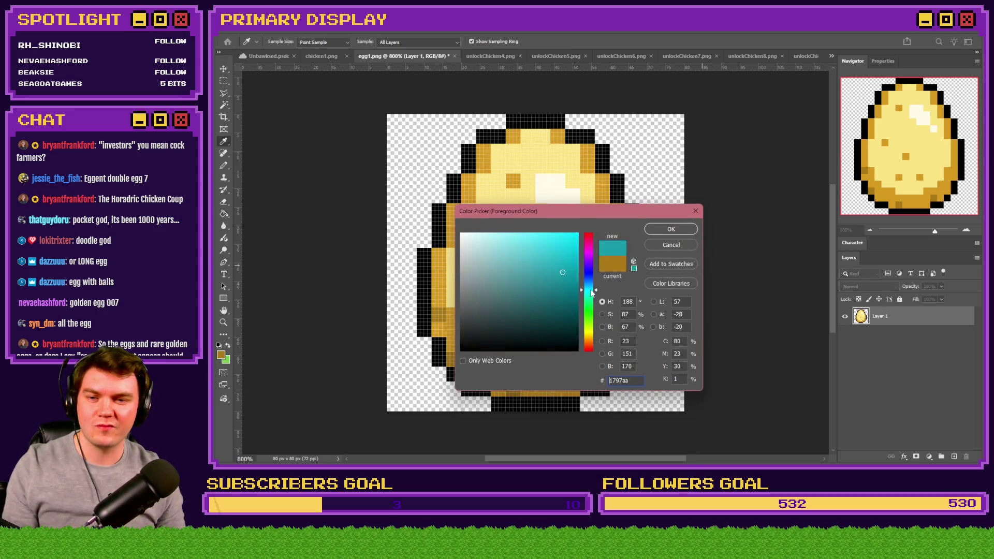
click(558, 174)
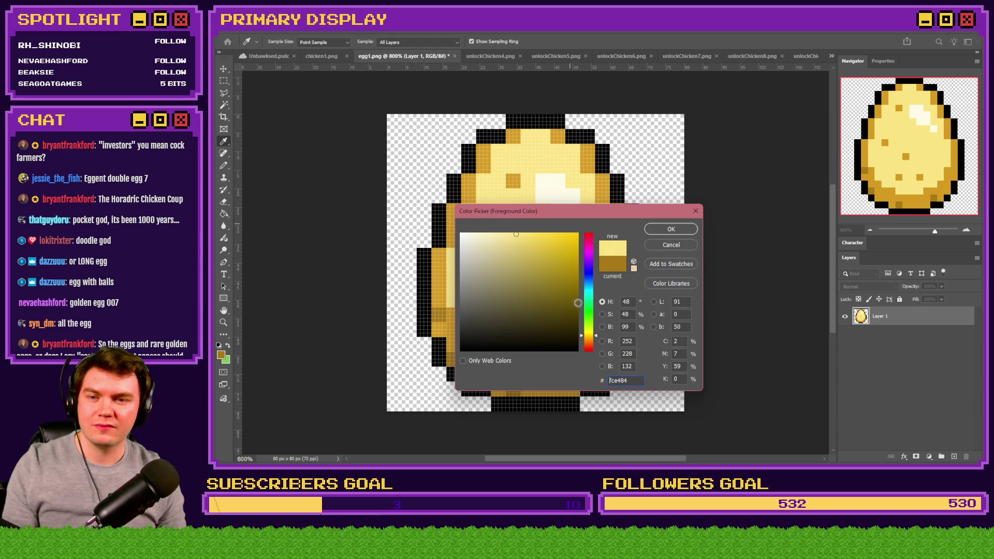
drag(591, 298, 589, 286)
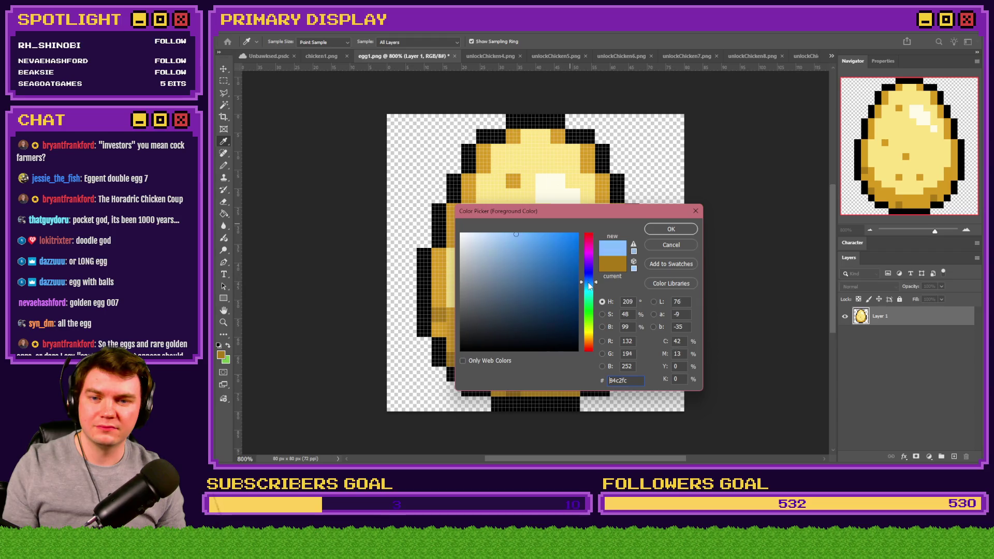
click(670, 232)
key(g)
click(539, 164)
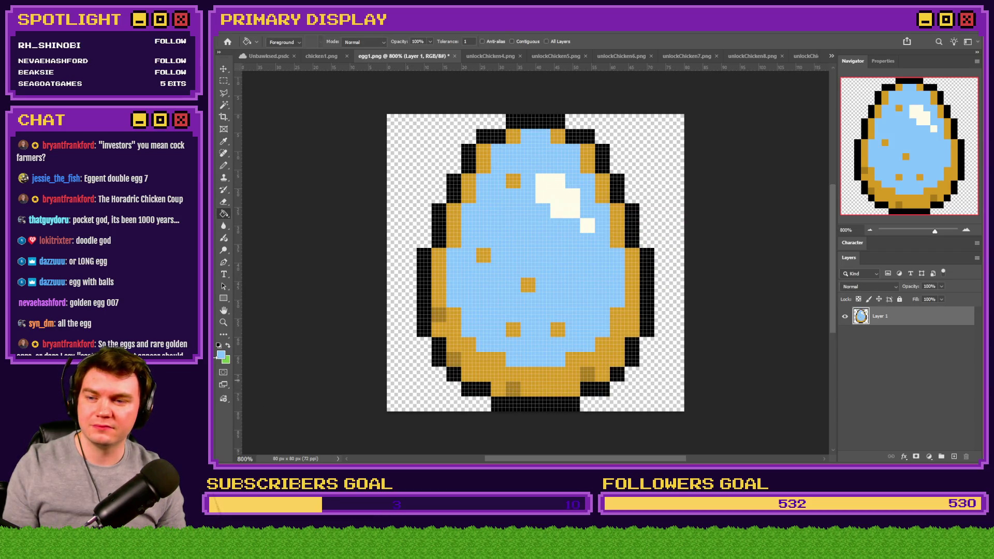
Recolour the egg's gold border and dark gold pixels in two darker blues.
click(220, 356)
click(489, 166)
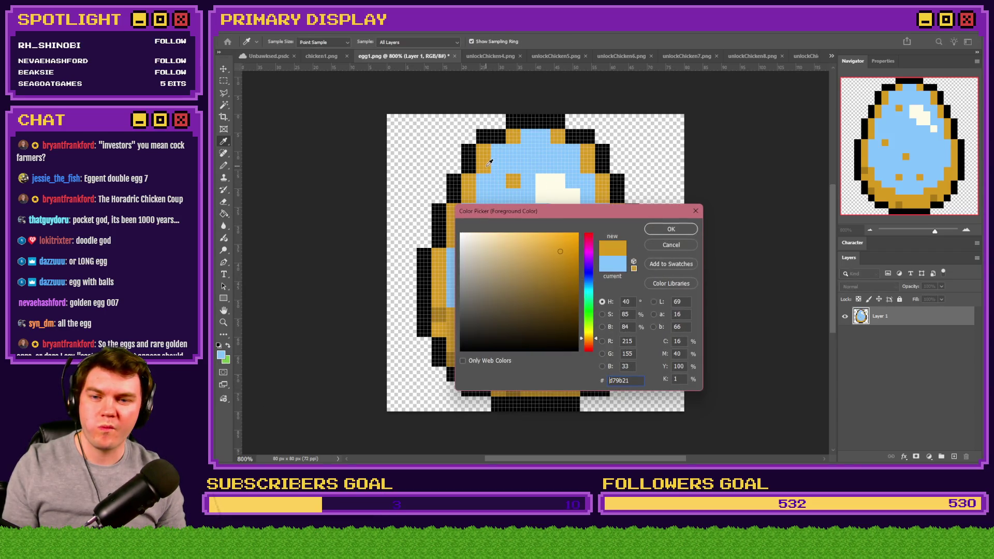
click(589, 284)
click(658, 231)
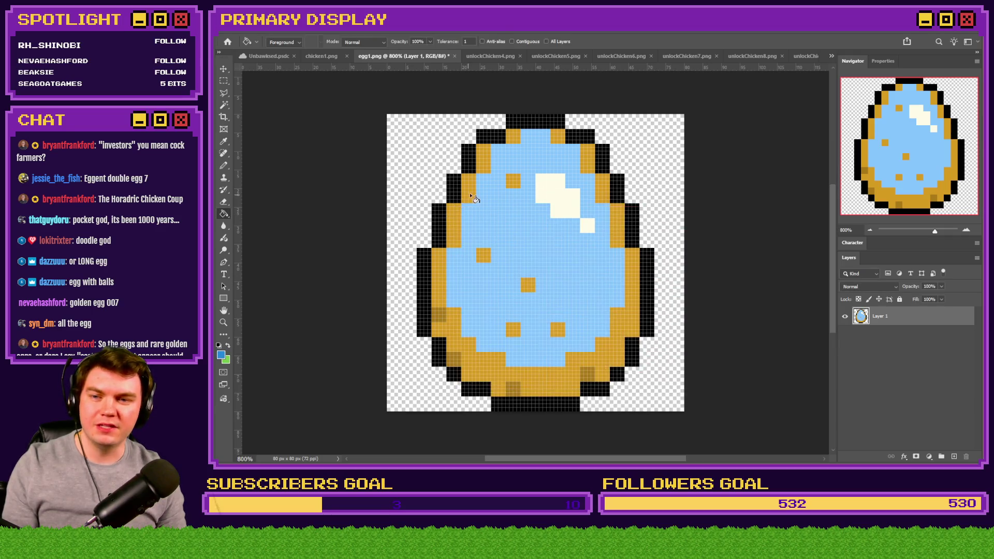
click(439, 274)
click(221, 355)
click(438, 315)
click(589, 286)
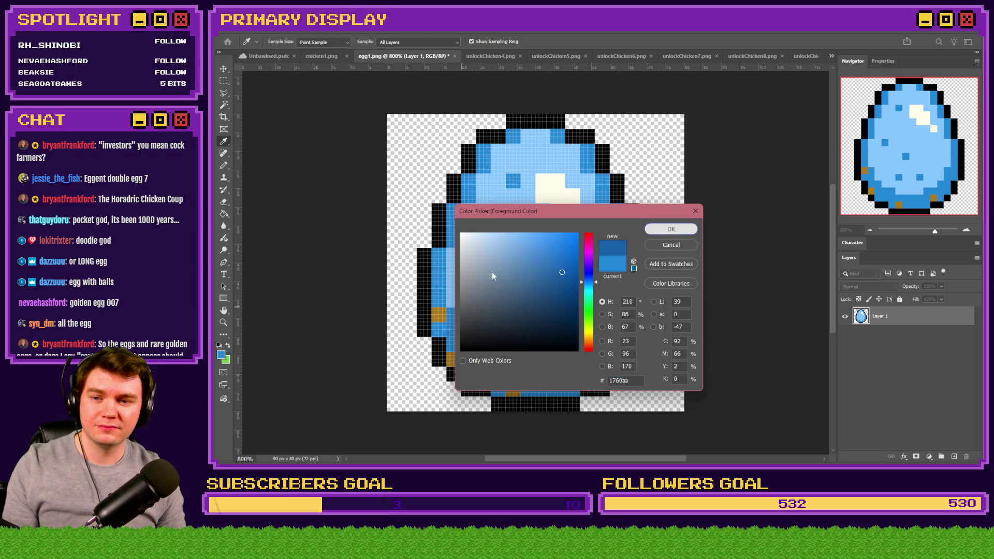
click(671, 229)
click(439, 316)
Refill the egg's cream highlight with a pale blue-white.
click(221, 355)
click(567, 194)
click(589, 278)
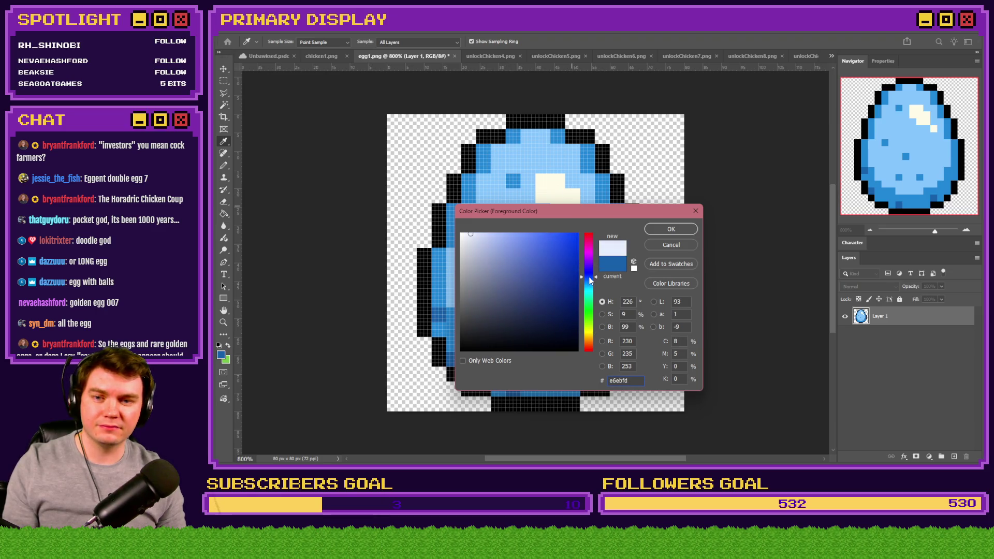
click(671, 229)
key(g)
click(552, 192)
key(m)
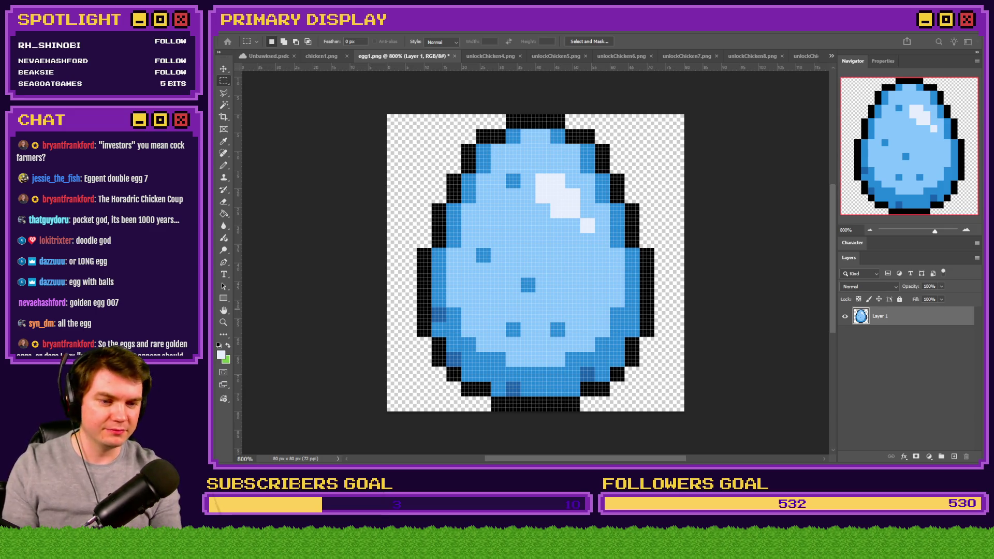
Close unlockChicken4.png and display the brown unlockChicken5.png chicken.
click(489, 56)
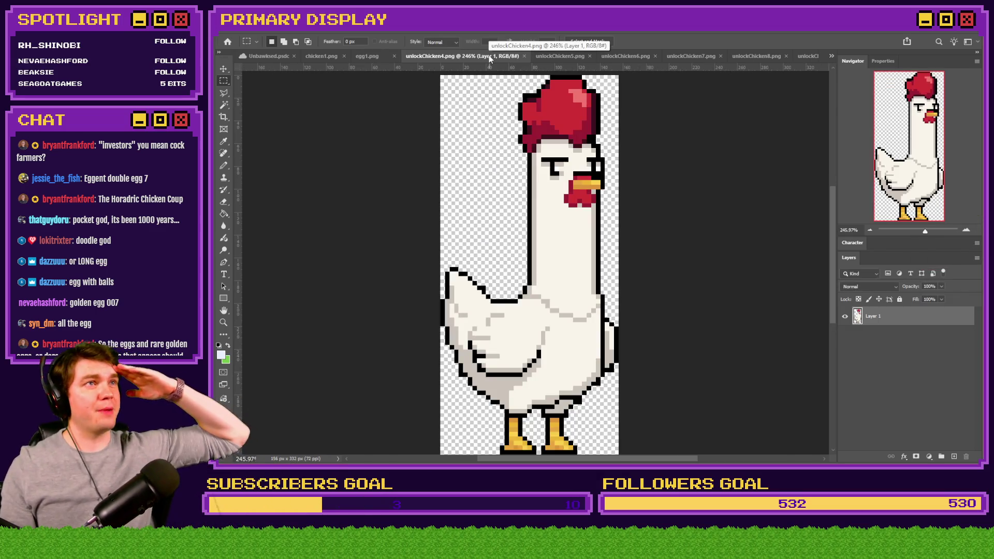
click(524, 55)
click(515, 58)
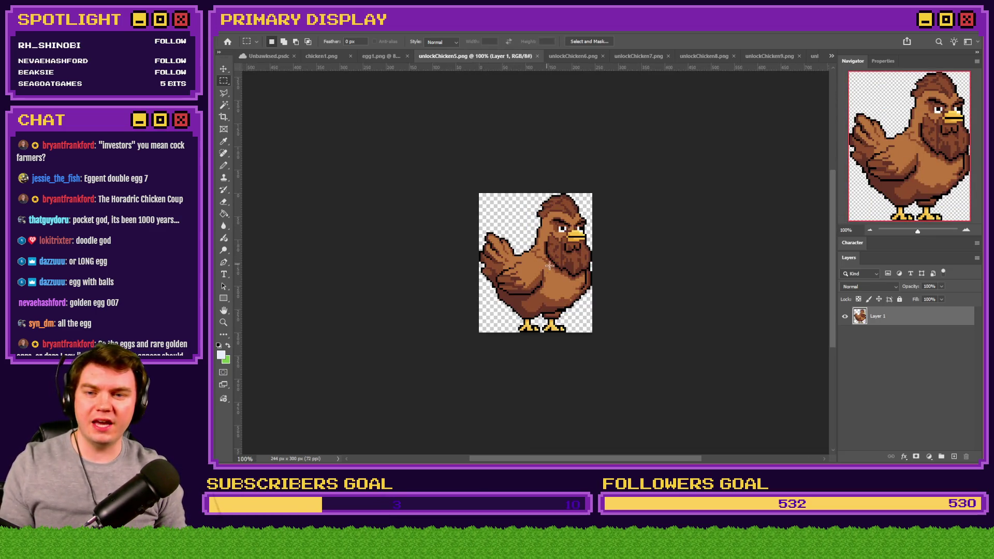
scroll(550, 266, up, 3)
Fill the egg's interior with browns sampled from the unlockChicken5 chicken's body and head.
click(225, 214)
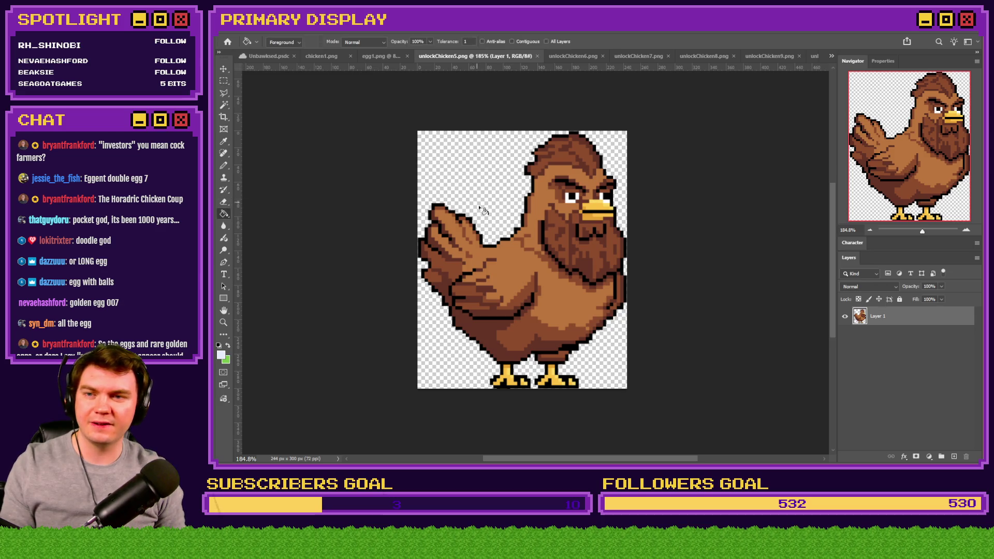
scroll(495, 220, up, 2)
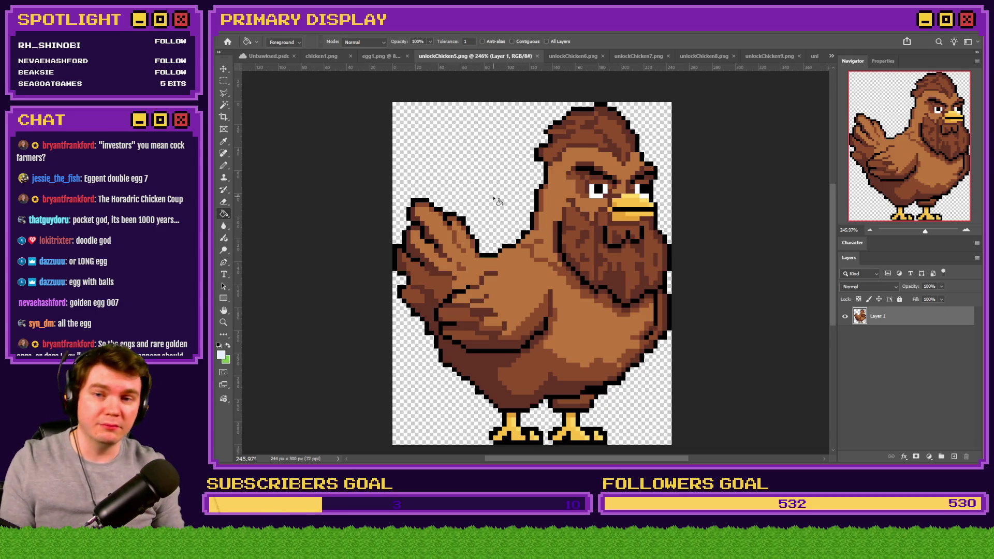
alt+click(573, 155)
key(ctrl+shift+Tab)
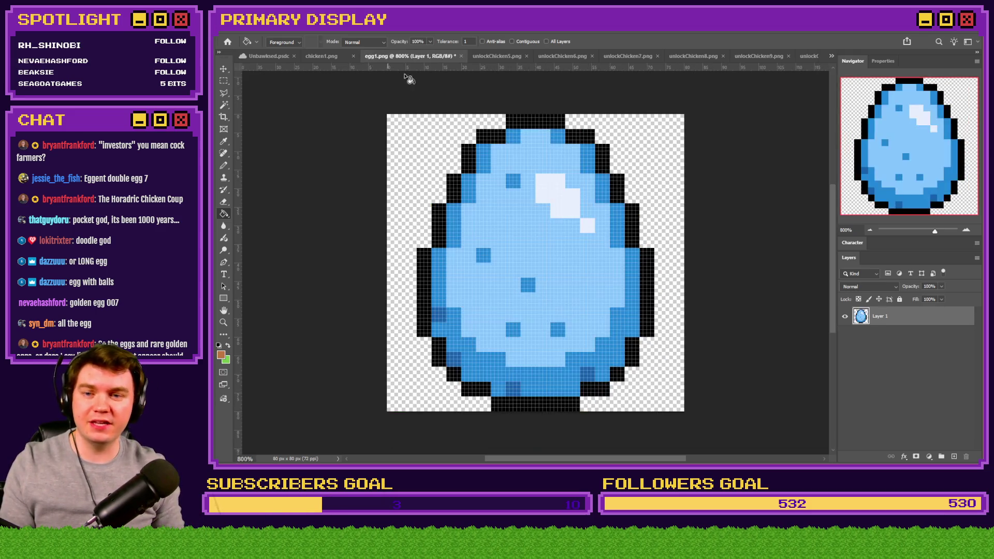
click(504, 211)
click(469, 57)
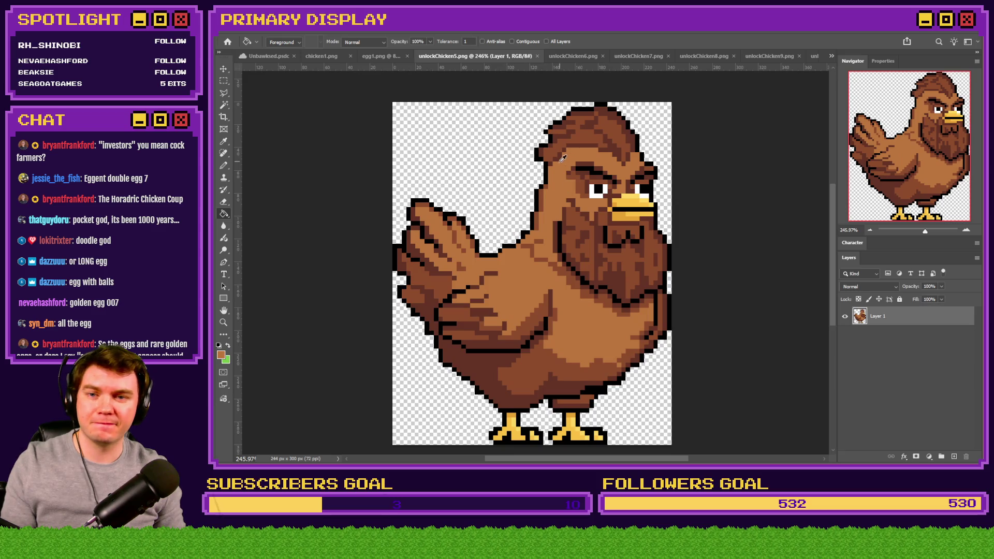
alt+click(561, 156)
click(385, 56)
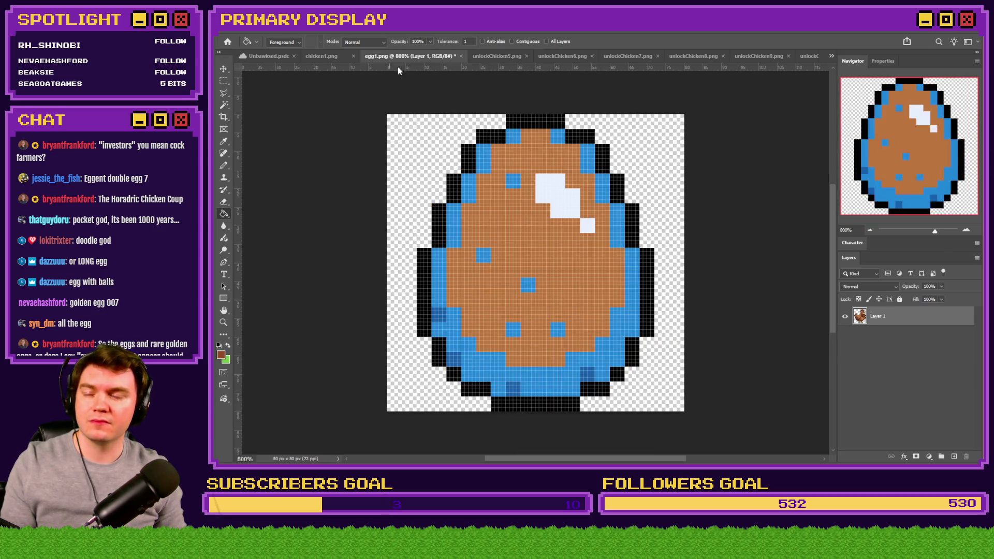
click(494, 187)
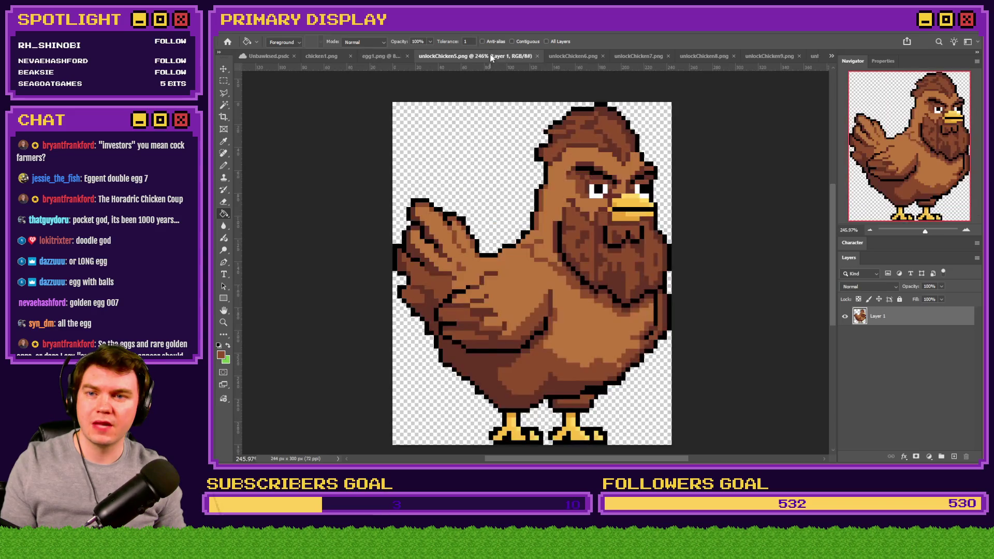
Recolour the egg's blue edge pixels brown and its highlight white, sampled from the chicken.
click(517, 56)
alt+click(568, 144)
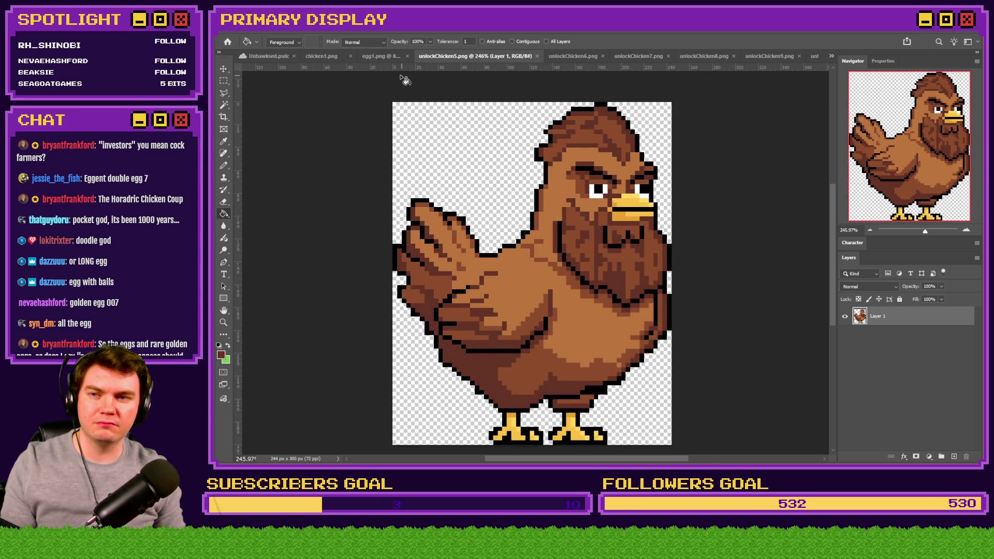
click(372, 56)
click(439, 320)
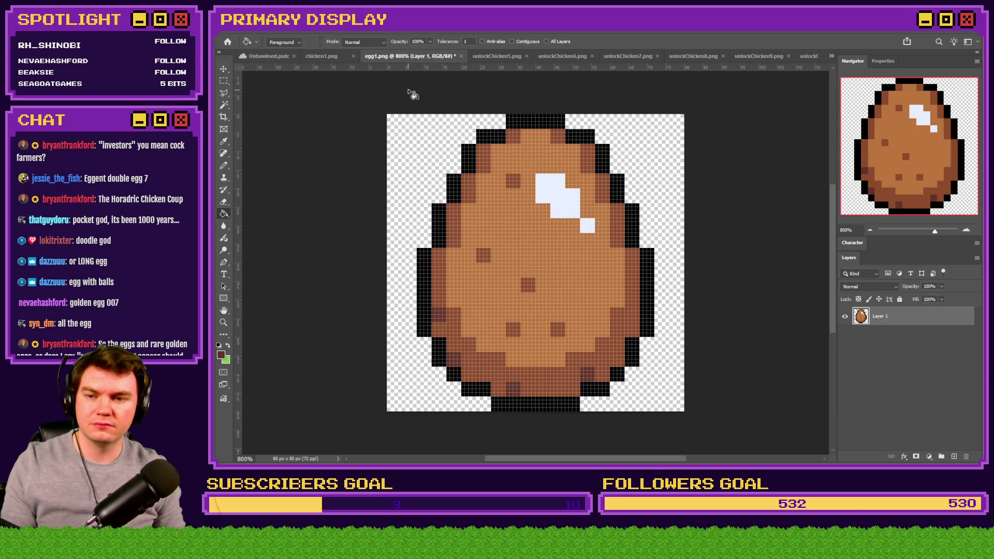
click(476, 57)
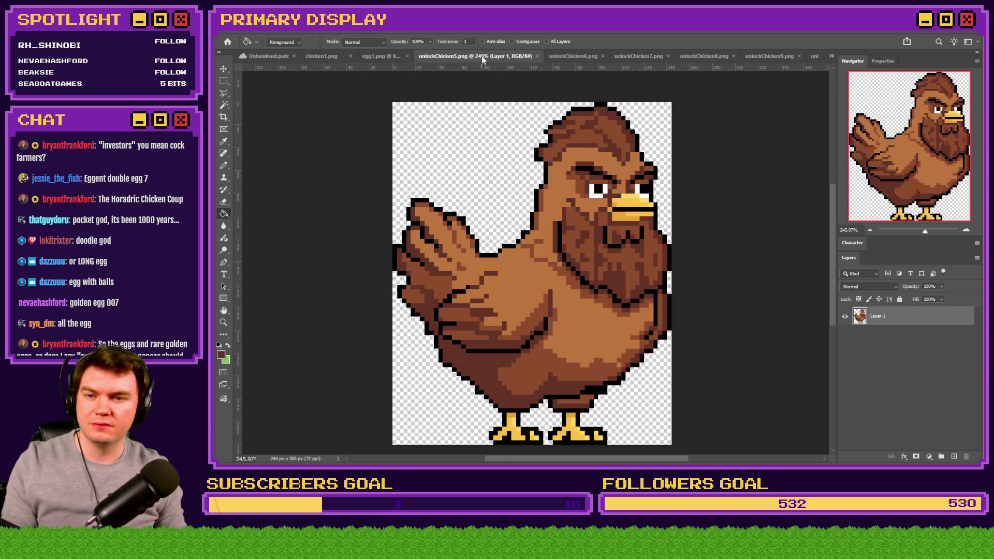
alt+click(595, 187)
click(388, 56)
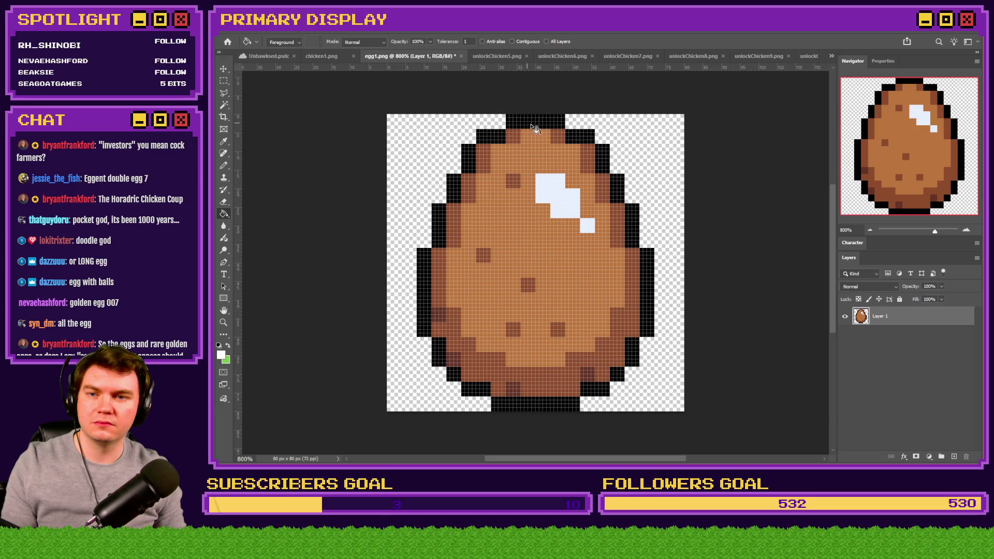
click(553, 194)
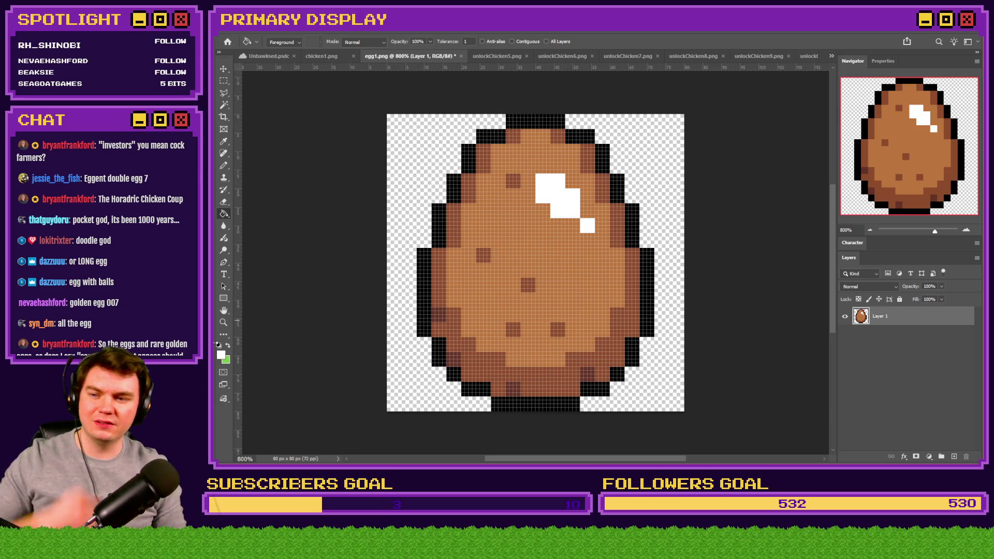
Refill the egg's highlight with a light tan derived from its brown.
click(222, 356)
click(541, 157)
click(513, 238)
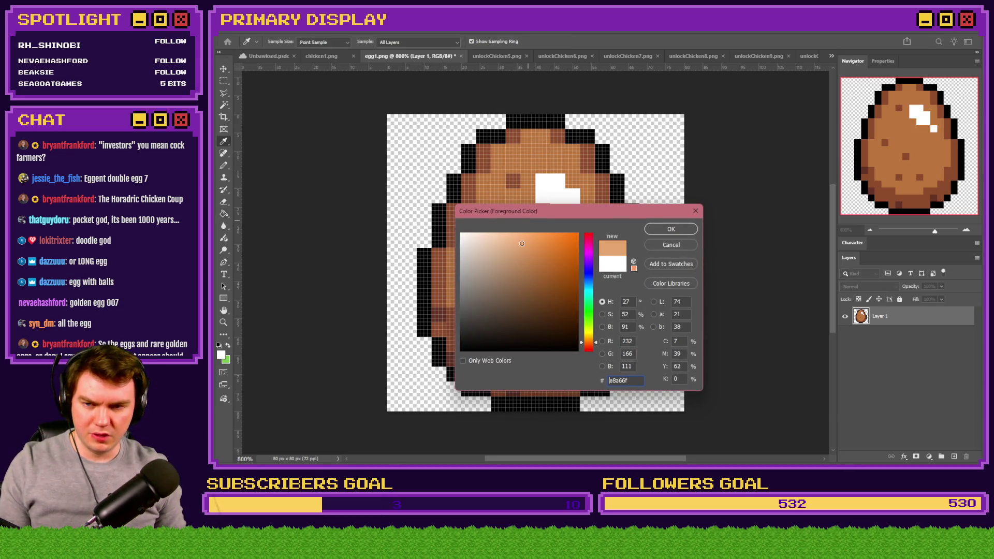
drag(513, 238, 499, 233)
click(671, 230)
key(g)
click(568, 195)
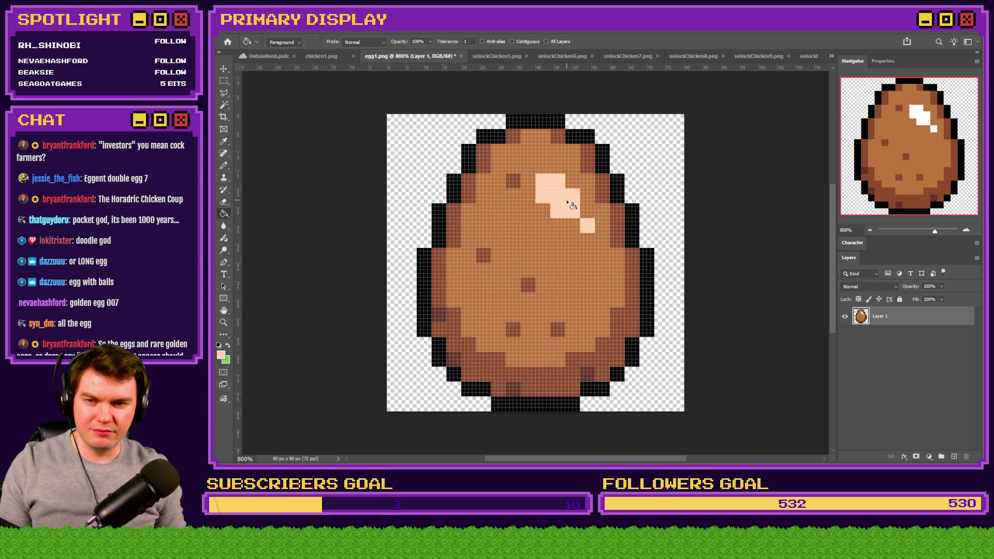
Refill the highlight tan, then soft peach, and bring the unlockChicken5 chicken back up.
click(222, 357)
click(530, 188)
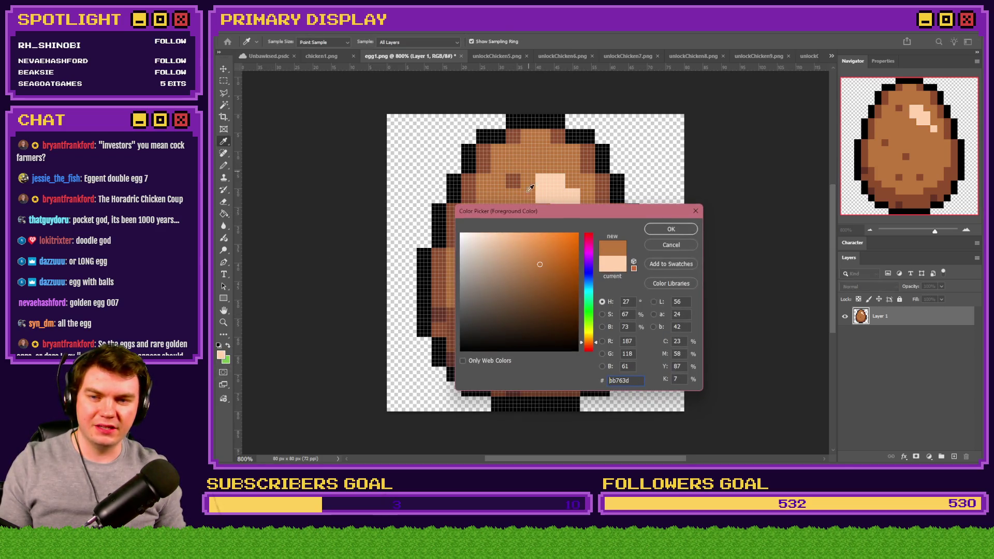
click(671, 229)
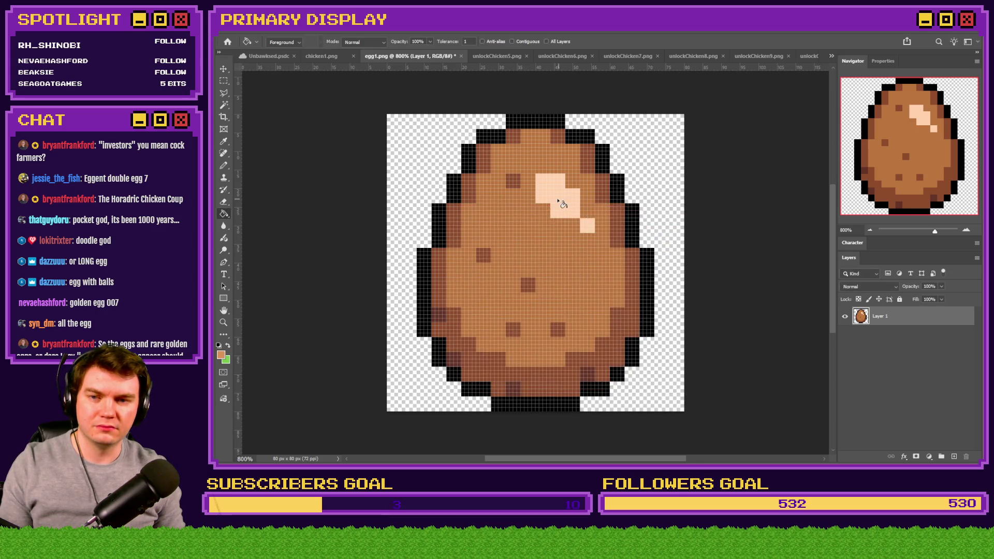
click(548, 238)
click(221, 355)
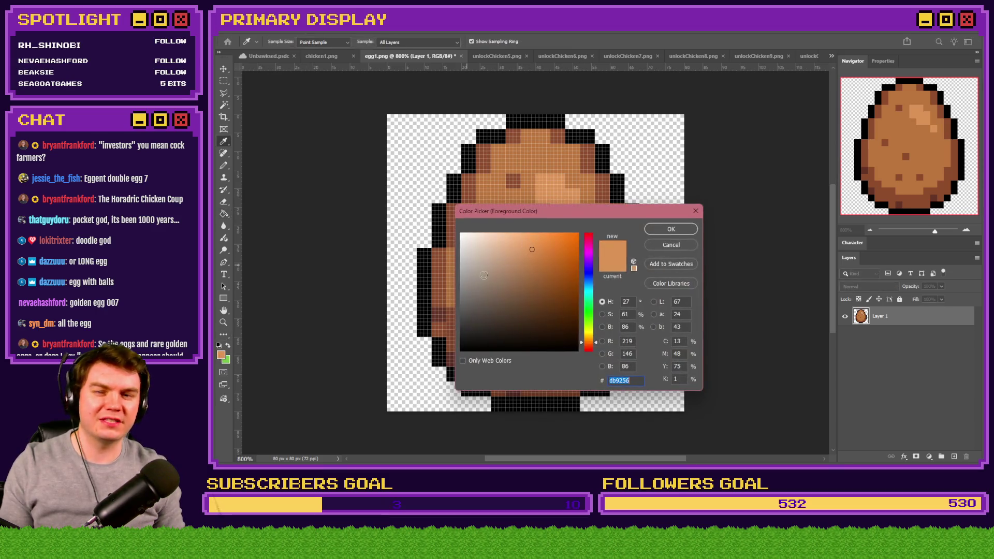
click(528, 239)
click(671, 229)
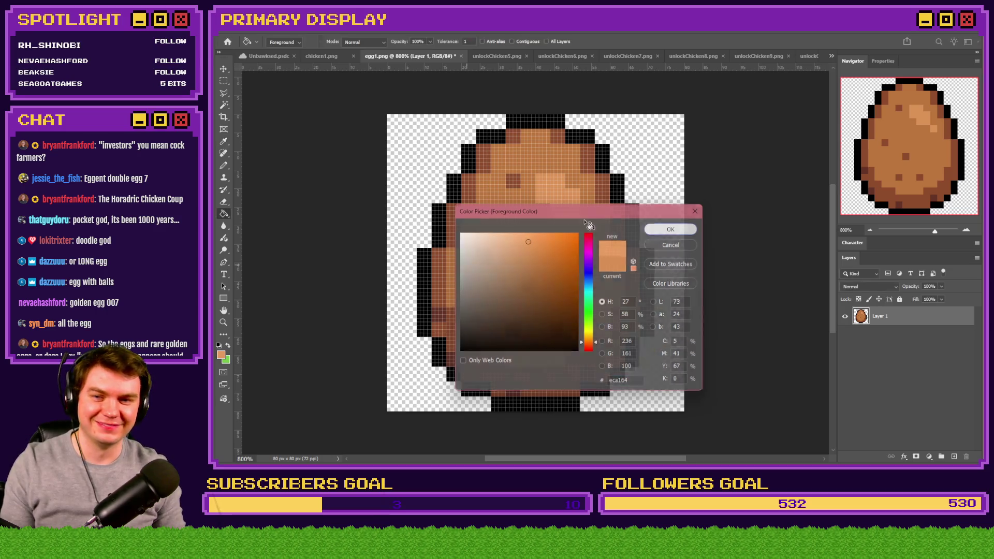
click(550, 189)
click(224, 81)
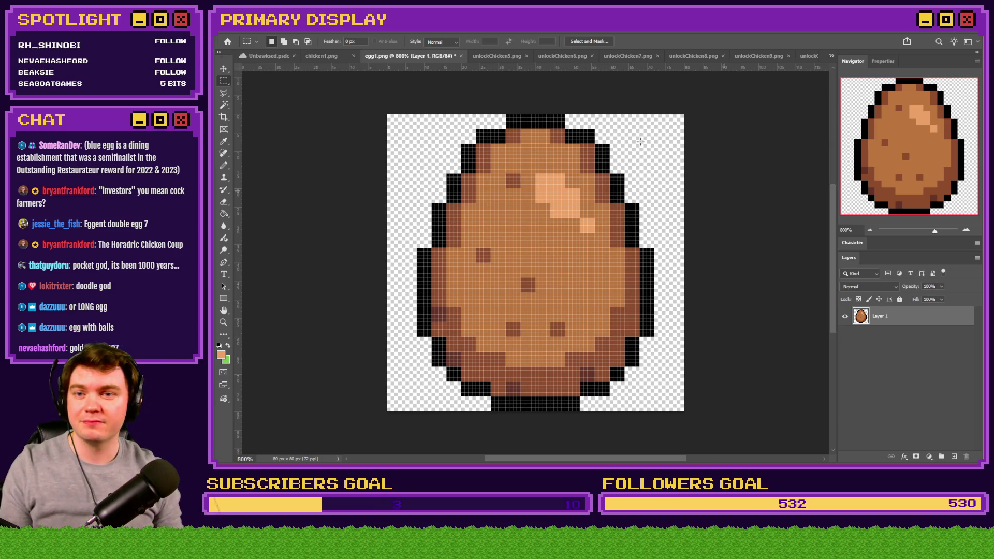
click(509, 54)
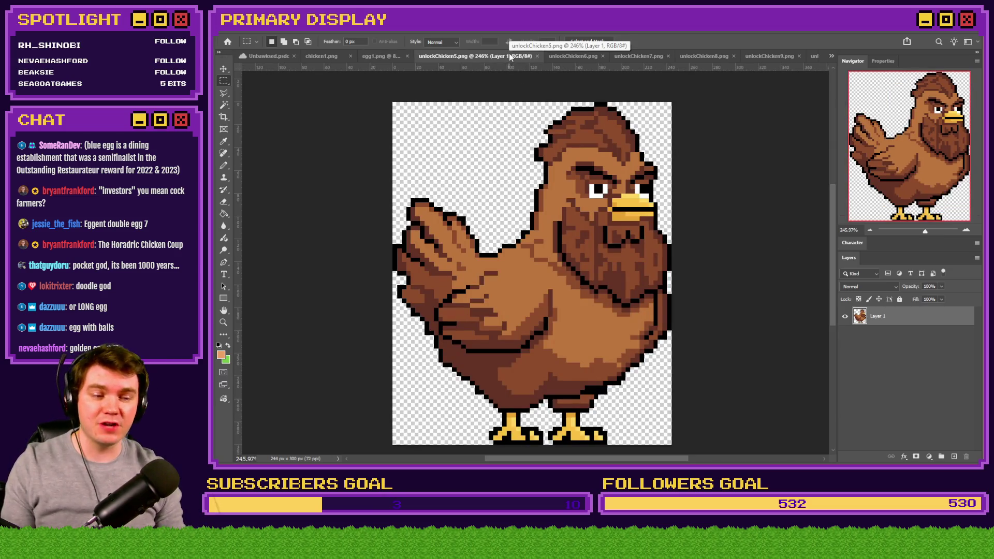
Close unlockChicken5 and browse unlockChicken6 through unlockChicken10, ending on the chicken bucket.
click(537, 56)
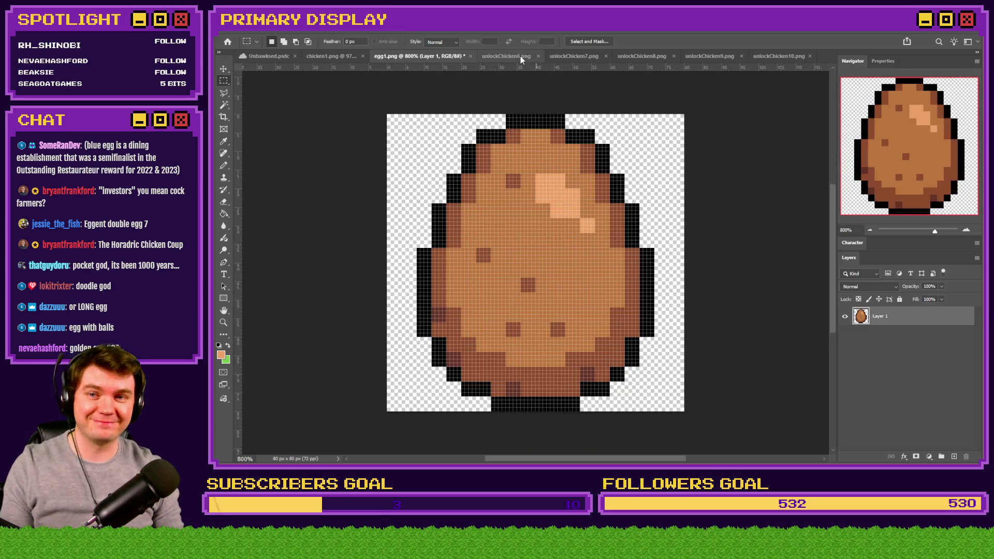
click(520, 56)
scroll(533, 230, up, 5)
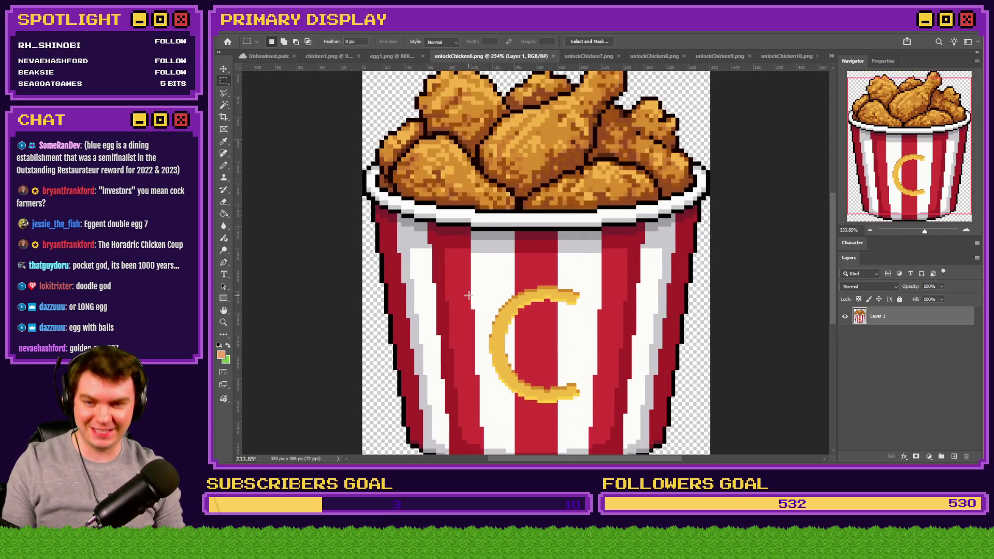
scroll(479, 287, down, 2)
click(581, 52)
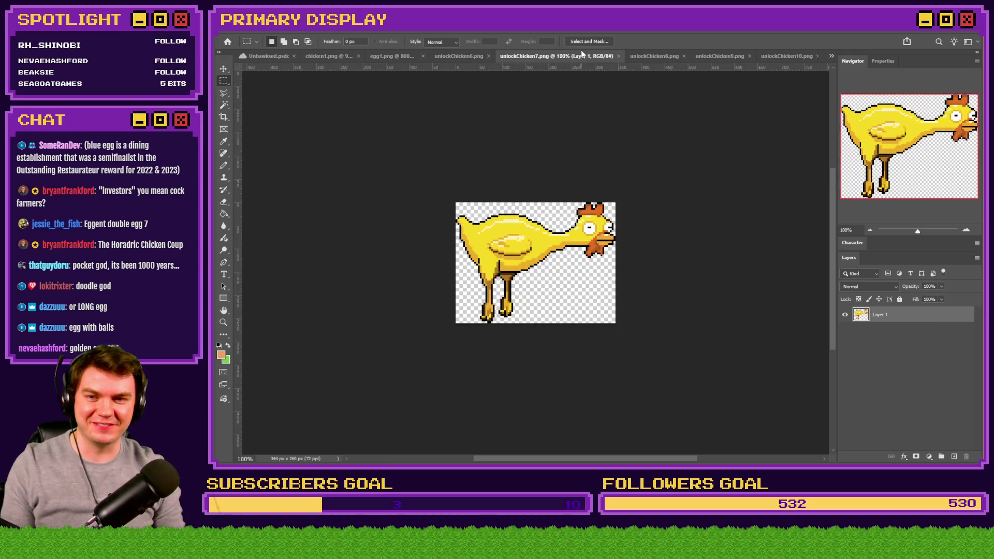
click(670, 57)
click(720, 55)
click(781, 57)
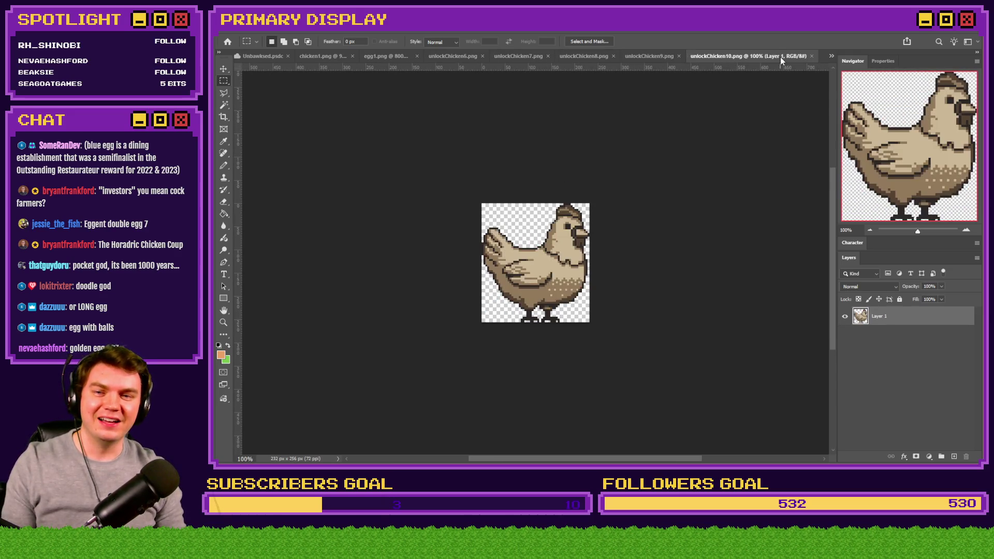
click(534, 56)
click(456, 57)
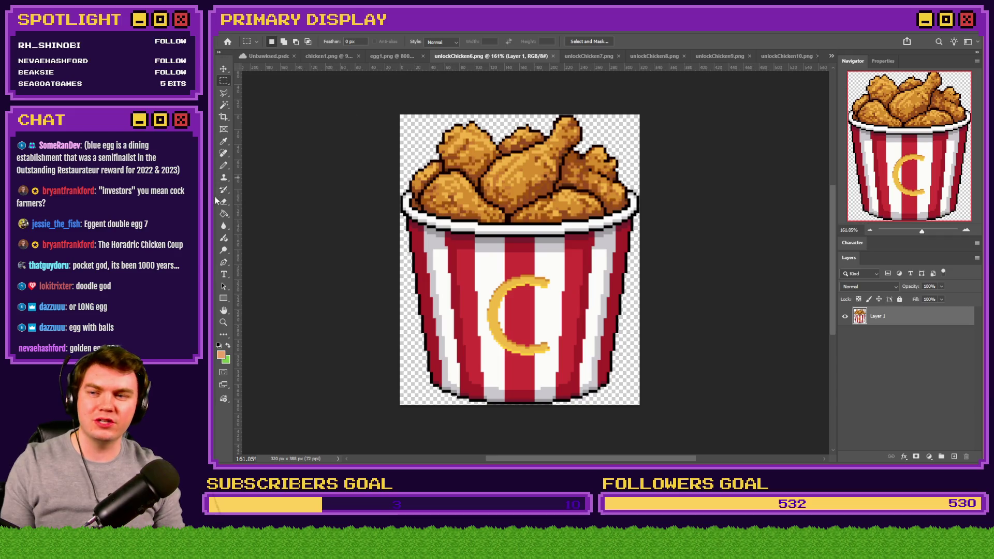
Fill the egg's brown interior with red sampled from the bucket, then a darker red.
click(225, 214)
scroll(471, 297, up, 3)
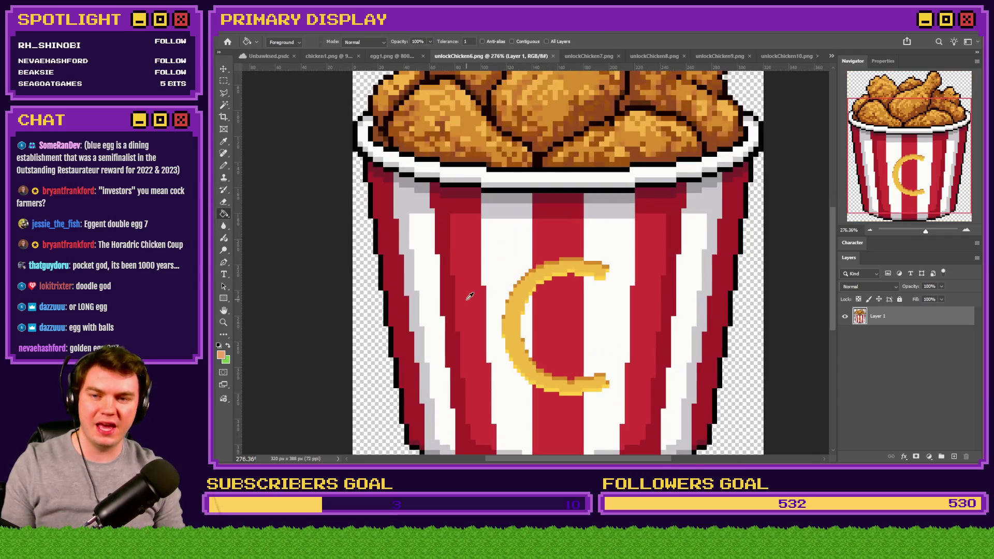
alt+click(570, 238)
click(398, 56)
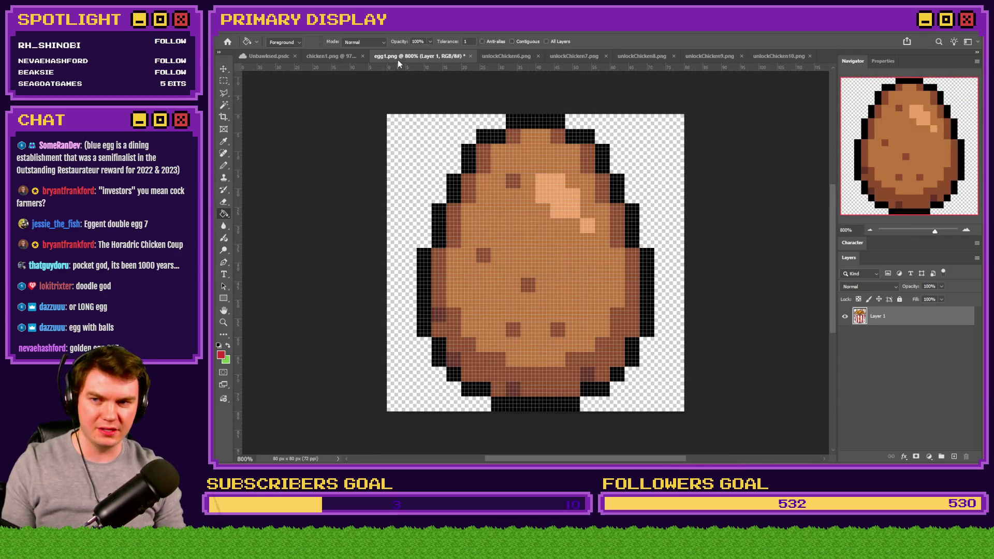
click(550, 243)
click(495, 57)
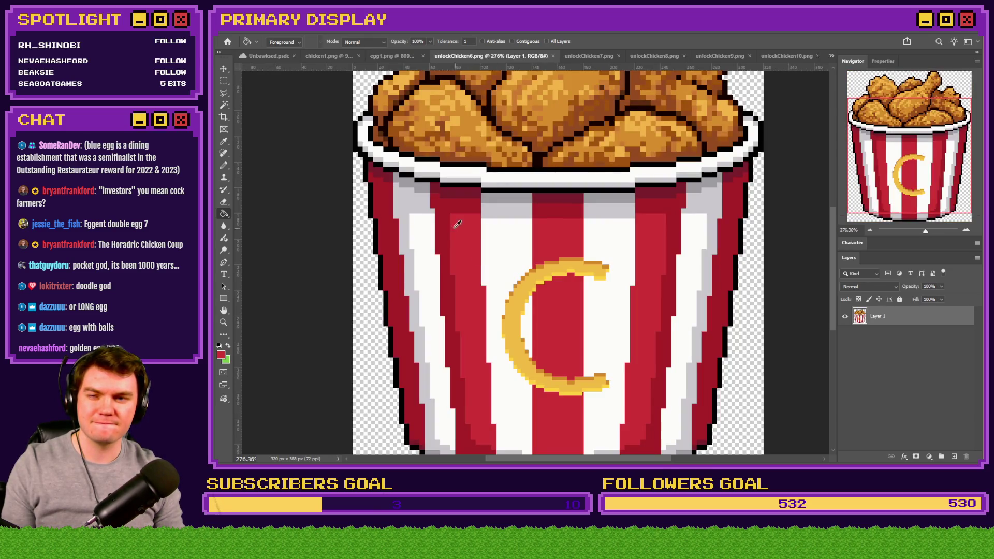
click(389, 56)
click(484, 160)
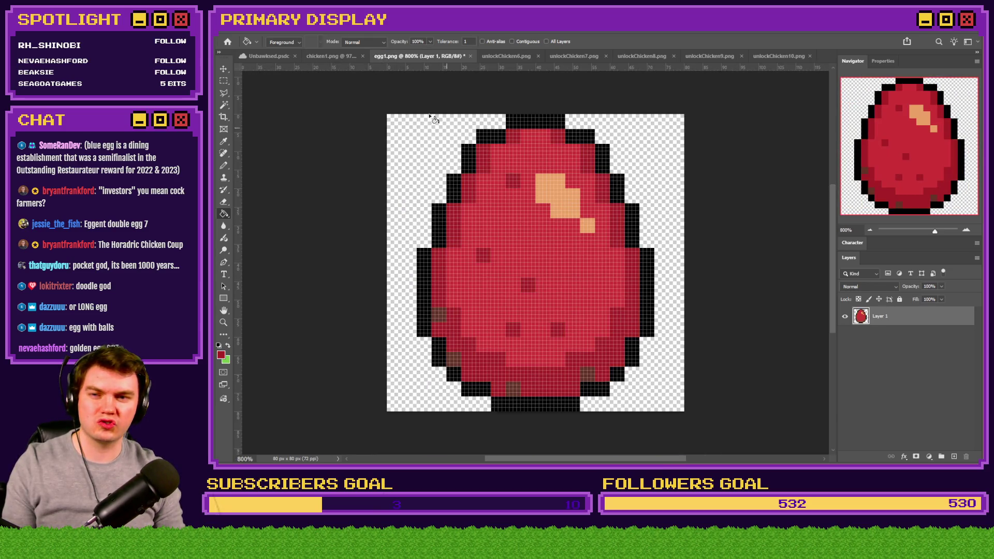
click(492, 56)
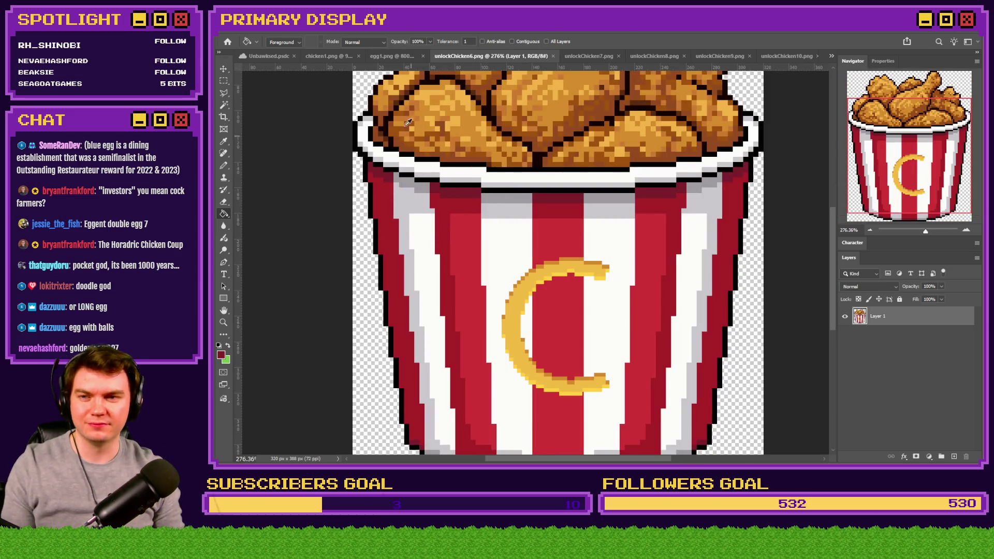
click(407, 55)
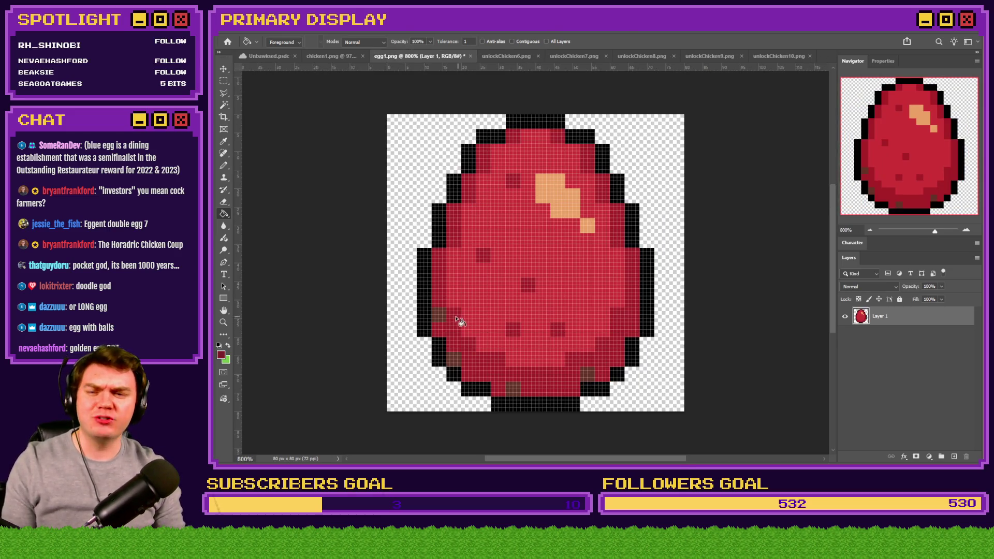
click(500, 56)
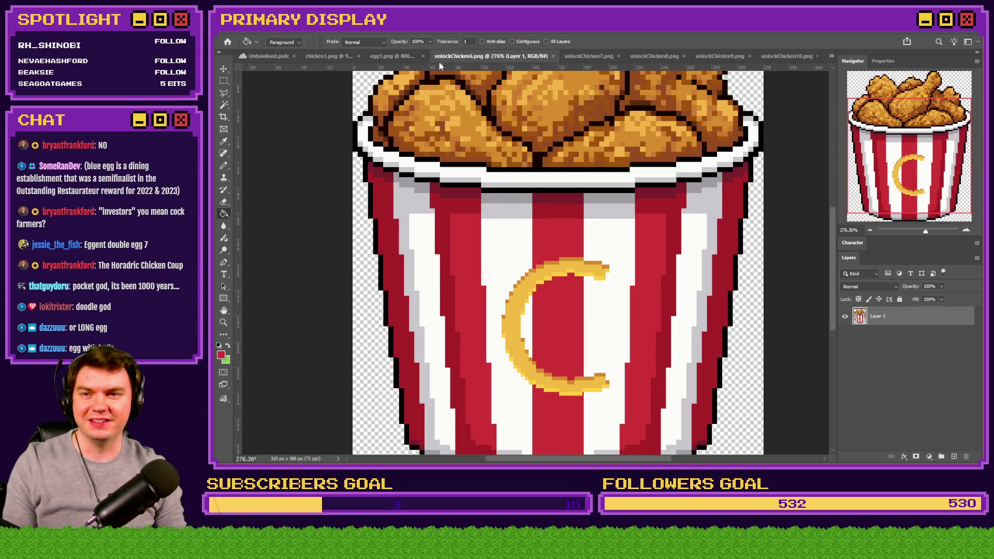
click(396, 56)
Refill the egg highlight pinkish-red (ee464a) and bring the chicken bucket image back up.
click(221, 355)
click(543, 241)
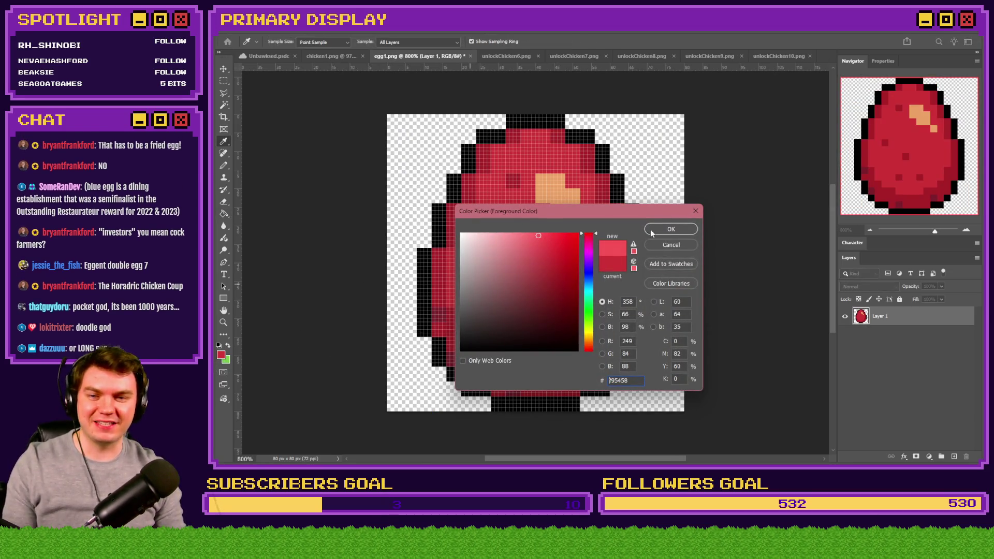
click(671, 229)
key(g)
click(566, 215)
click(223, 81)
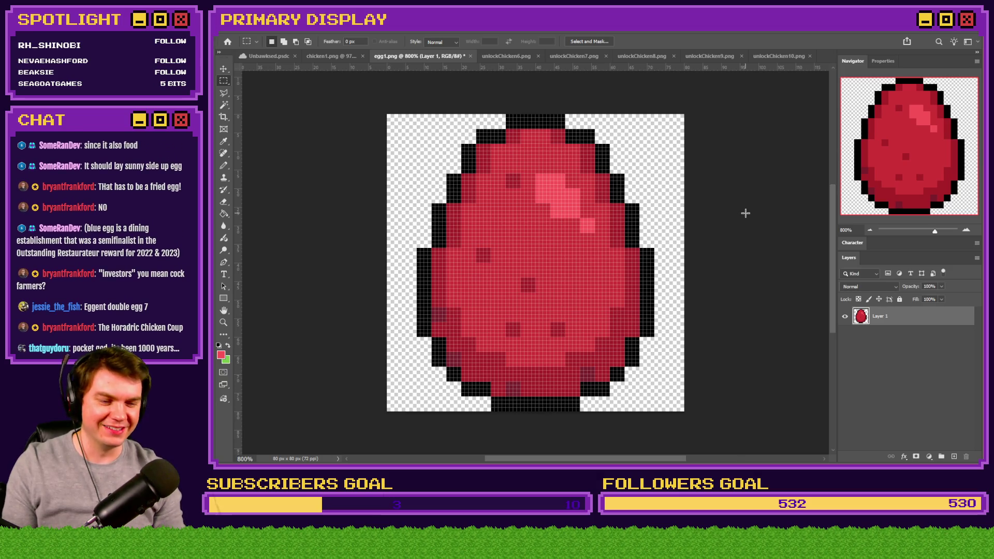
click(509, 60)
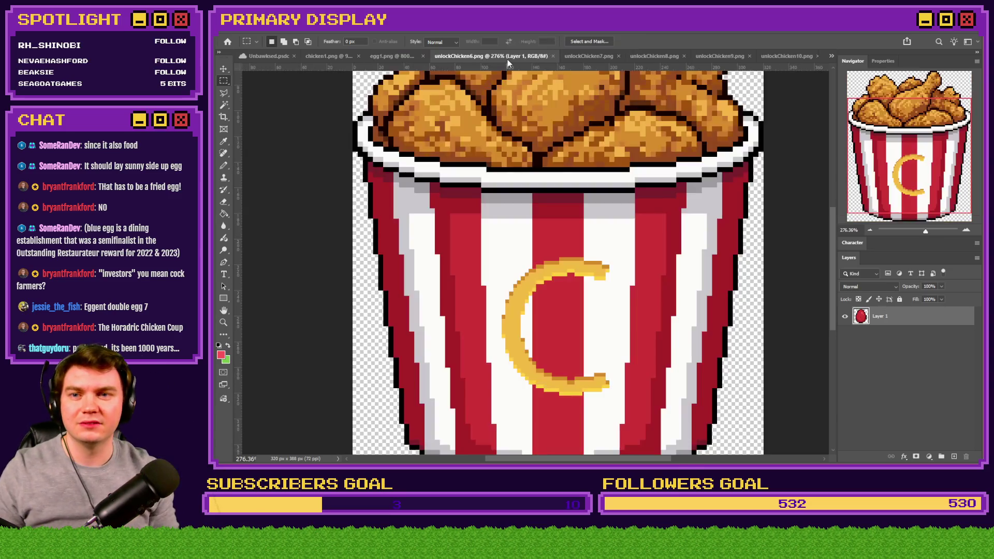
Close the chicken bucket image and show the yellow unlockChicken7 chicken.
click(552, 56)
click(545, 56)
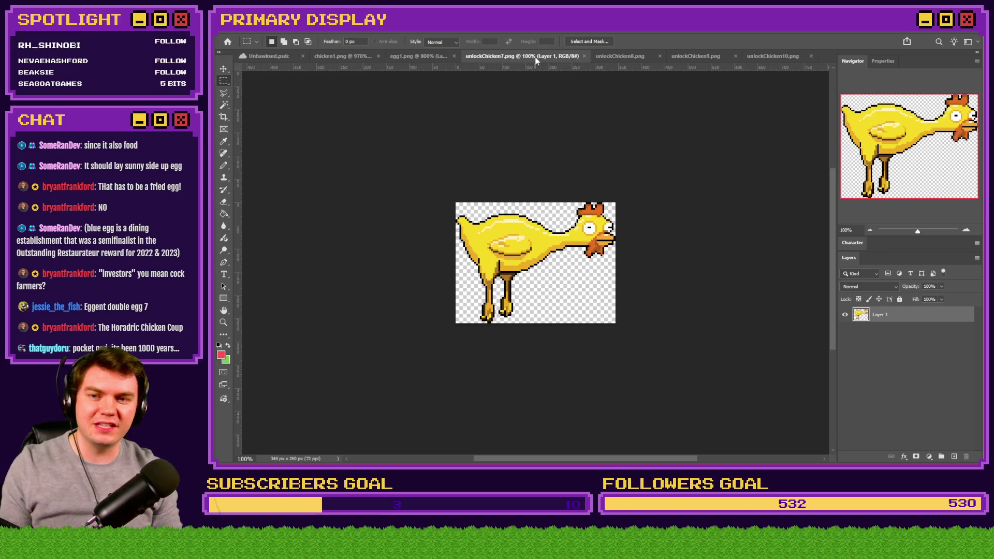
scroll(527, 260, up, 2)
key(g)
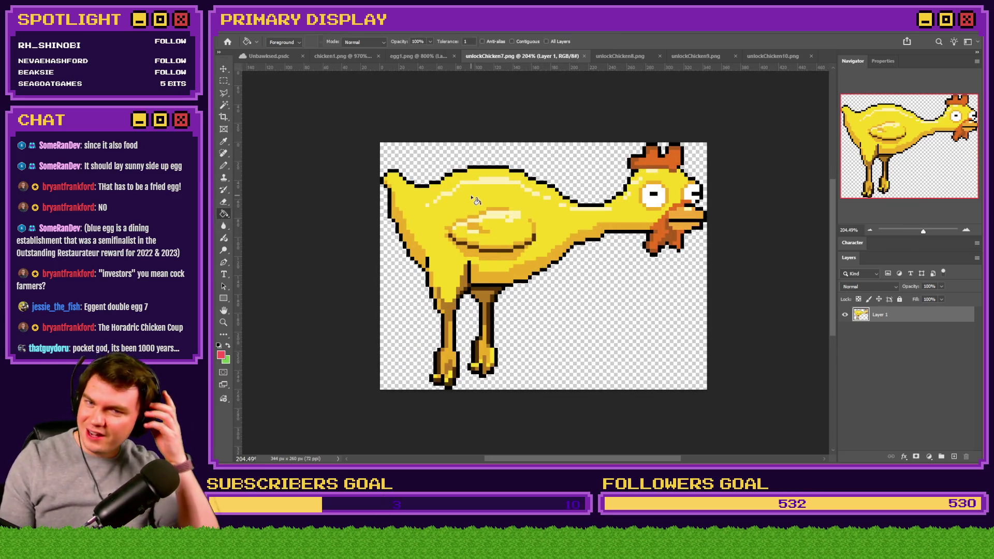
scroll(460, 182, up, 4)
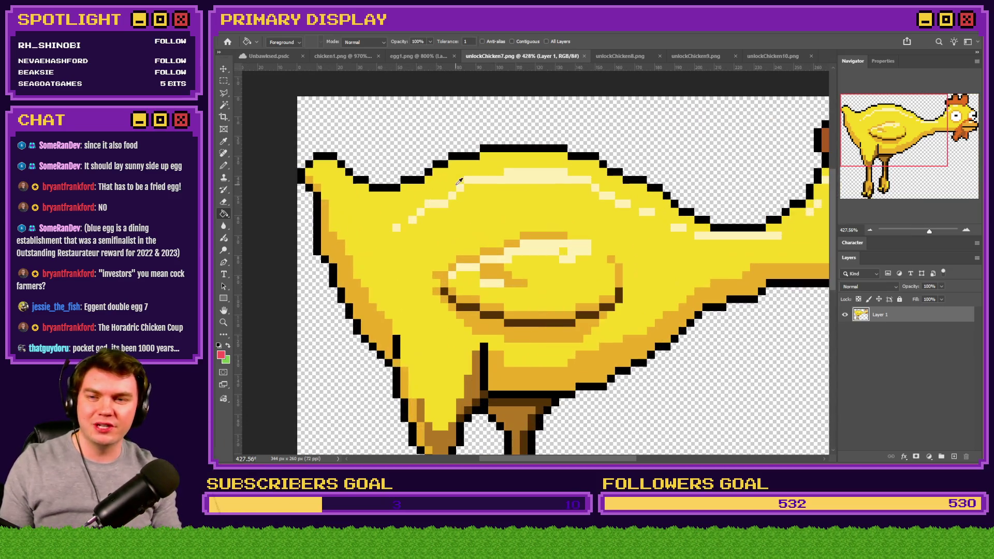
Fill the egg's highlight pale yellow and its red body with the chicken's main yellow.
alt+click(518, 178)
click(427, 57)
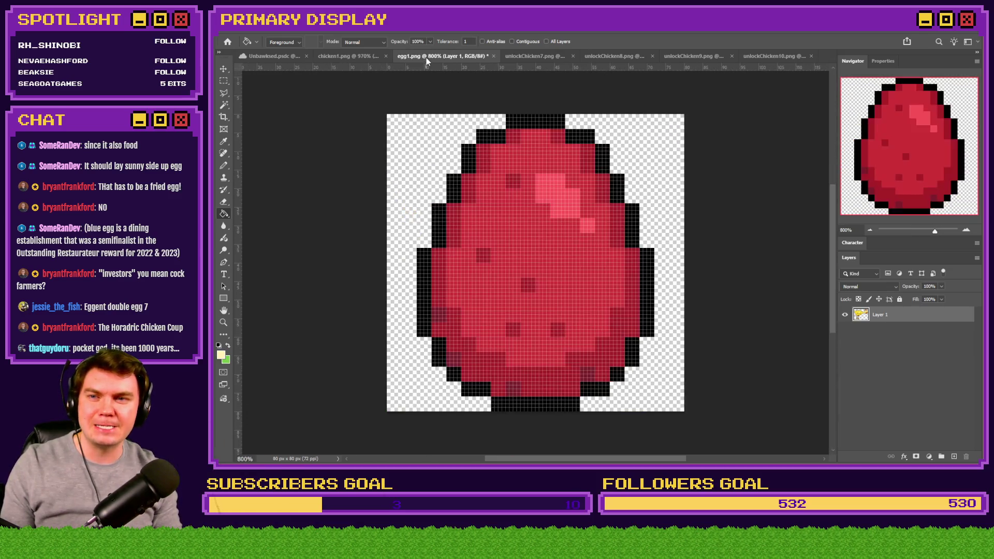
click(512, 57)
alt+click(490, 182)
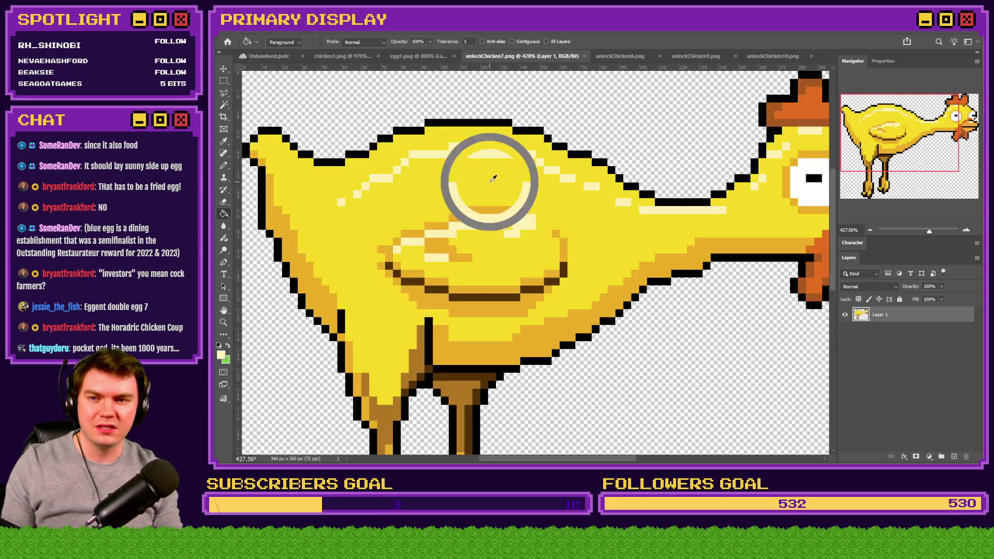
click(435, 56)
click(495, 197)
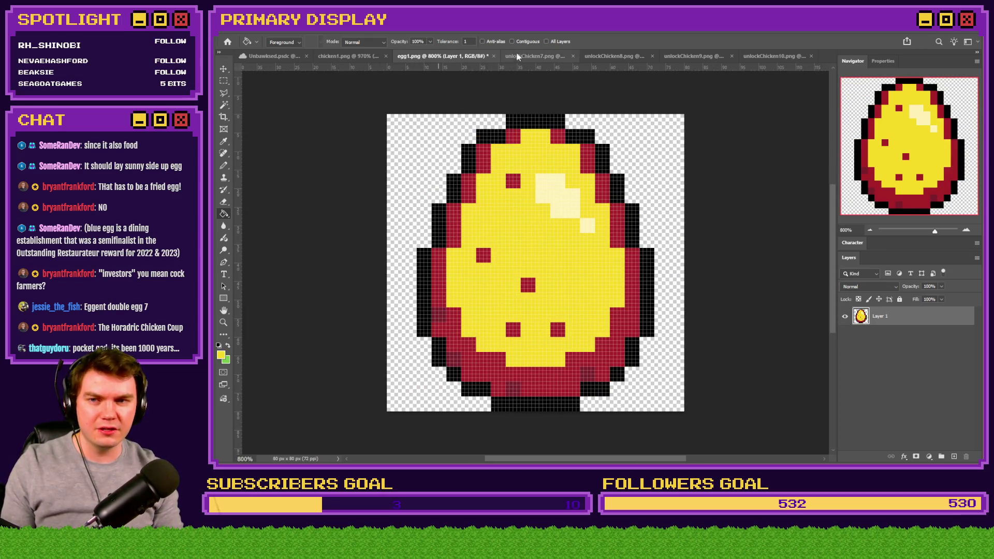
Paint the egg's rim orange and its specks dark brown, then close the yellow chicken image.
click(534, 56)
alt+click(495, 209)
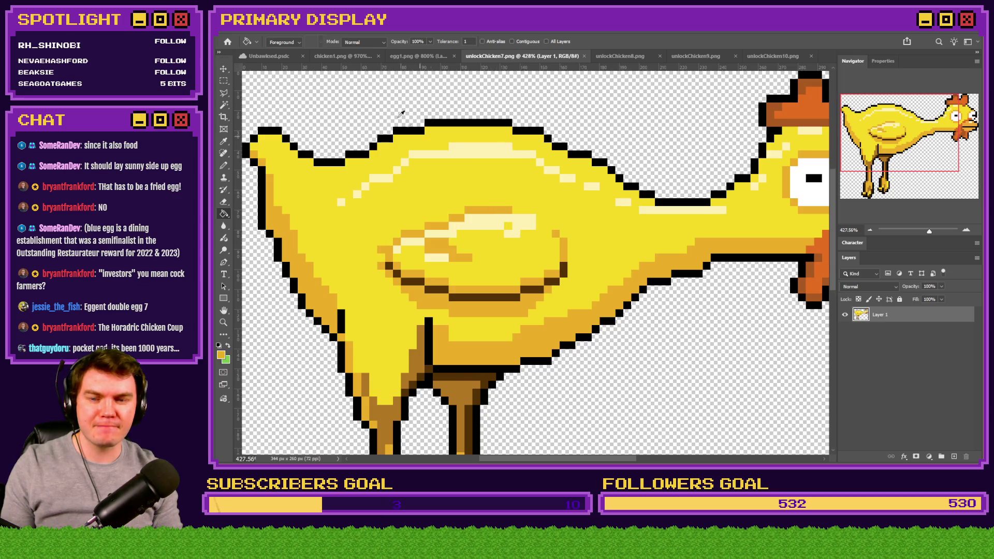
click(417, 56)
click(466, 195)
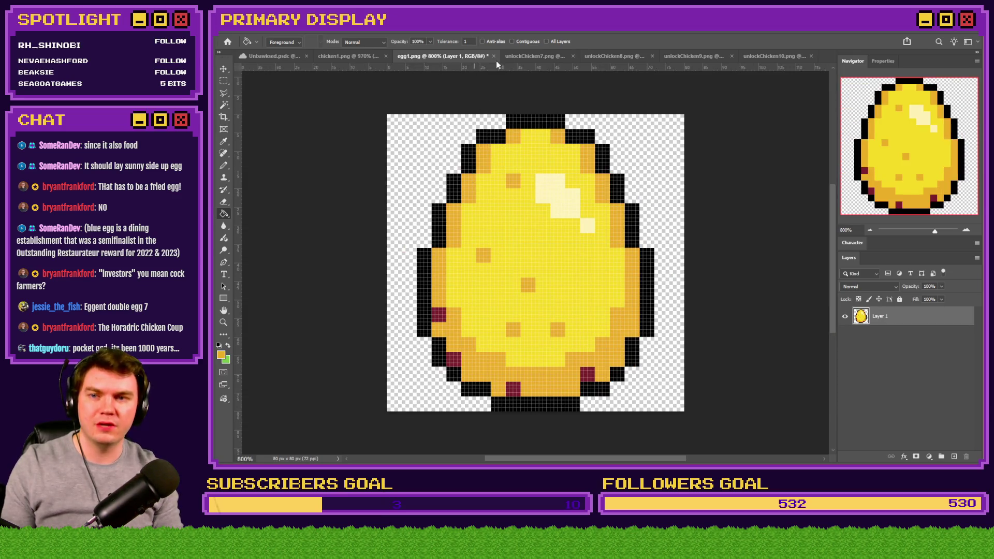
click(536, 56)
alt+click(510, 292)
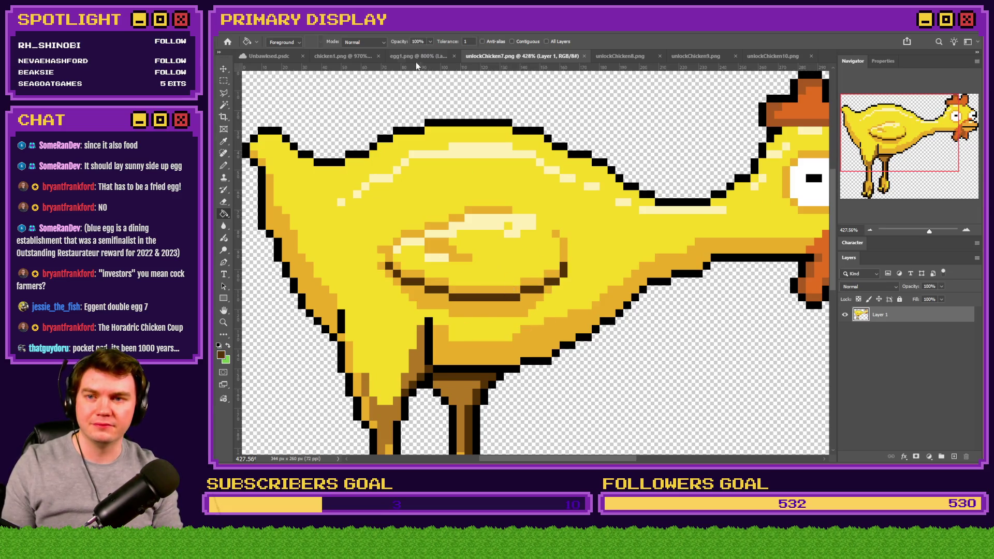
click(417, 56)
click(439, 315)
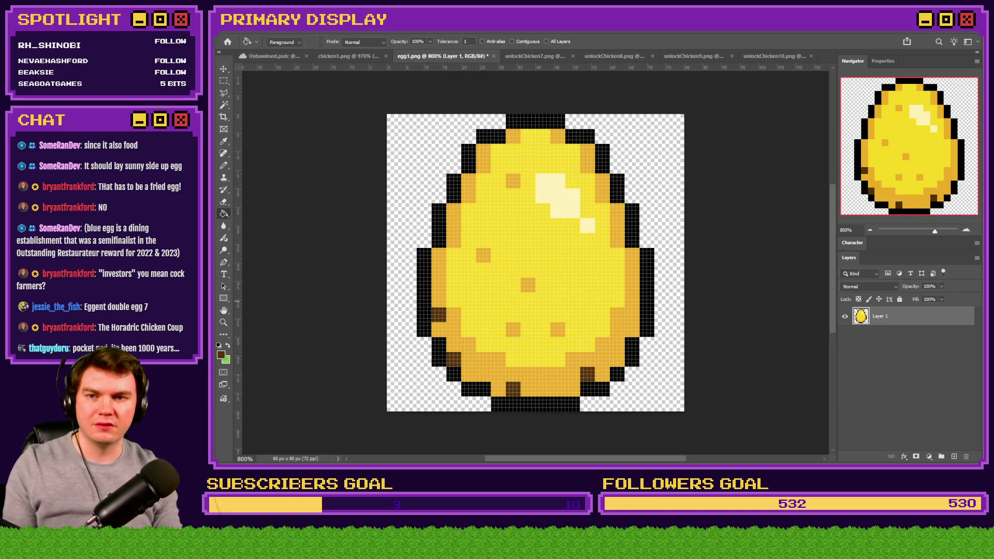
click(520, 58)
Close unlockChicken7, bring up unlockChicken8, and recolour egg1's yellow pixels pale blue.
click(583, 56)
click(552, 57)
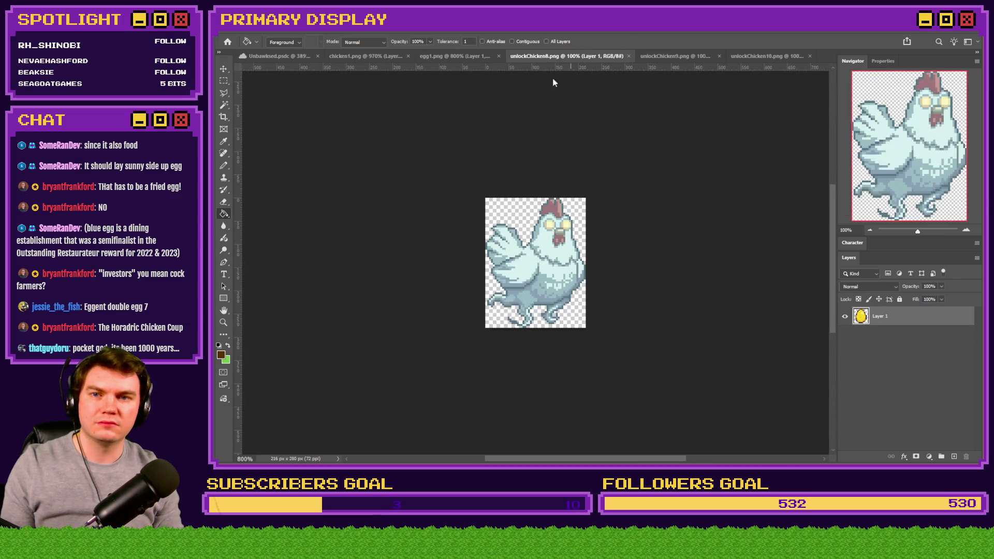
scroll(583, 278, up, 5)
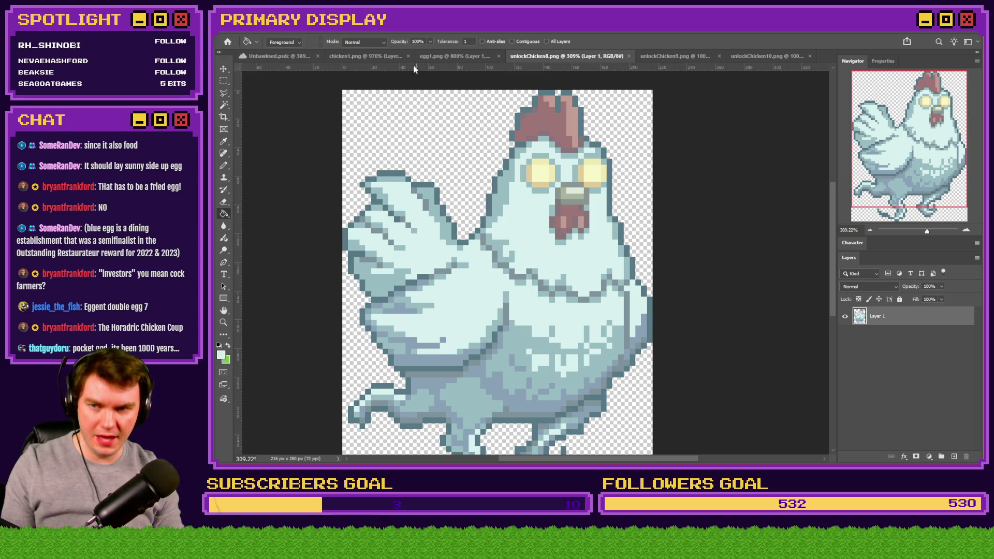
click(443, 56)
click(506, 220)
Fill egg1's gold pixels blue-grey, then try and undo a dark blue-grey outline.
click(549, 56)
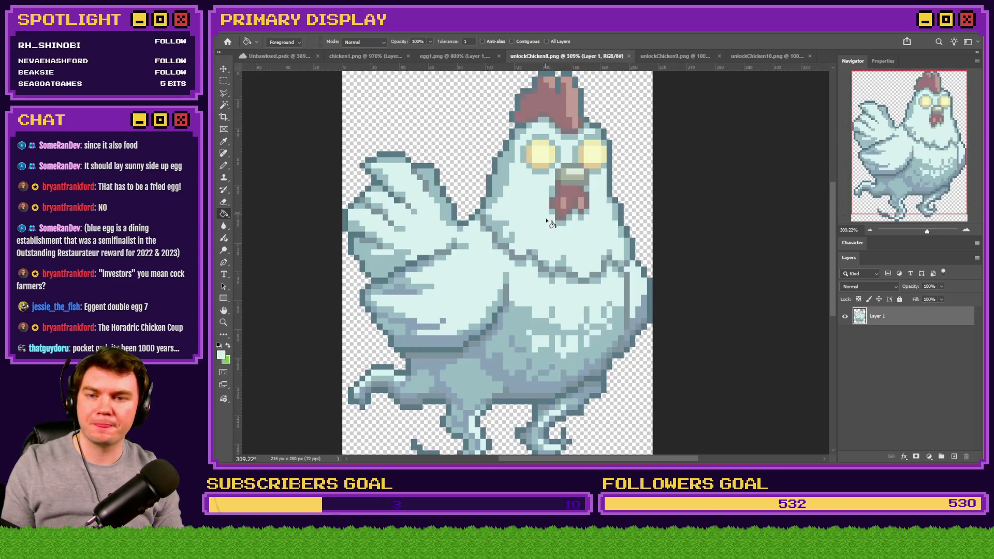
click(417, 58)
click(469, 189)
click(554, 56)
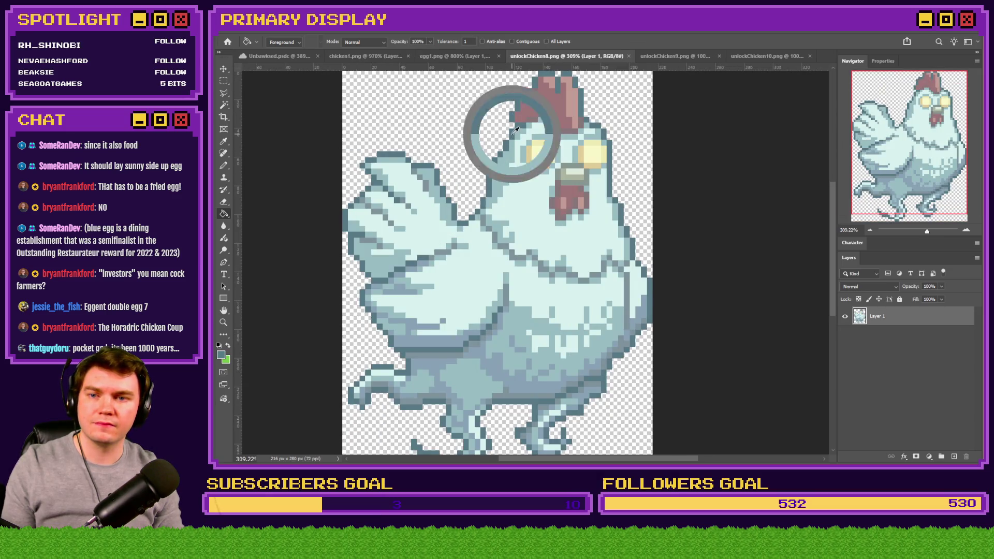
click(449, 56)
click(488, 138)
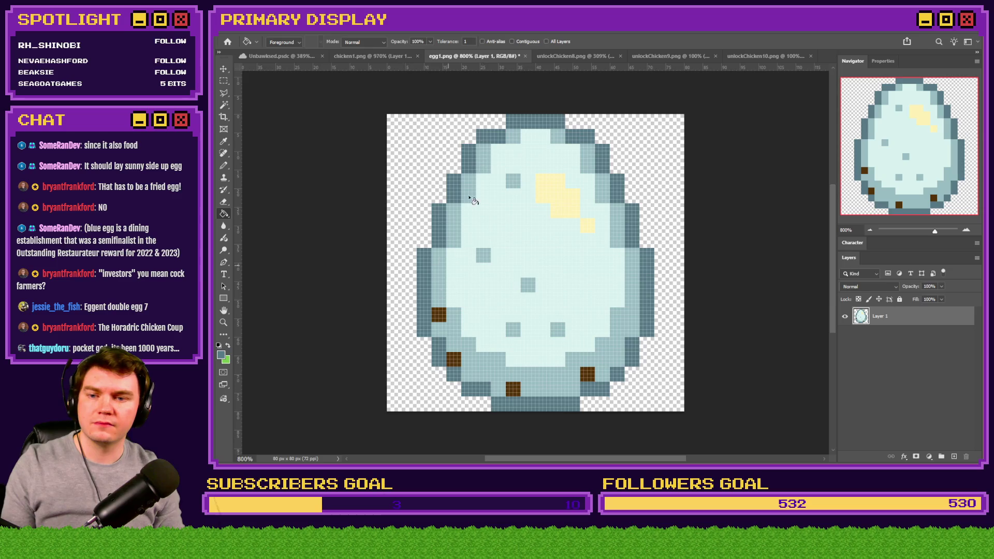
key(ctrl+z)
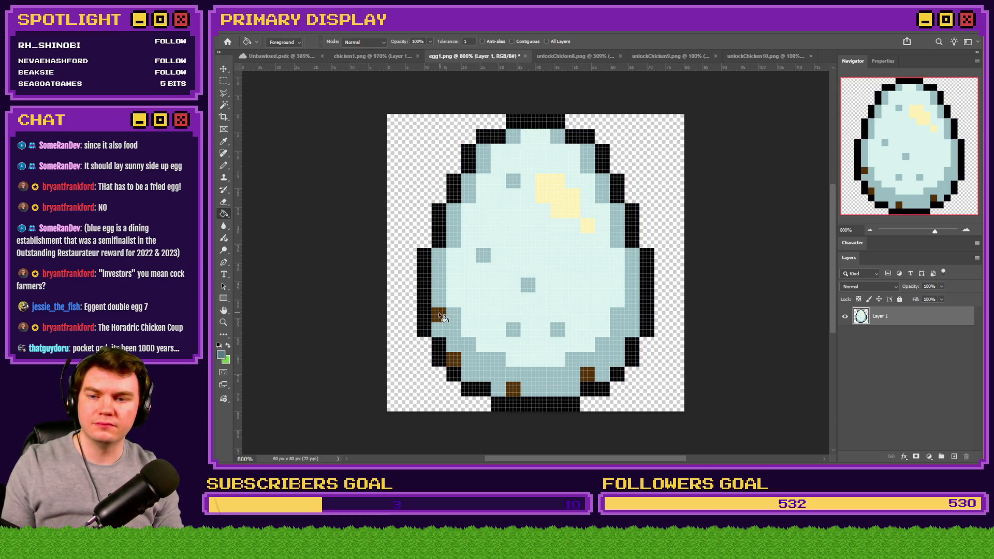
Recolour the egg outline with a blue-grey sampled from the chicken's body, undoing the second fill.
click(576, 52)
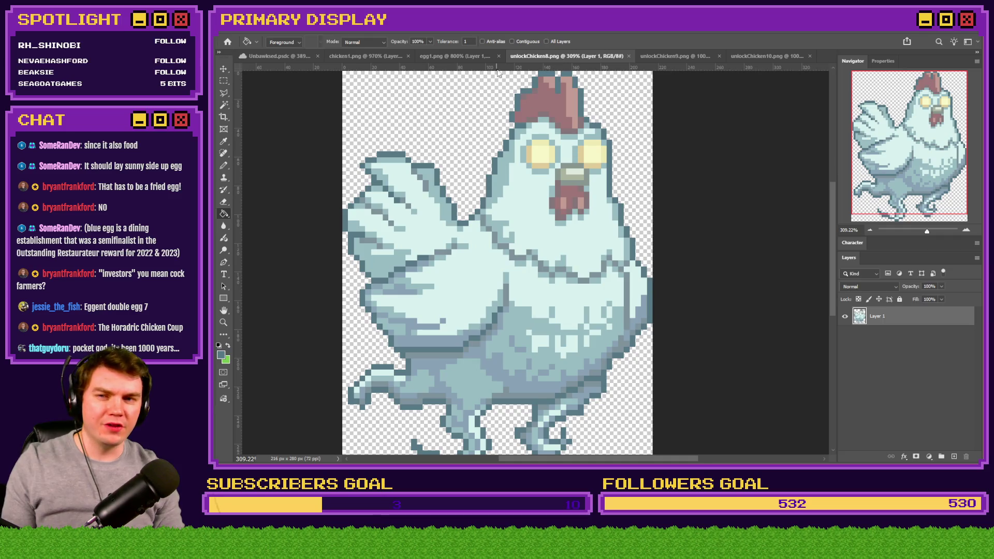
click(437, 56)
click(478, 159)
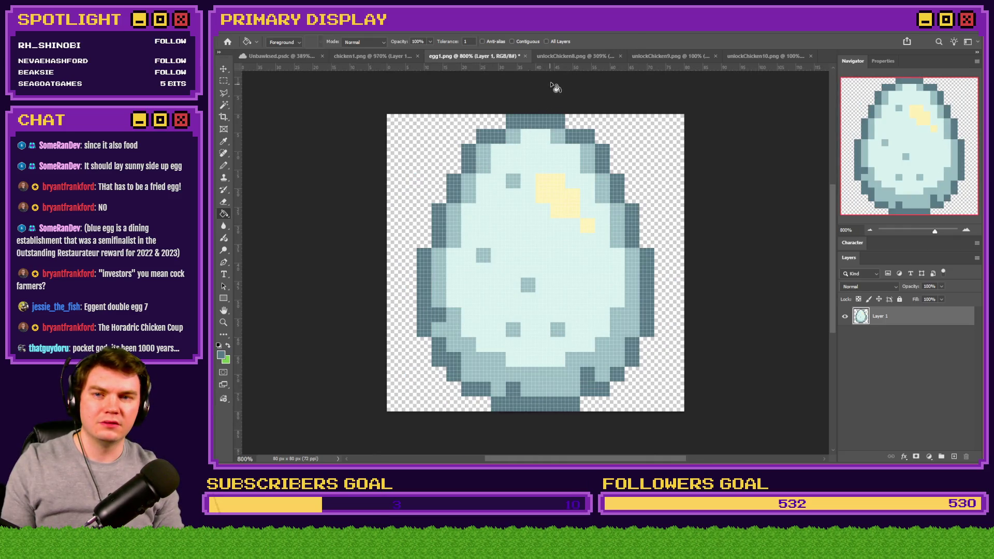
click(561, 54)
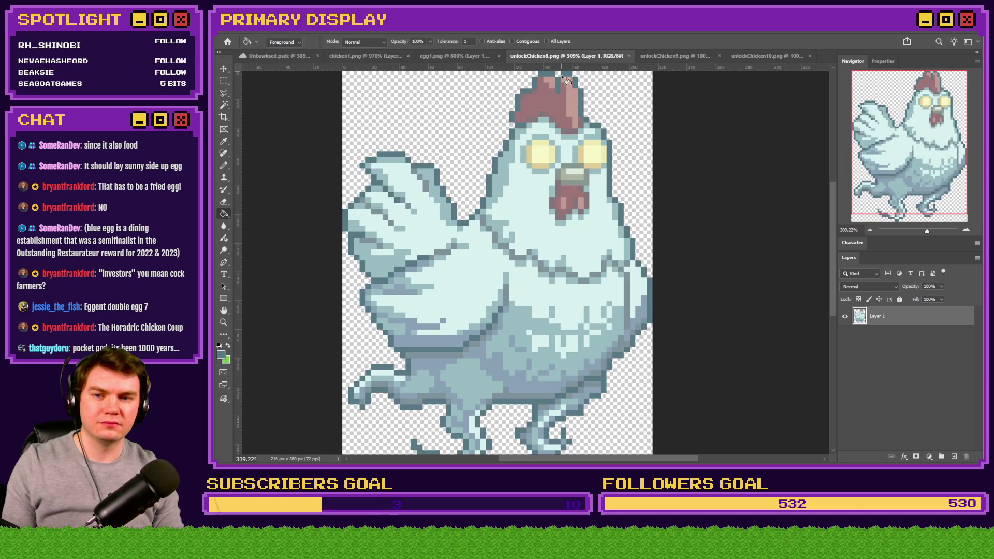
mouse_move(535, 296)
mouse_down()
mouse_move(534, 288)
mouse_move(512, 354)
mouse_move(517, 319)
mouse_up()
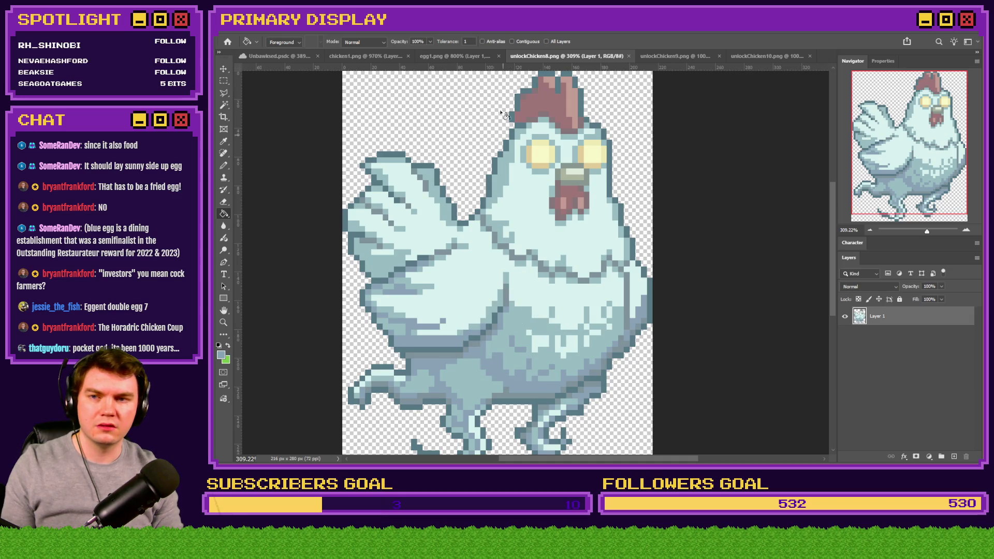
click(459, 55)
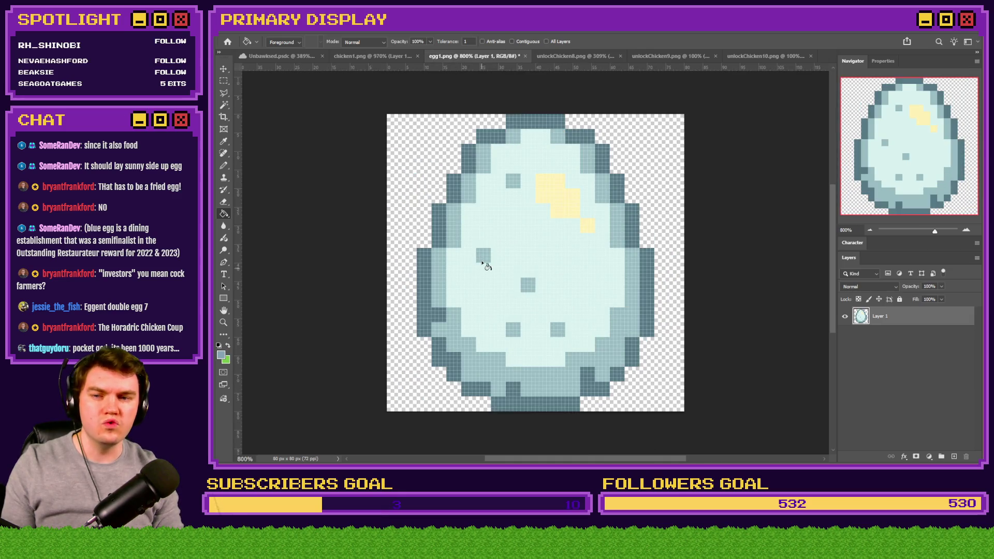
click(440, 327)
key(ctrl+z)
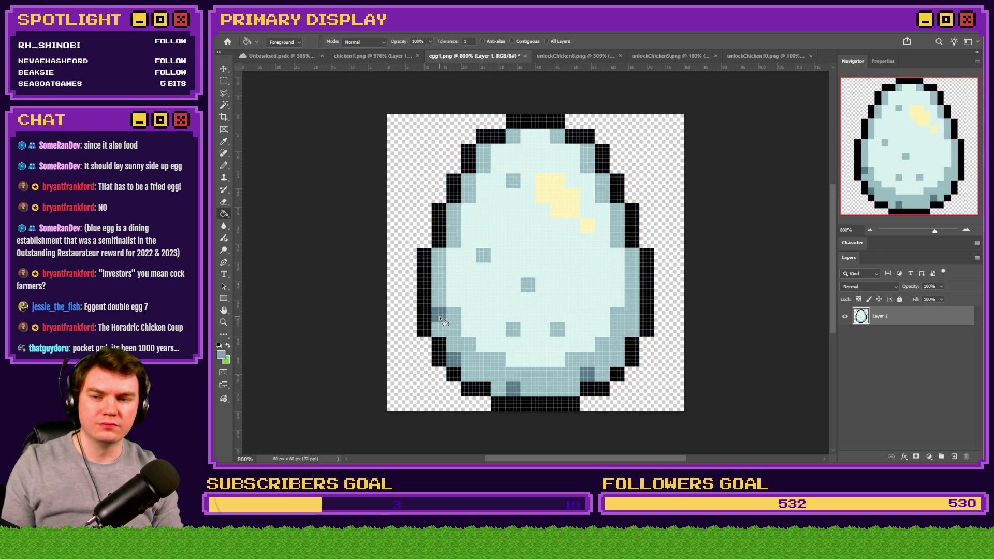
Fill egg1's outline with the teal sampled from the chicken's outline.
click(564, 56)
drag(498, 161, 498, 161)
click(478, 55)
click(458, 204)
Fill the egg's highlight with the chicken's eye colour, brightened to near-white.
click(581, 55)
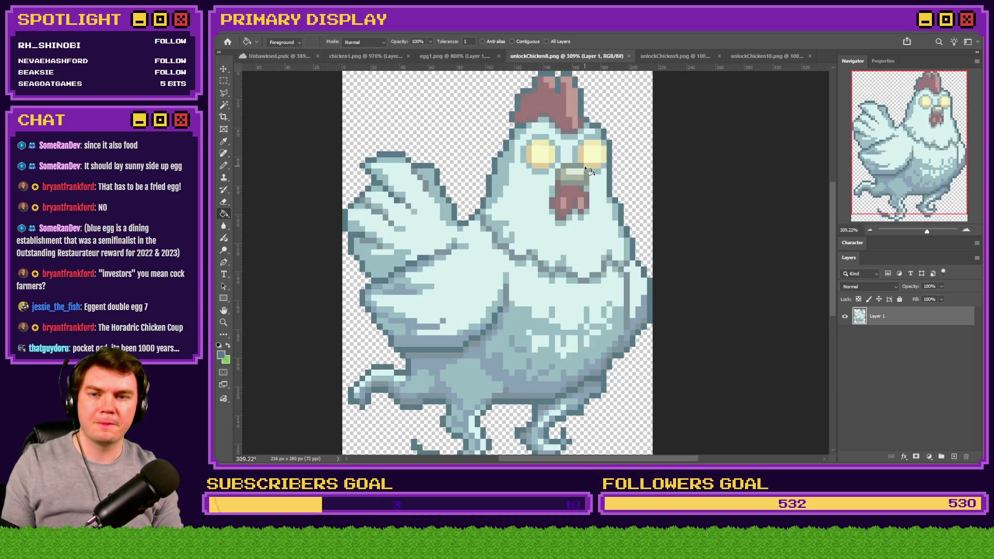
alt+click(552, 157)
click(466, 56)
click(545, 193)
click(221, 355)
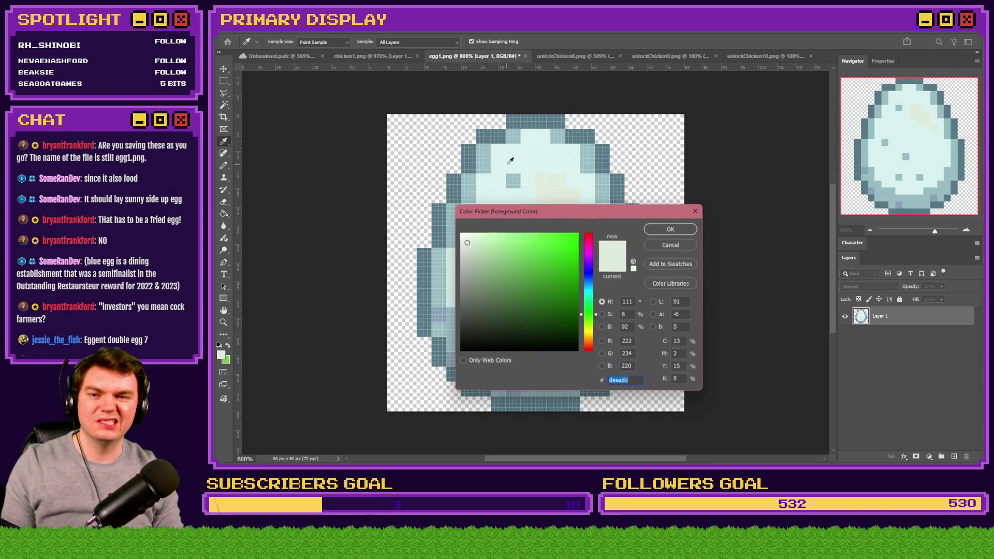
click(467, 230)
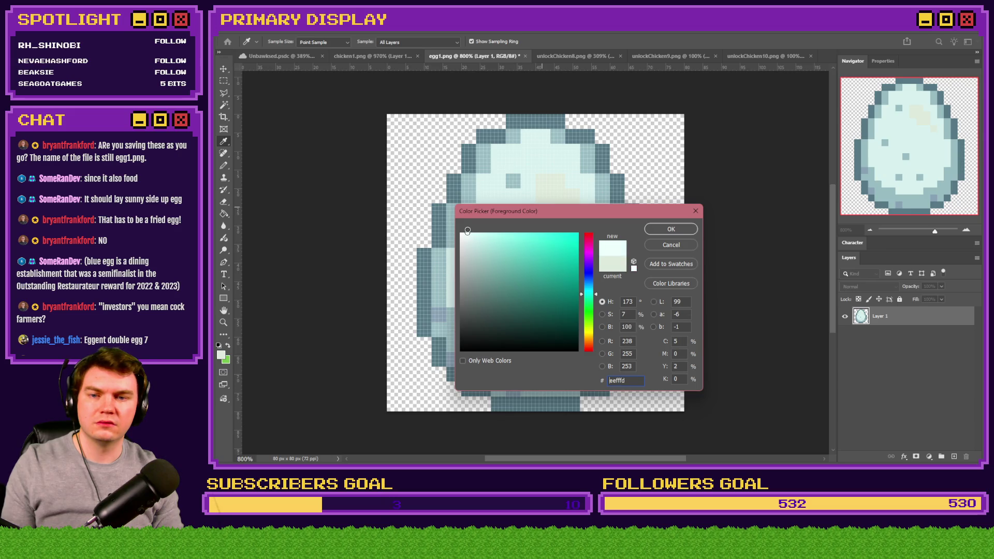
click(663, 230)
click(551, 195)
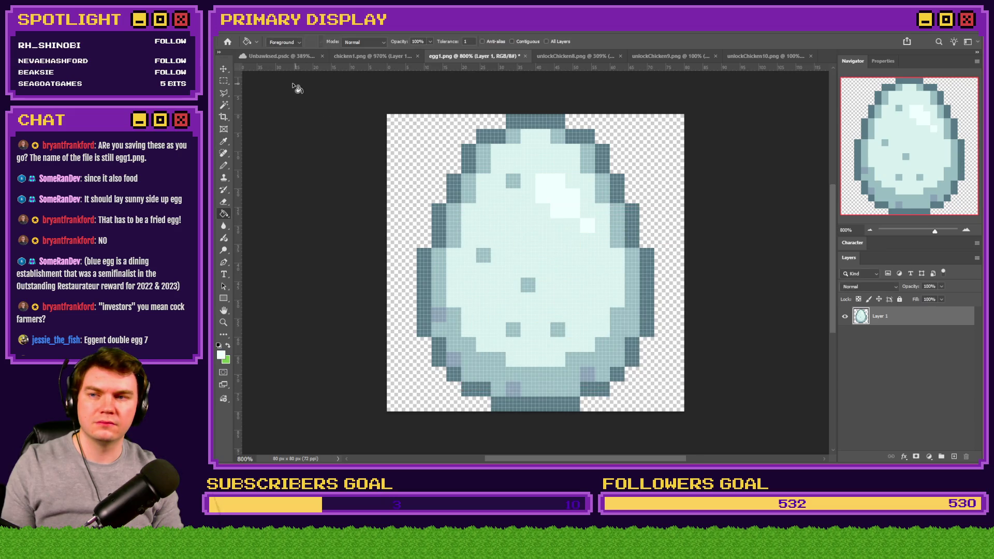
click(225, 80)
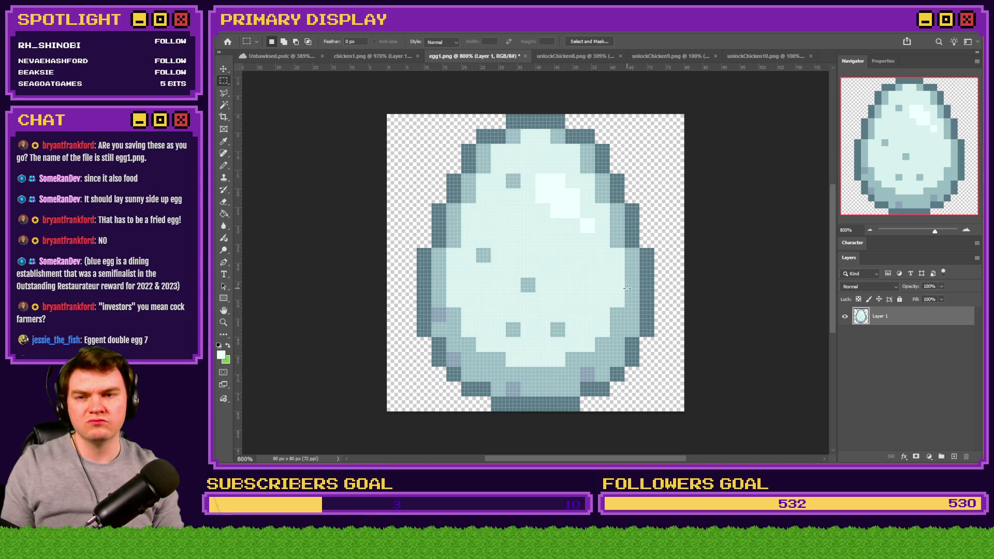
Fill egg1's purplish pixels with a light colour sampled from the chicken.
click(223, 213)
click(575, 56)
alt+click(544, 152)
click(462, 57)
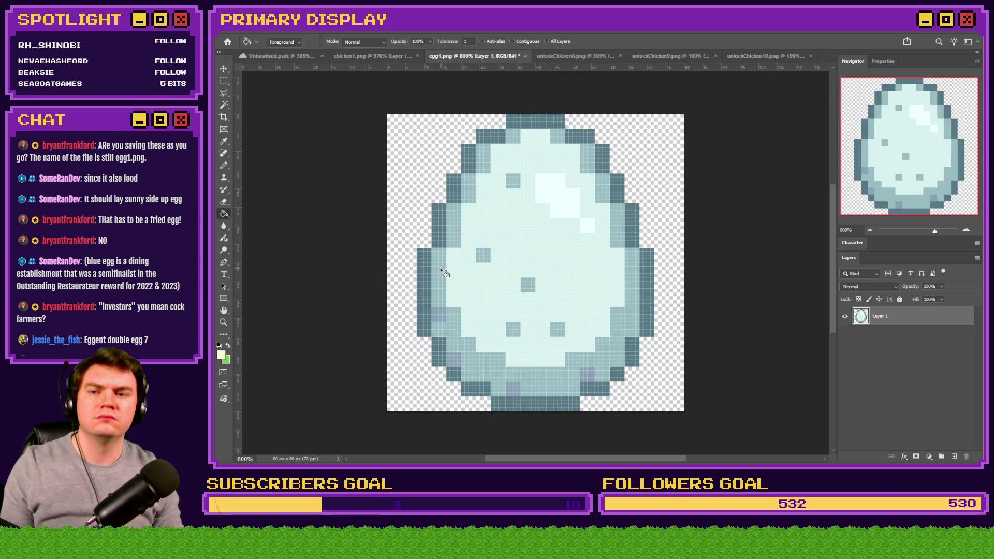
click(439, 314)
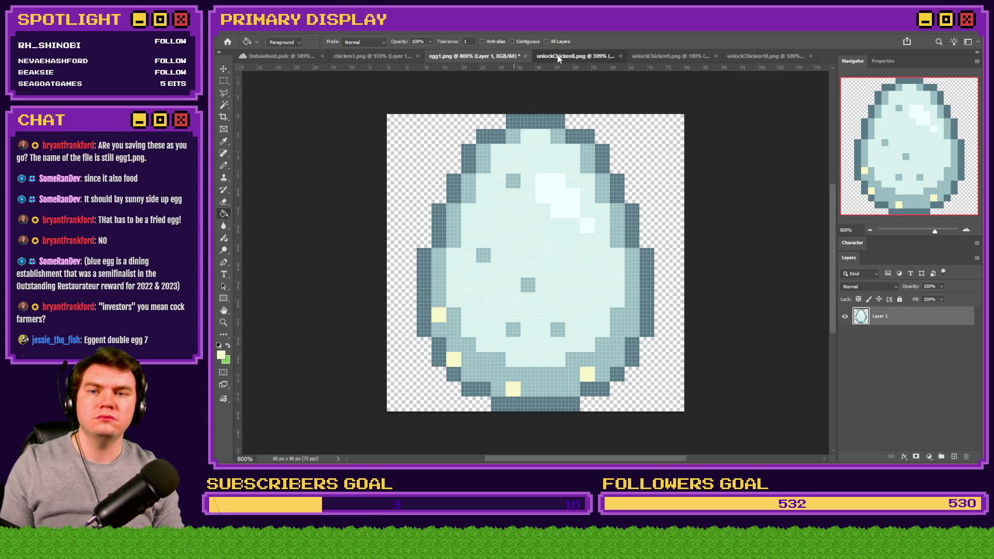
Fill egg pixels with a grey-blue sampled from unlockChicken8.
click(575, 56)
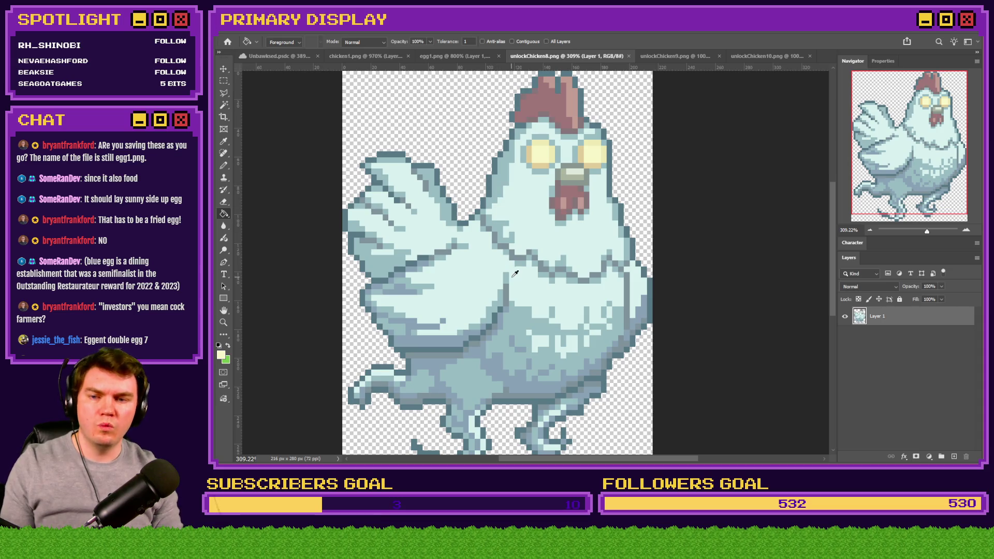
alt+click(501, 359)
click(456, 56)
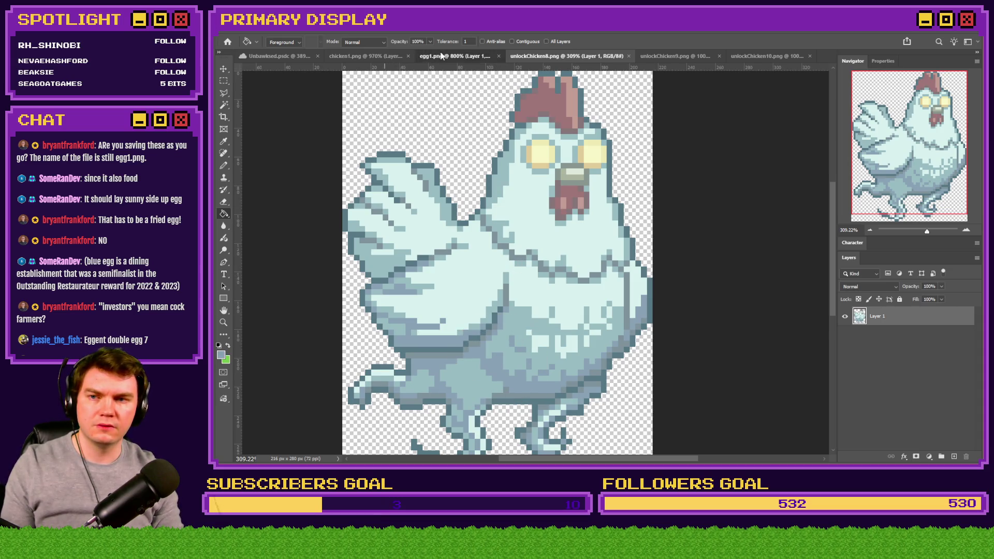
click(445, 260)
Try a pale teal on the egg's lower rim spots, undo it, and close unlockChicken8.
key(ctrl+Tab)
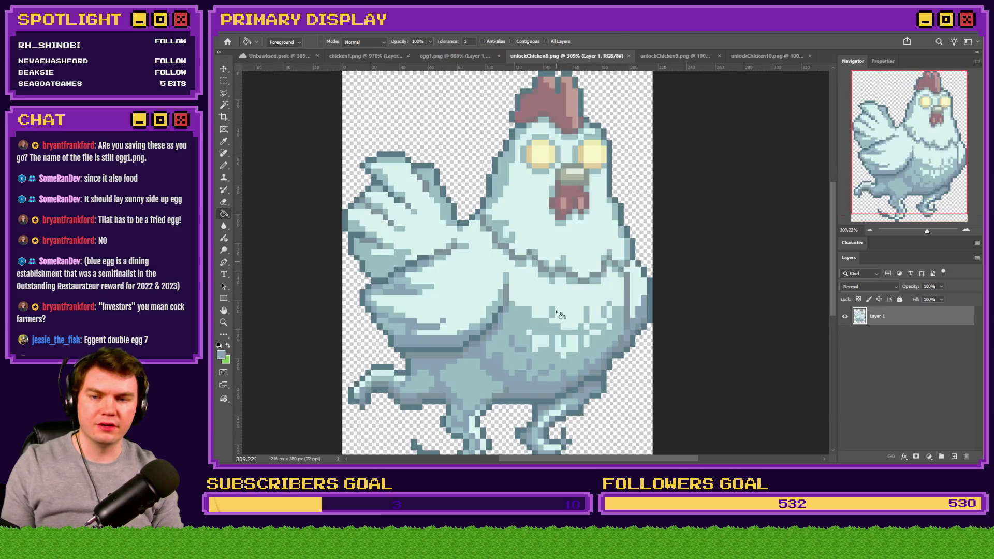
alt+click(505, 356)
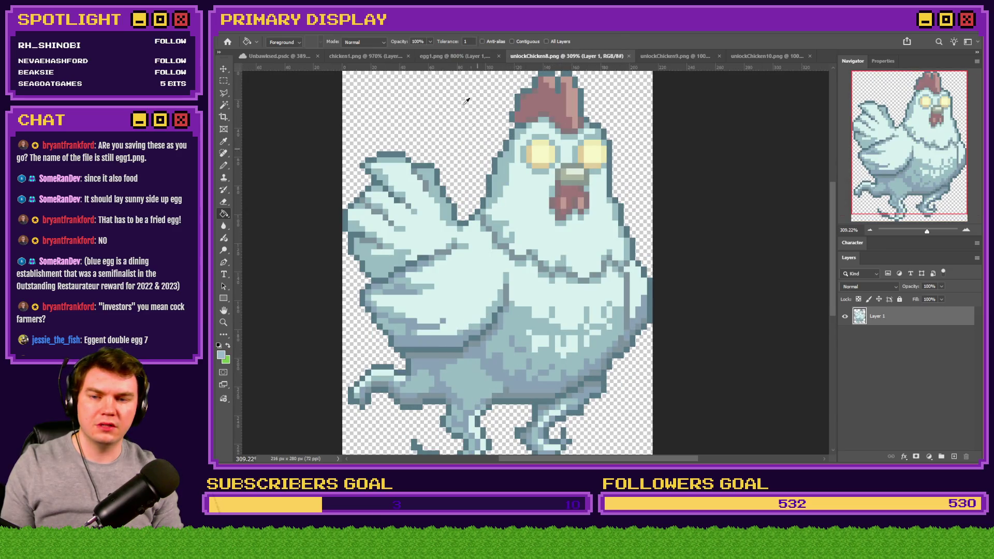
click(456, 56)
click(440, 316)
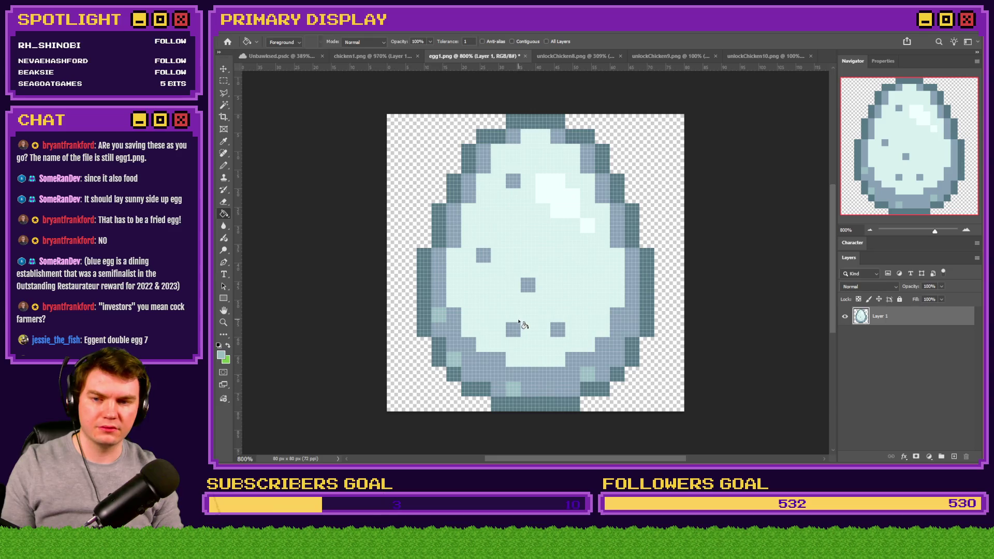
key(ctrl+z)
key(ctrl+z)
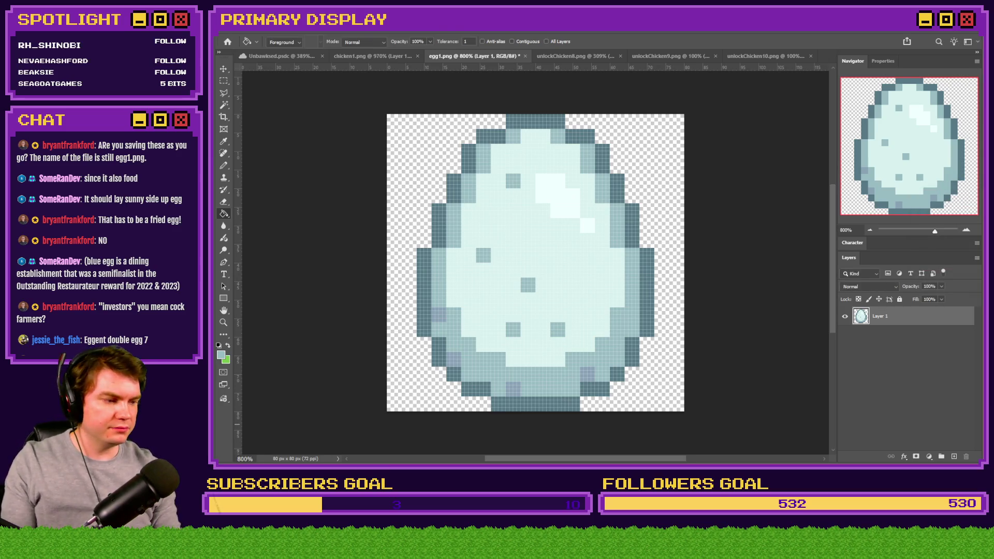
click(570, 55)
click(629, 55)
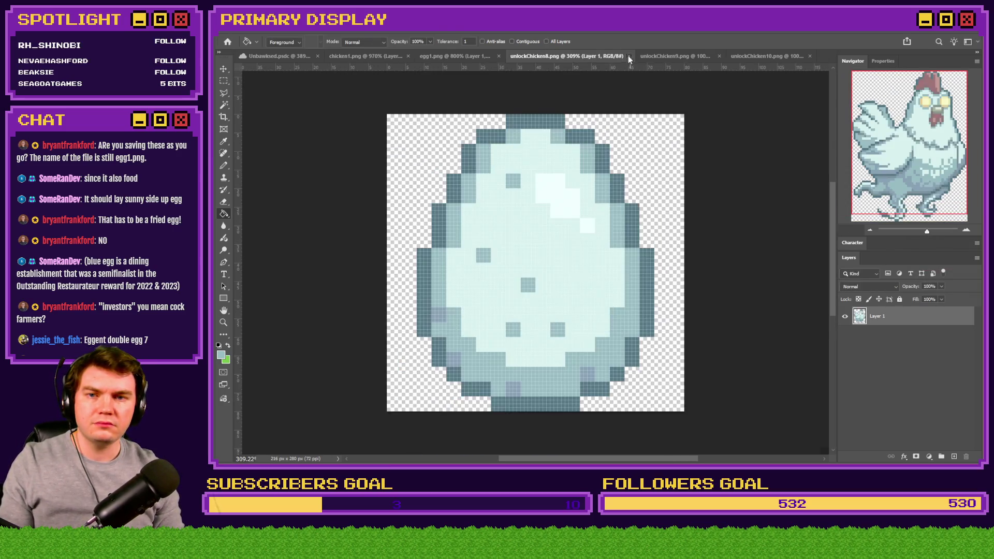
Bring up unlockChicken9 and fill egg1's light interior with the chicken's brown.
click(592, 57)
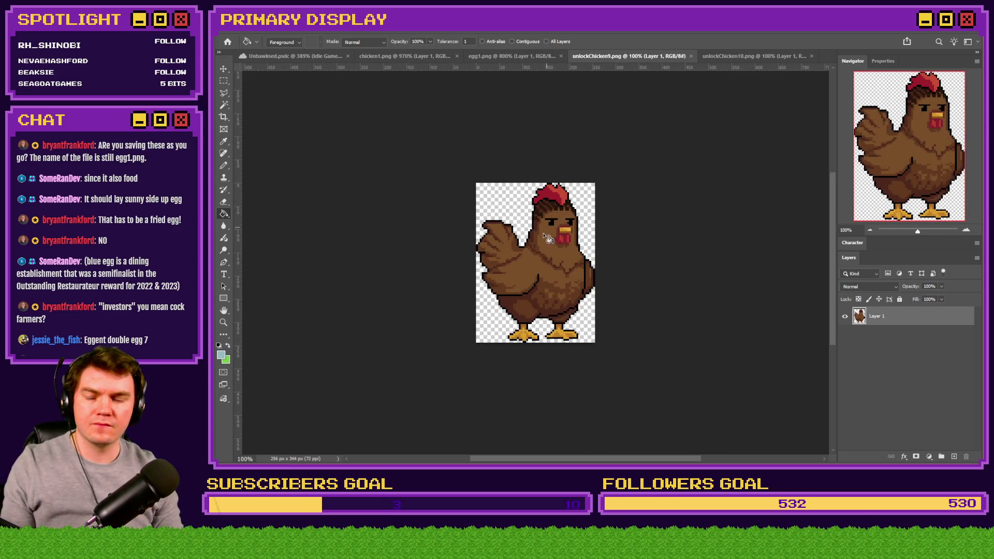
scroll(567, 243, up, 5)
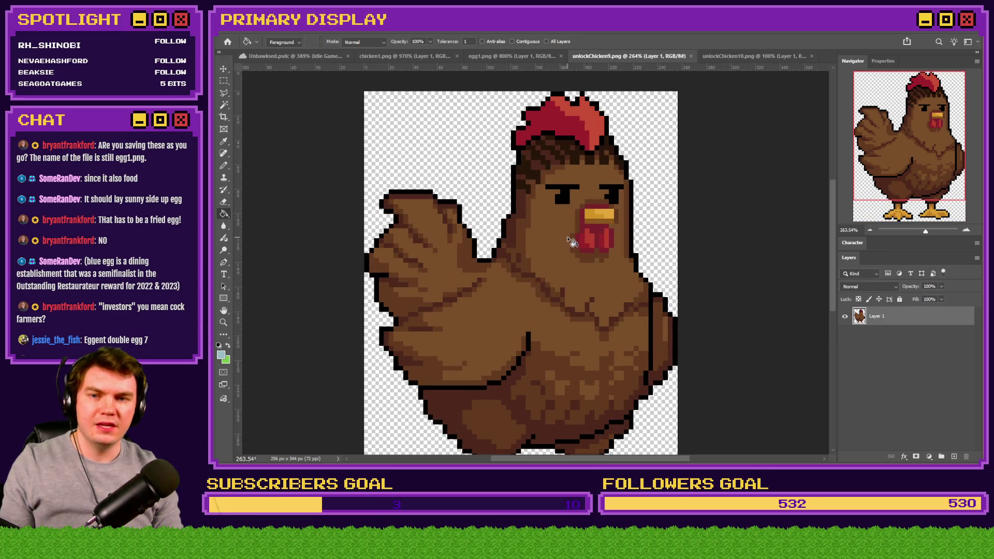
scroll(568, 238, up, 3)
alt+click(551, 208)
key(ctrl+shift+Tab)
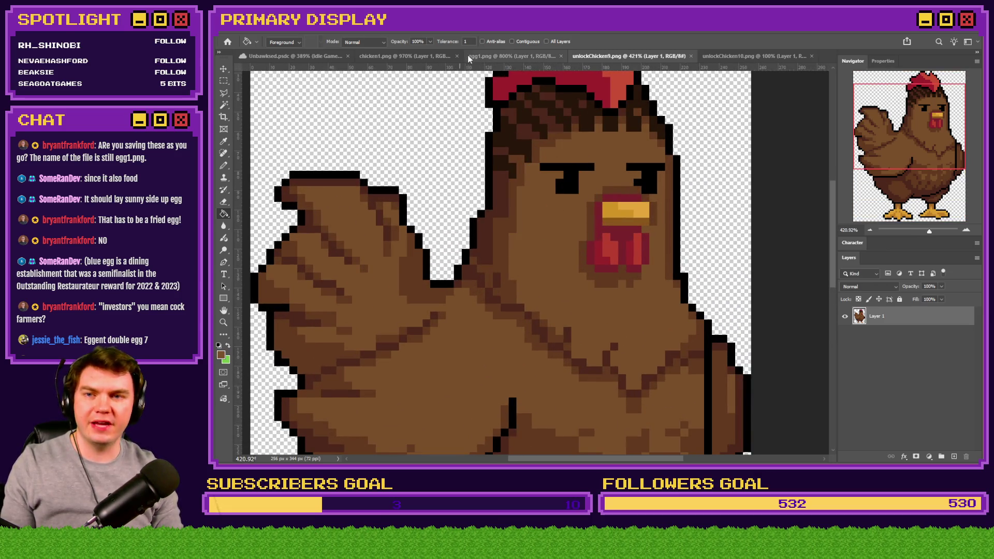
click(523, 245)
Refill the egg body with a darker brown sampled from the chicken.
click(587, 57)
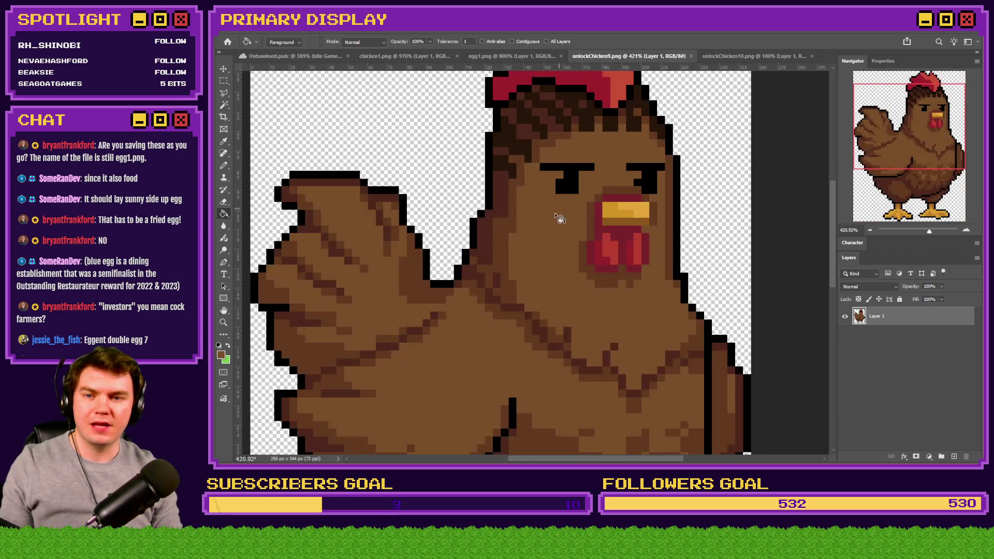
alt+click(505, 220)
key(ctrl+shift+Tab)
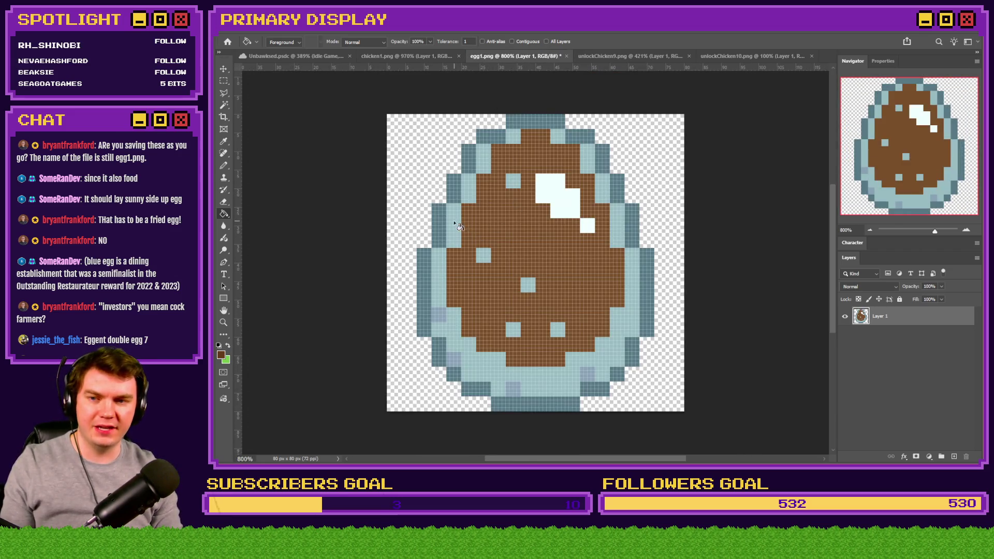
click(459, 228)
Fill egg1's blue-grey outline with a dark brown sampled from unlockChicken9.
click(438, 58)
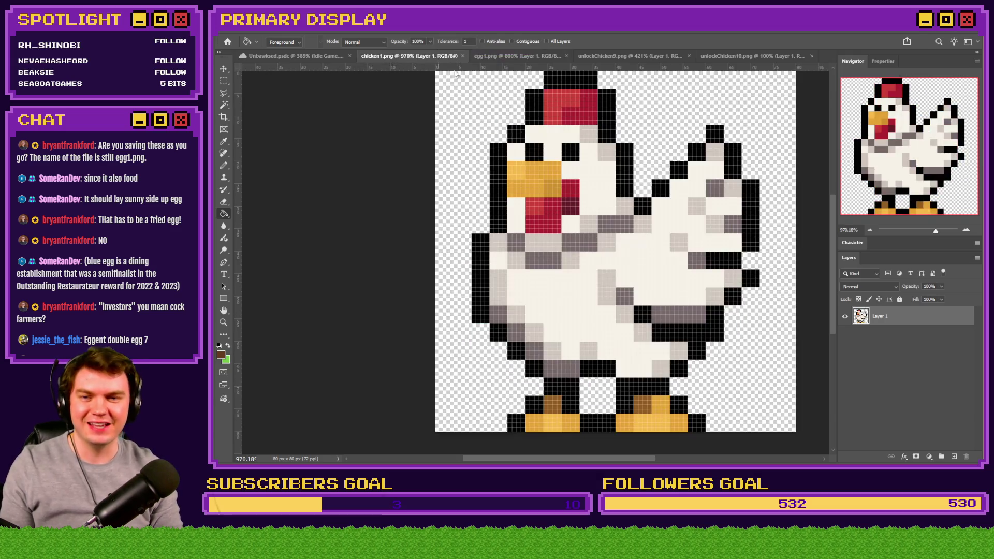
click(518, 56)
click(629, 56)
alt+click(500, 194)
key(ctrl+shift+Tab)
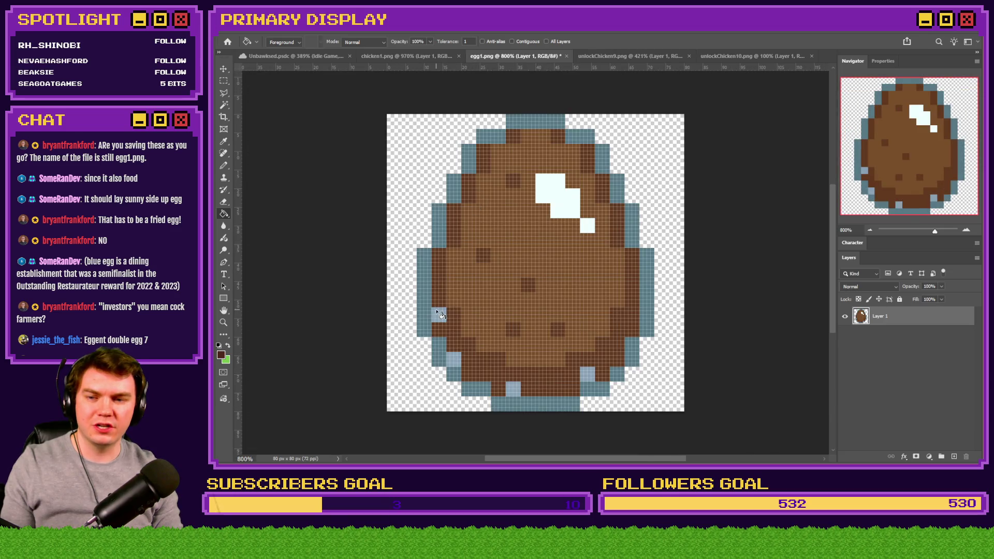
click(607, 56)
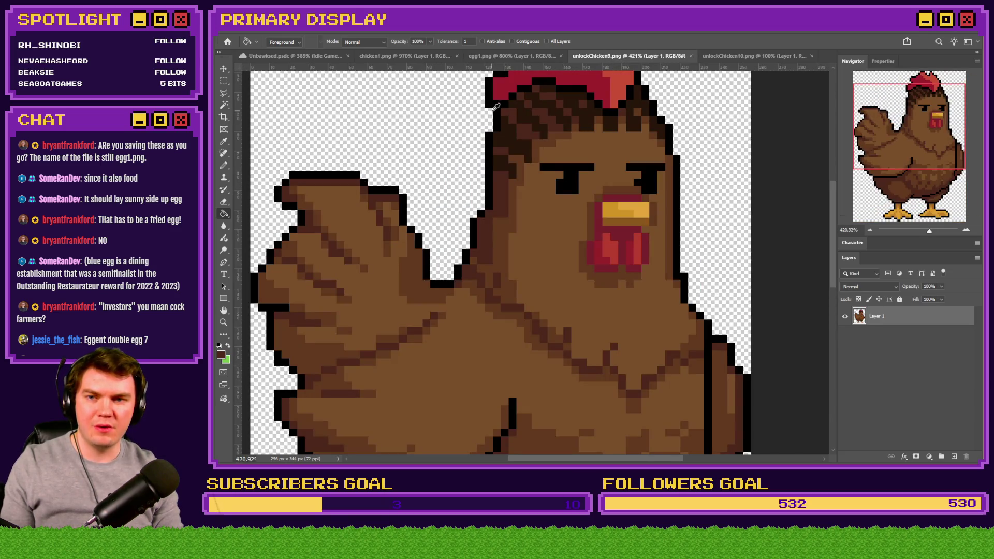
click(504, 62)
click(496, 140)
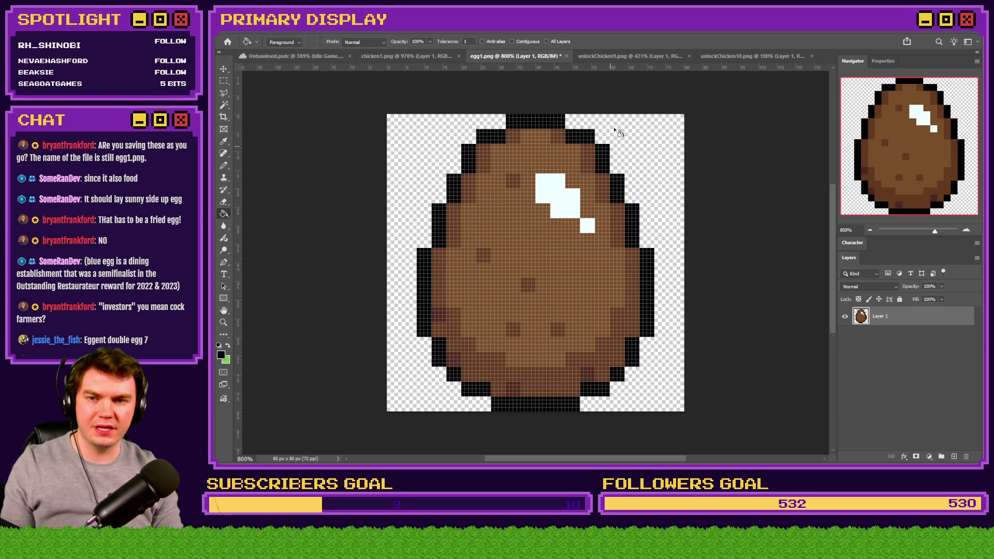
Set a sampled brown in the Color Picker and fill the egg's white highlight light brown.
click(623, 62)
scroll(617, 218, down, 2)
alt+click(573, 222)
click(513, 56)
click(221, 354)
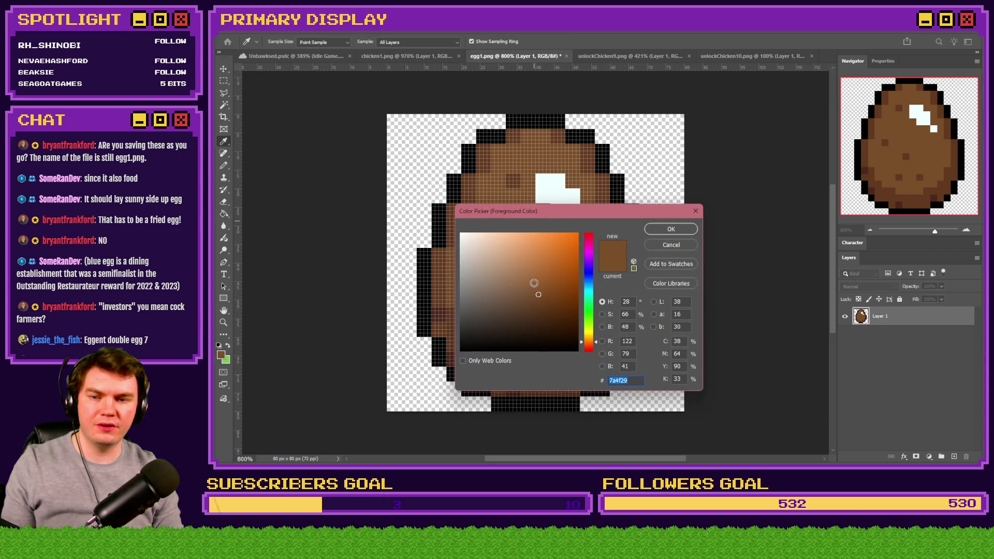
click(671, 228)
key(g)
click(556, 212)
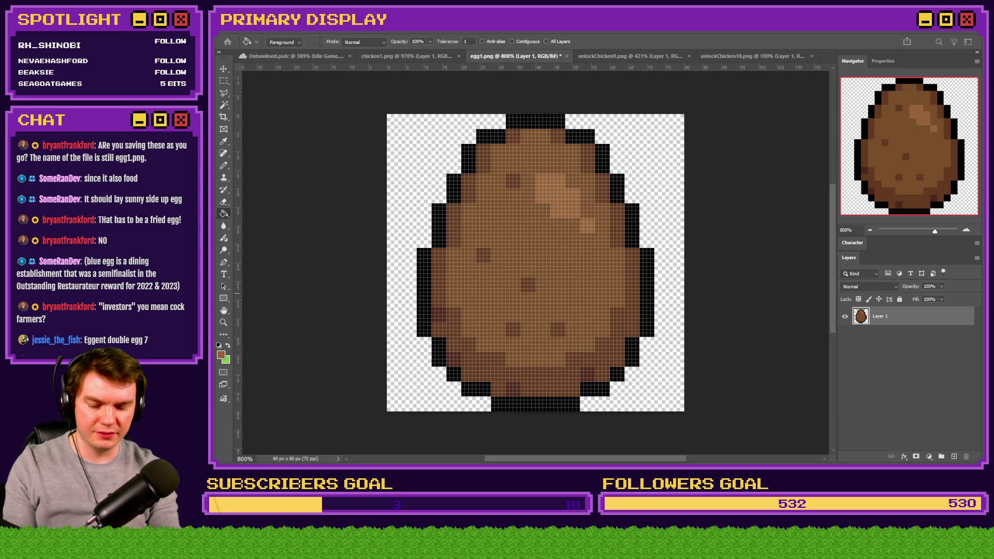
click(636, 56)
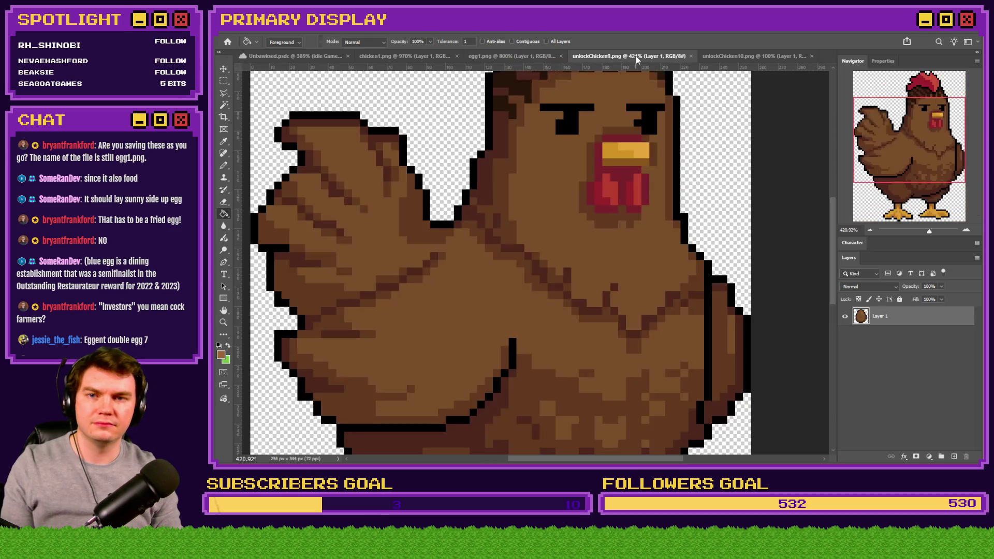
Close unlockChicken9, open unlockChicken10, and sample its light beige and darker brown for egg1.
click(690, 56)
click(655, 57)
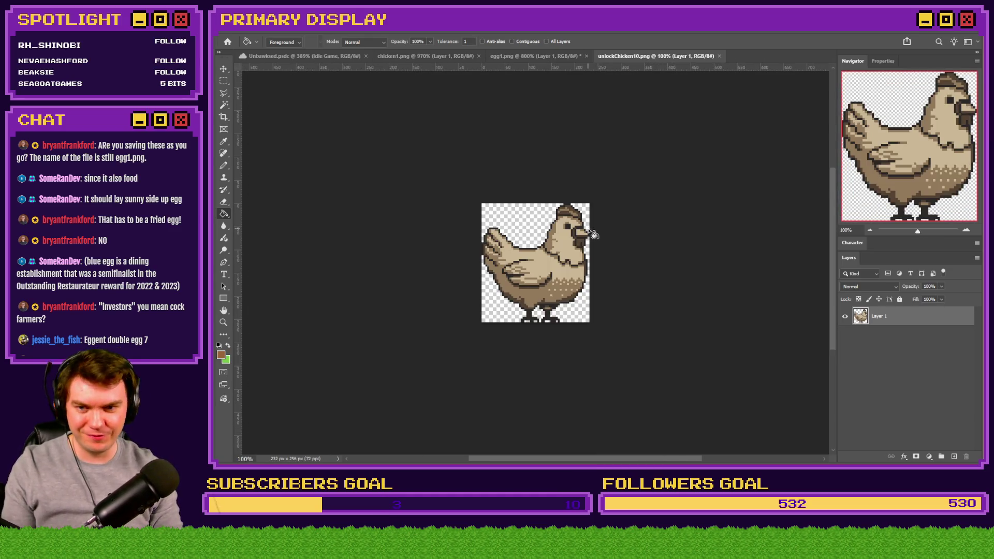
scroll(595, 234, up, 5)
alt+click(569, 184)
click(533, 56)
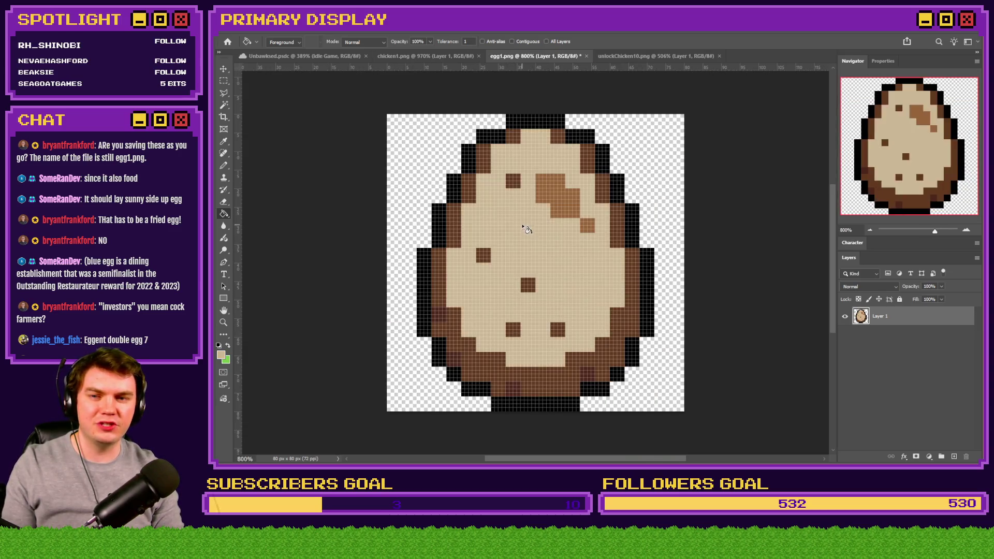
click(611, 56)
alt+click(595, 185)
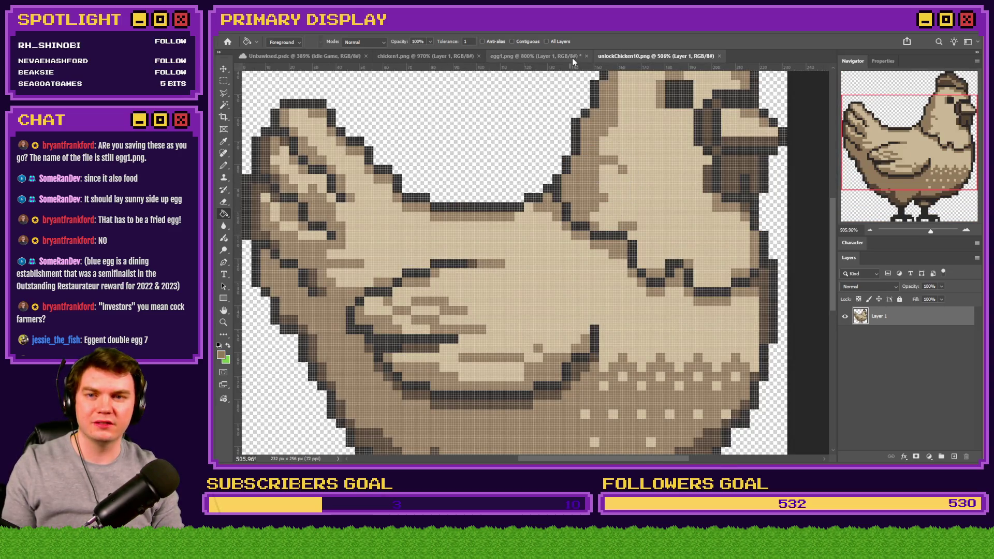
click(572, 57)
Compare egg1 with the beige chicken and eyedrop the egg's beige colour.
click(647, 56)
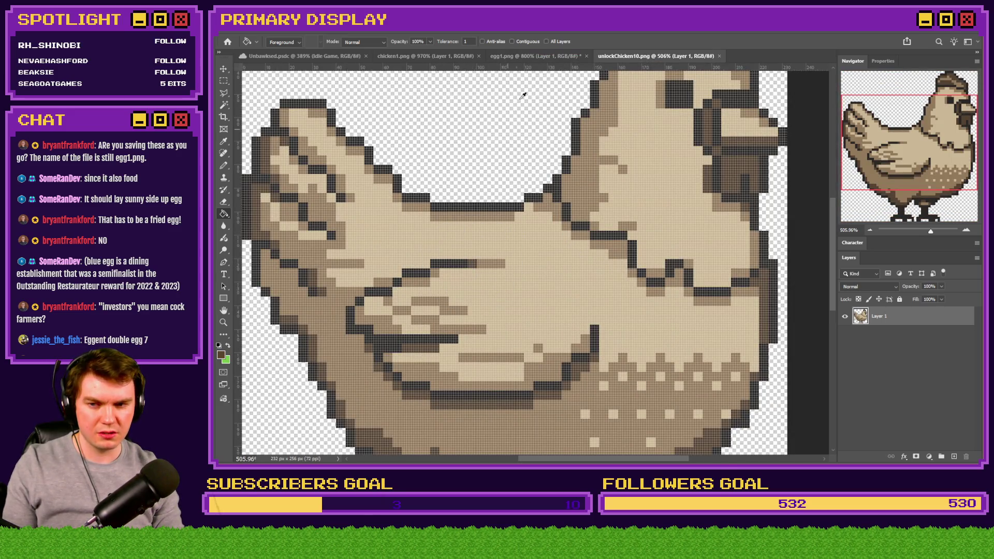
click(531, 56)
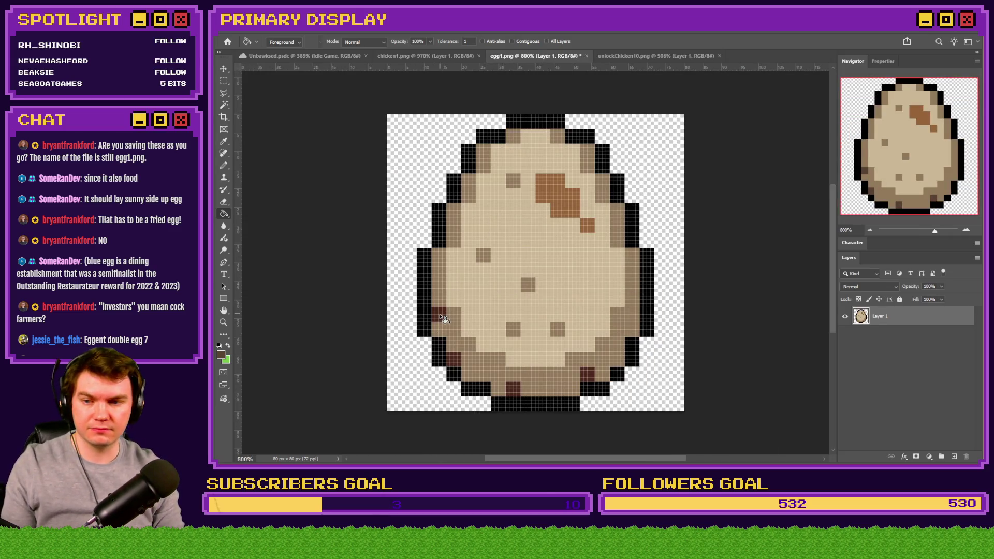
click(629, 55)
key(i)
click(657, 149)
click(533, 56)
Lighten the beige in the Color Picker and fill the egg's highlight pixels with it.
click(221, 355)
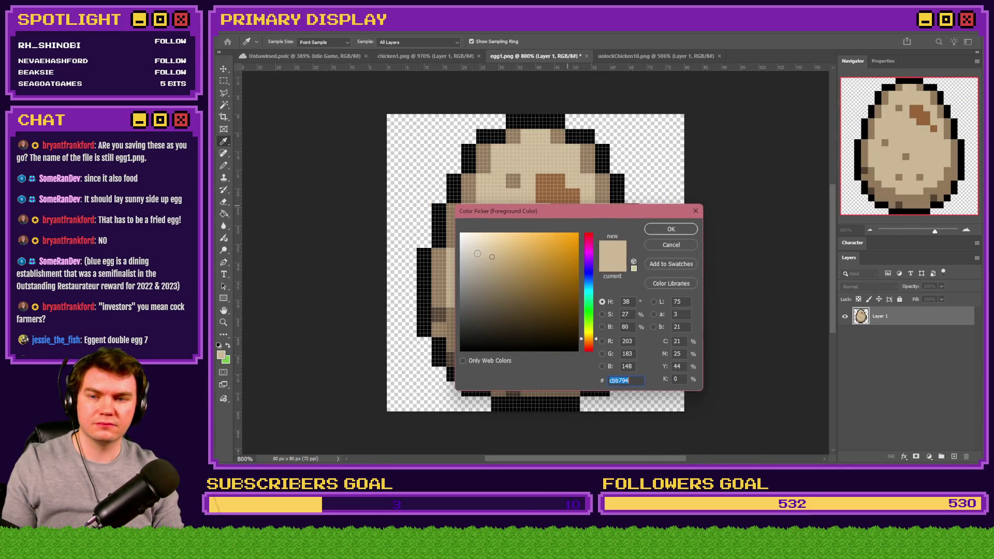
click(487, 245)
click(671, 229)
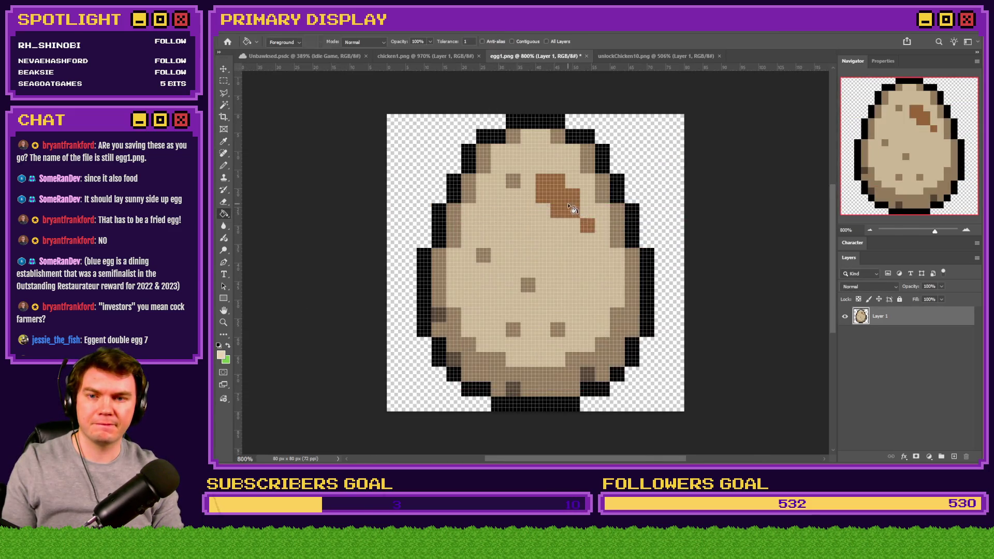
key(g)
click(561, 197)
click(225, 81)
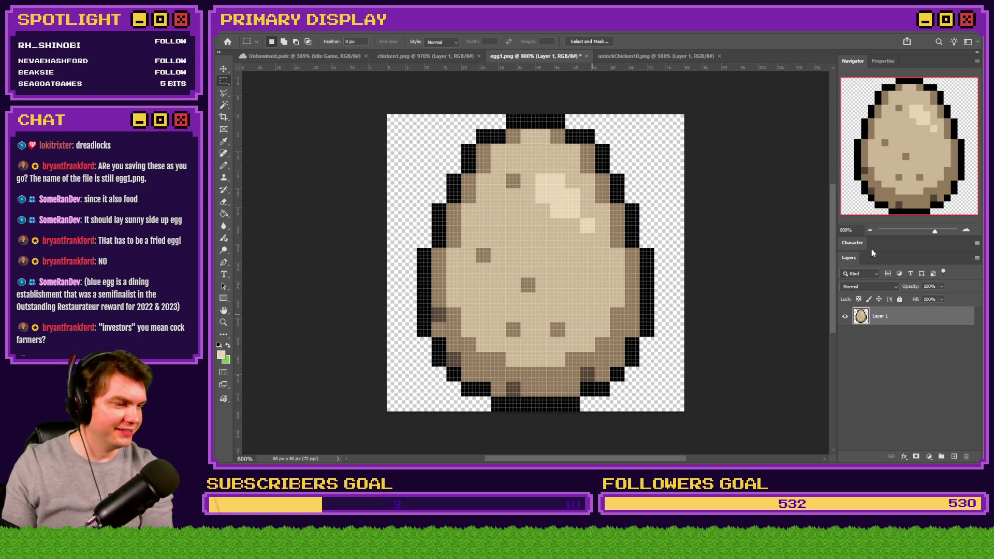
key(alt+Tab)
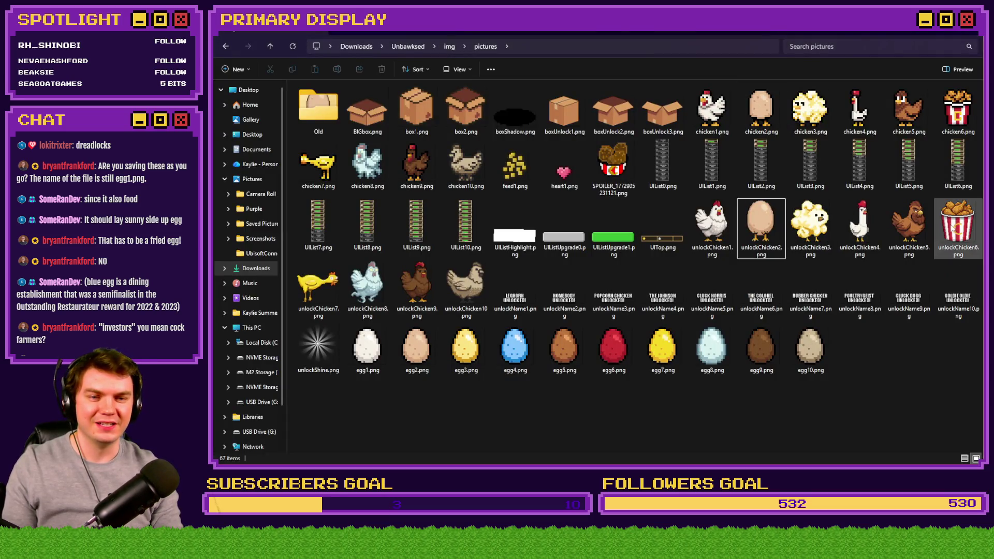
View unlockChicken6.png, the fried-chicken bucket, in Photos, then return to the folder.
double_click(955, 228)
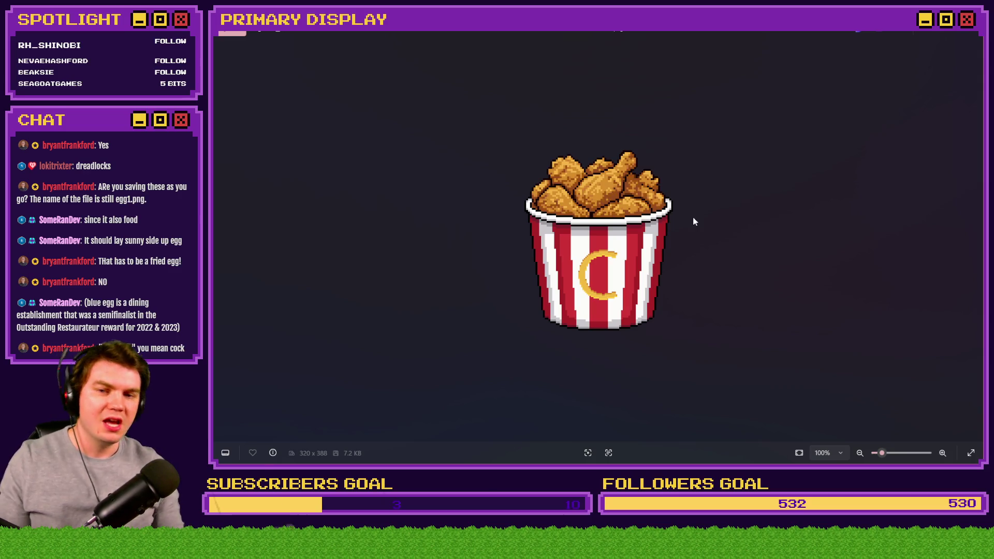
key(alt+Tab)
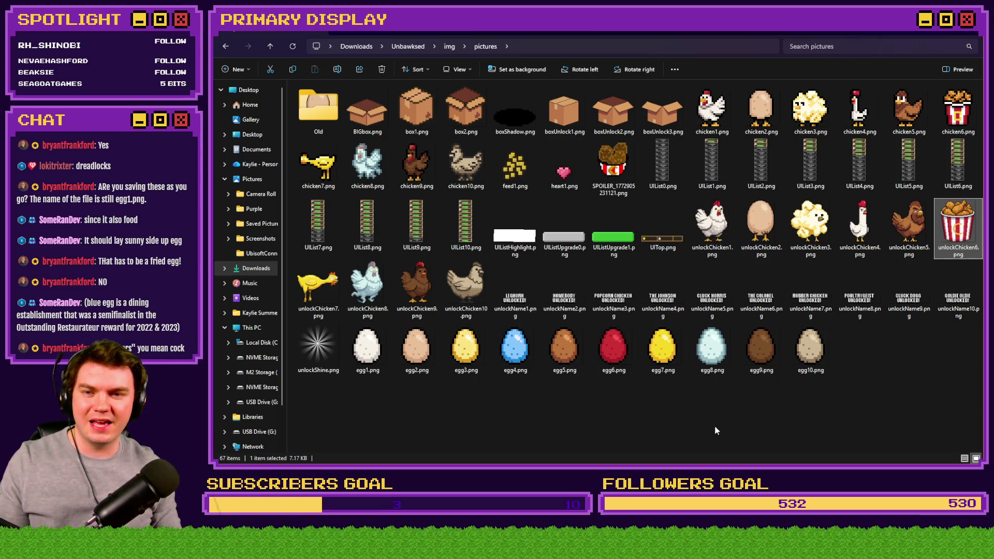
Refresh the pictures folder with F5 so egg1–egg10 sort together, and close the photo viewer.
key(F5)
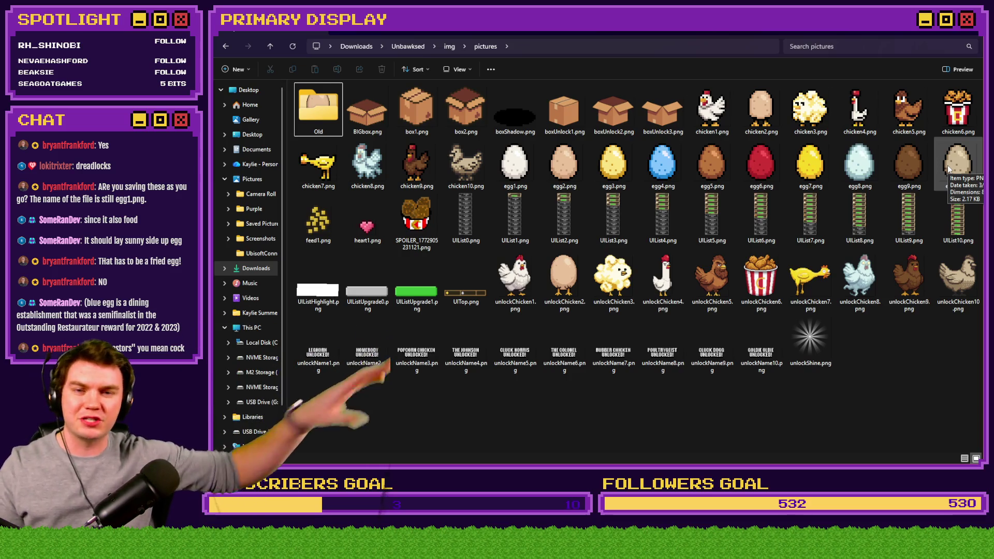
key(alt+Tab)
click(962, 33)
key(alt+Tab)
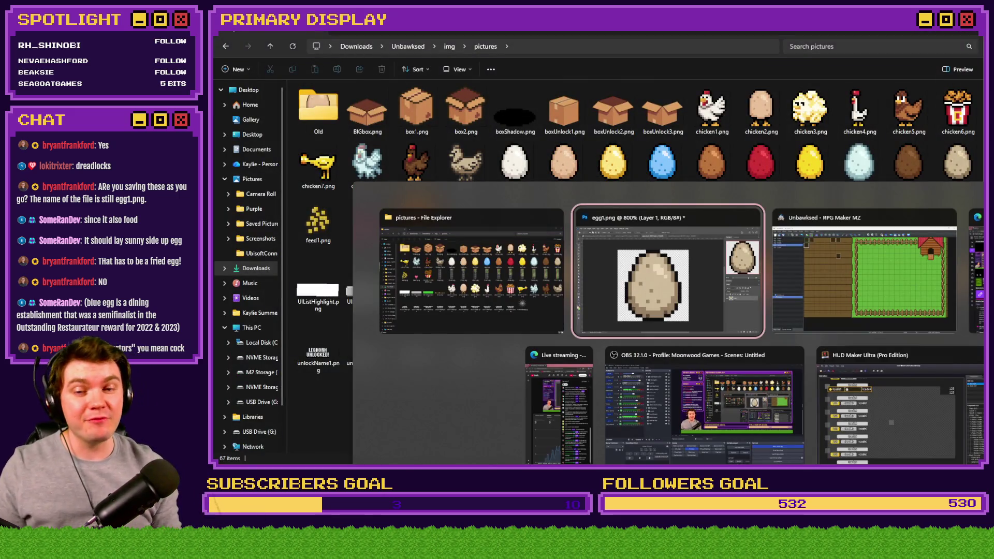
key(alt+Tab)
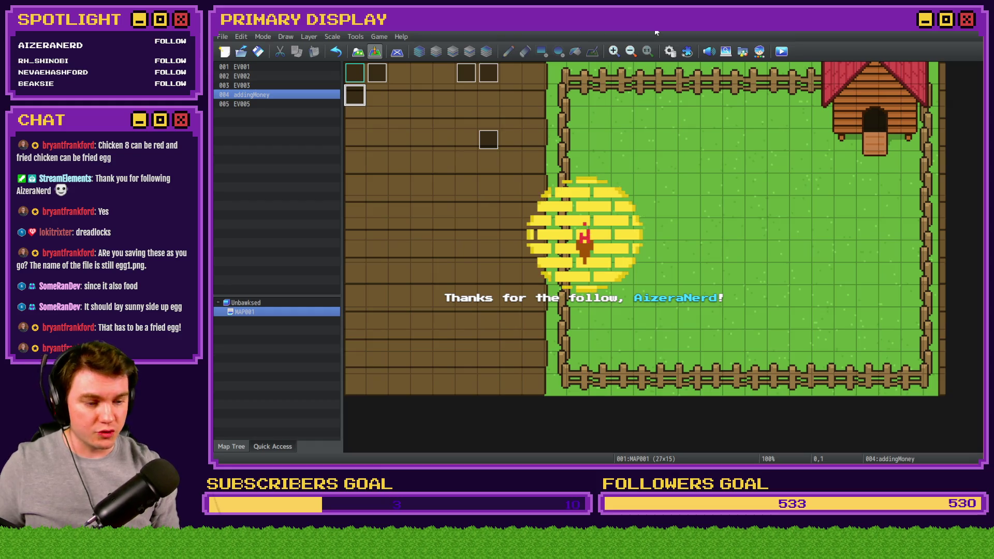
key(alt+Tab)
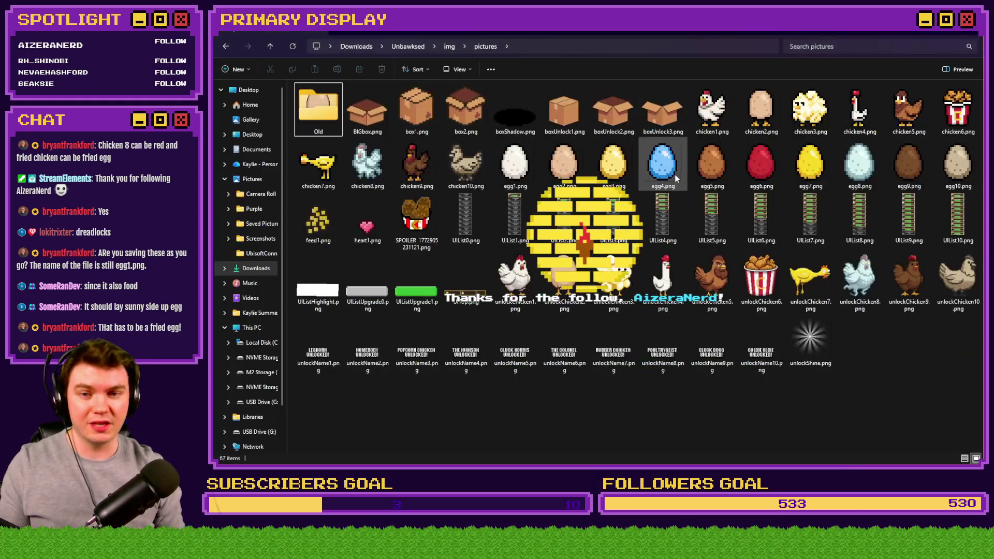
Open unlockChicken9.png in Photos, zoom in on the brown chicken, then close it.
double_click(909, 279)
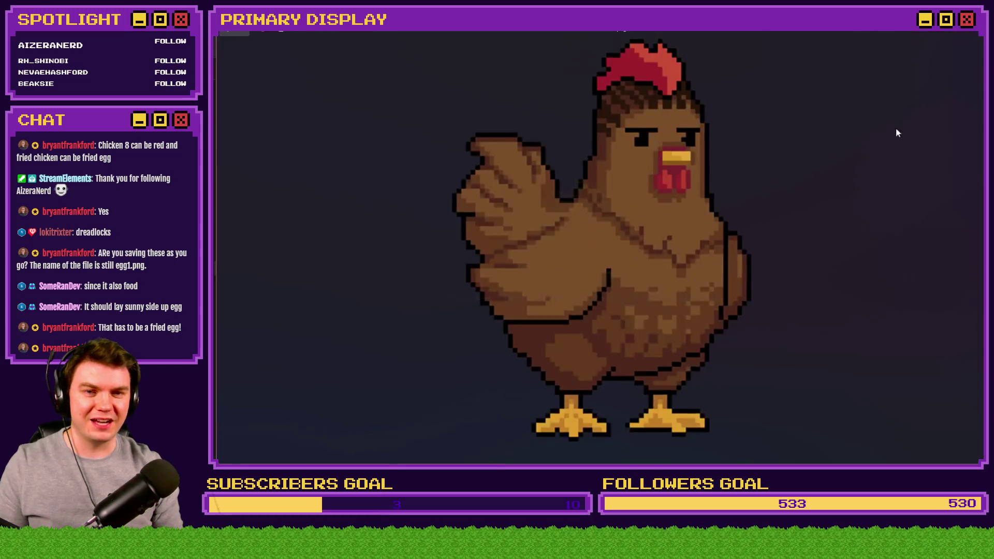
scroll(610, 188, up, 3)
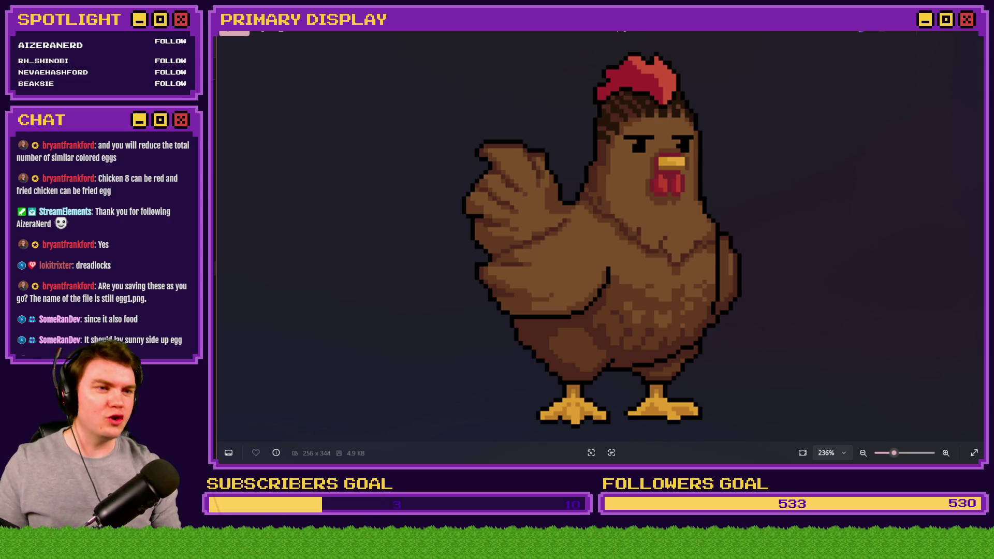
click(979, 35)
key(alt+Tab)
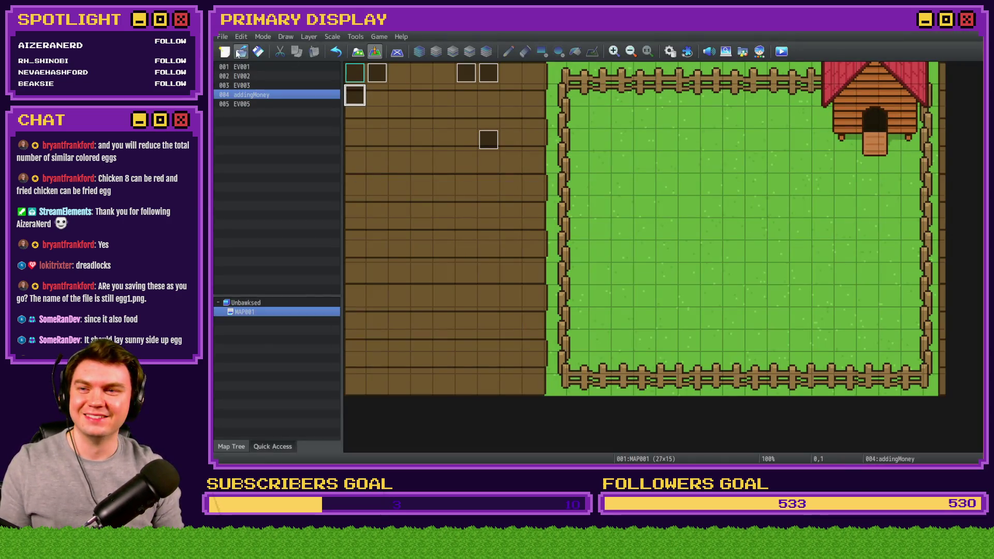
Start a playtest, buy Leghorn, and open crates unlocking Leghorn through Cluck Norris.
click(789, 50)
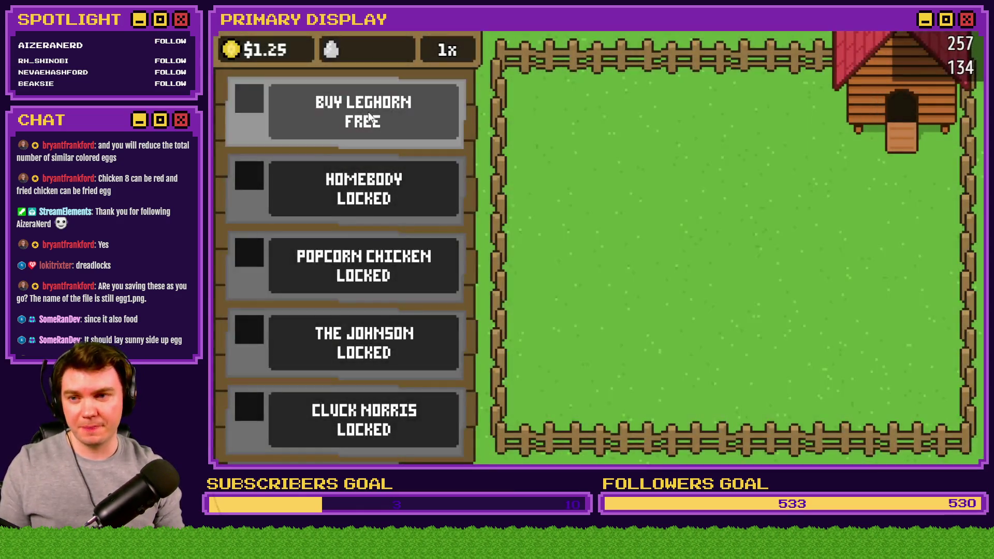
click(368, 112)
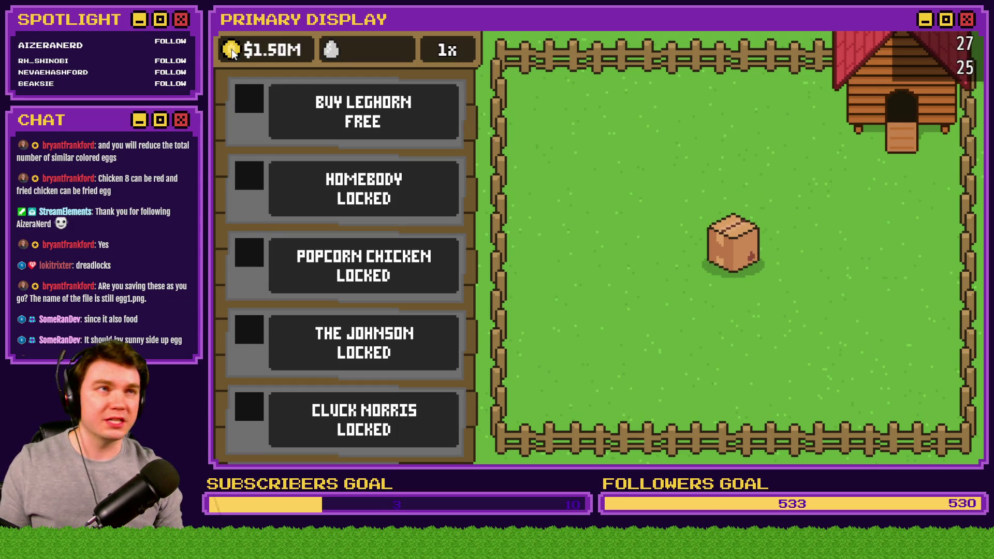
click(737, 257)
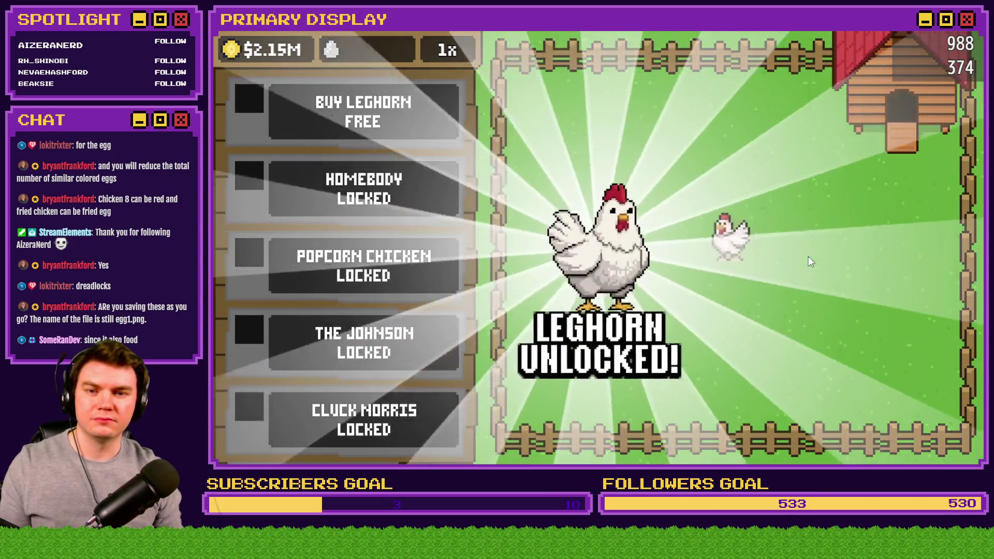
click(454, 212)
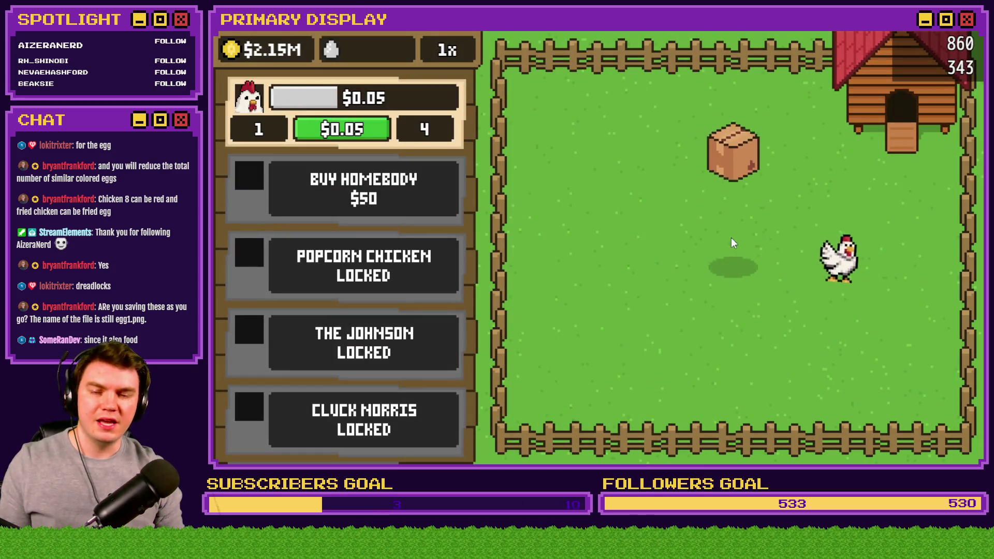
click(733, 251)
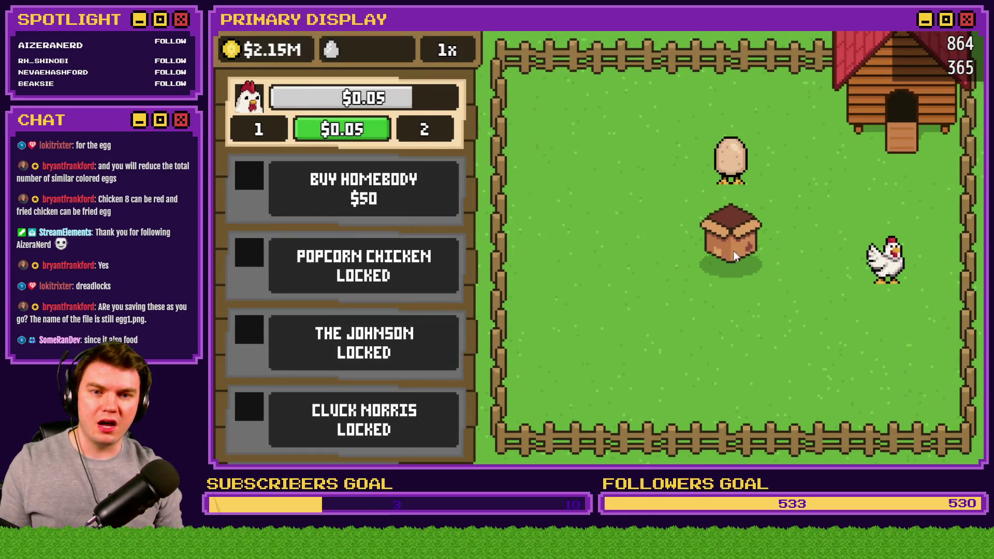
click(733, 251)
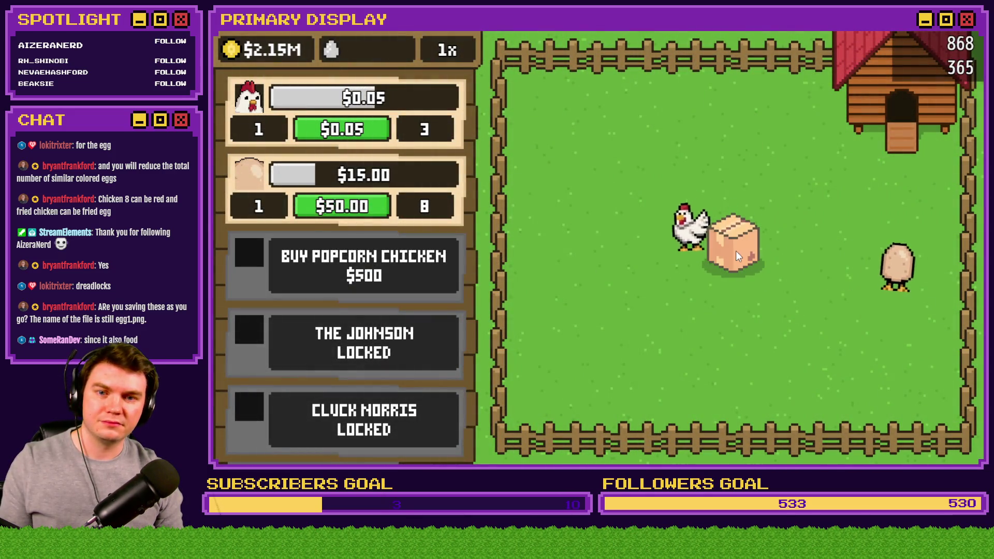
click(735, 251)
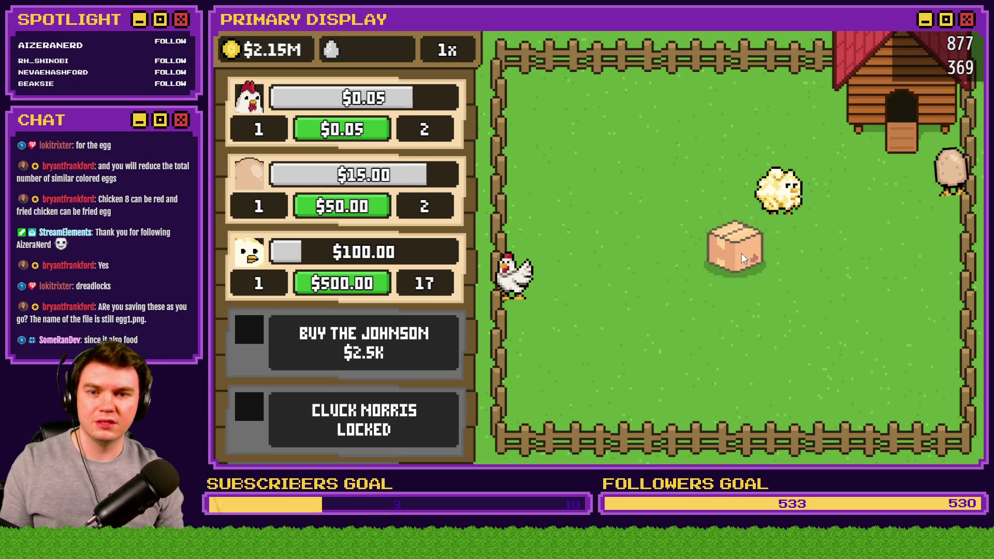
click(742, 257)
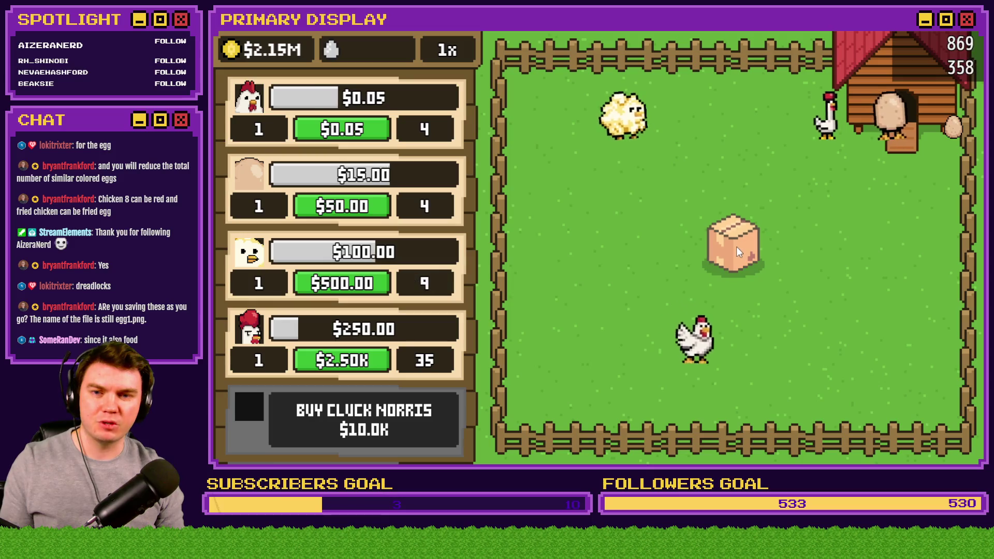
click(738, 246)
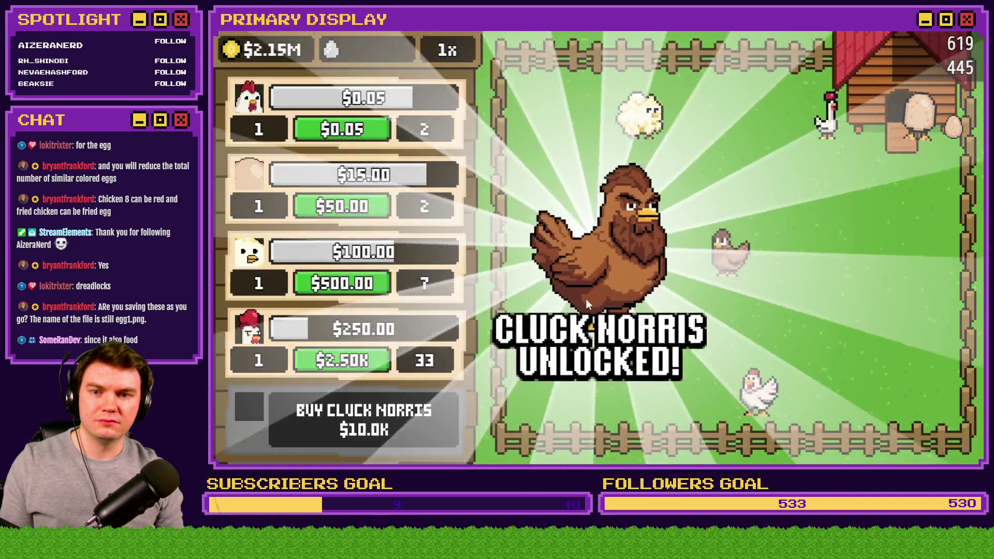
Buy and unlock The Colonel ($50K) and Rubber Chicken ($100K).
scroll(413, 311, down, 5)
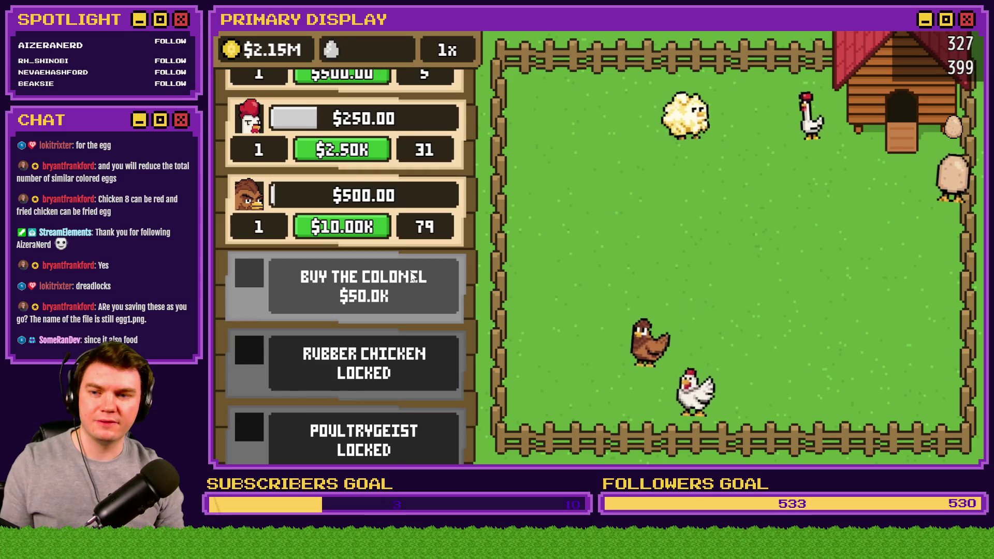
click(413, 277)
click(734, 259)
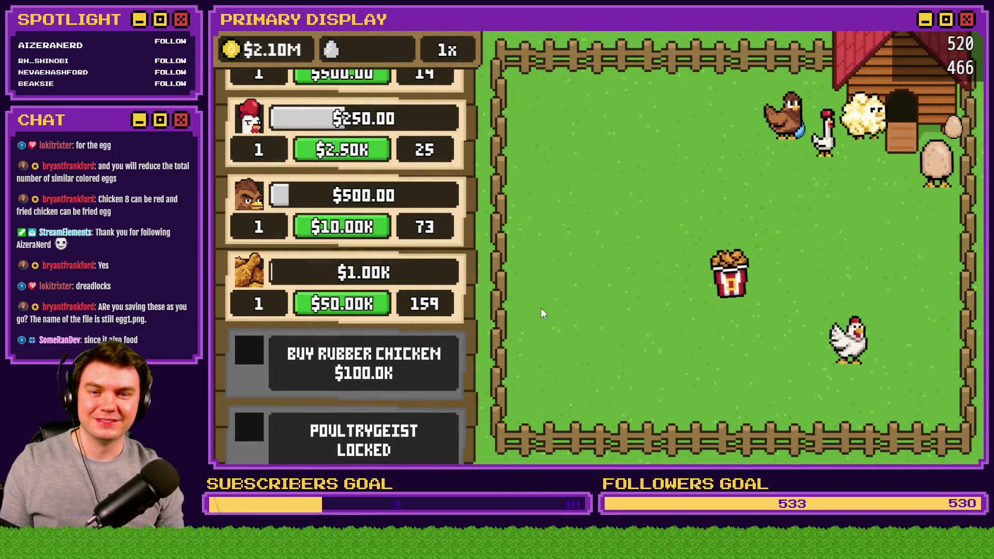
click(347, 364)
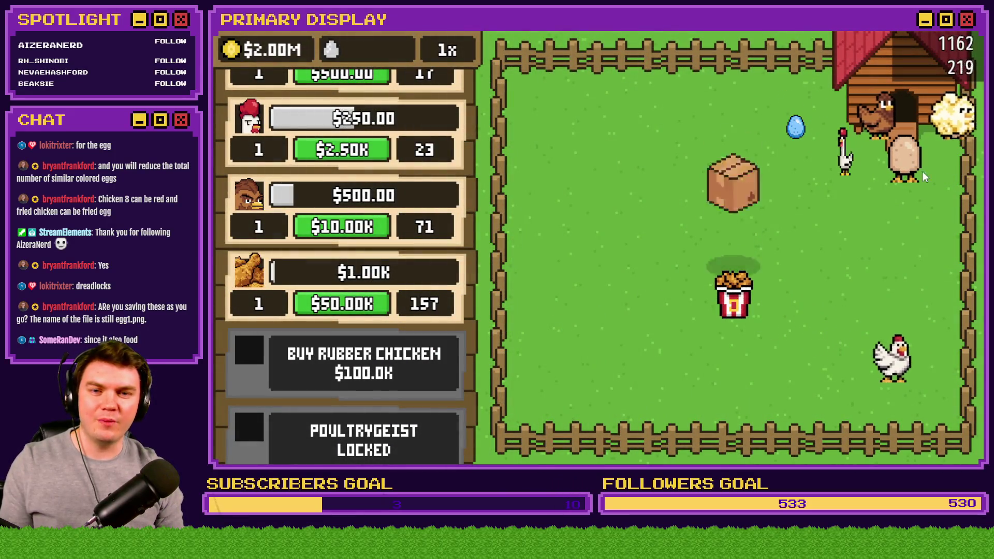
click(729, 264)
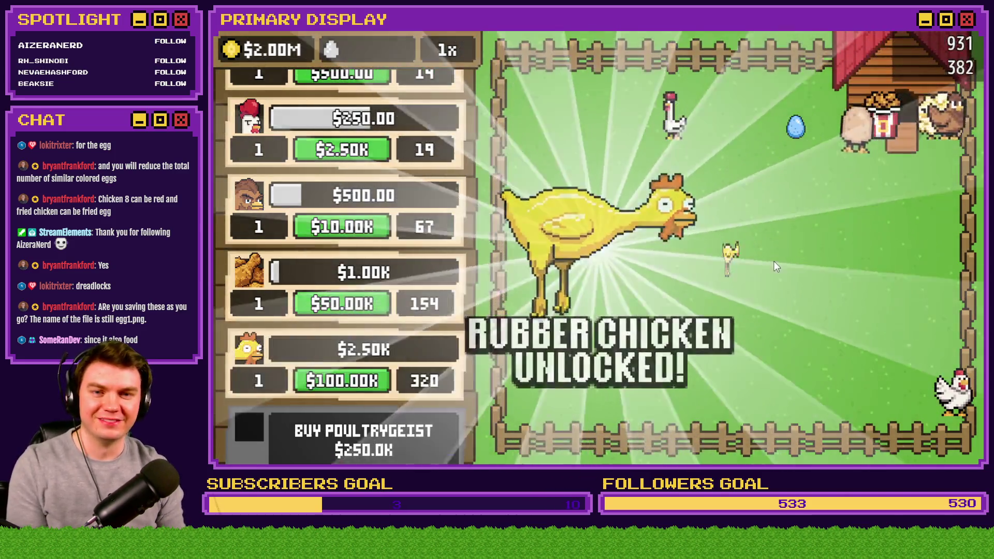
click(773, 261)
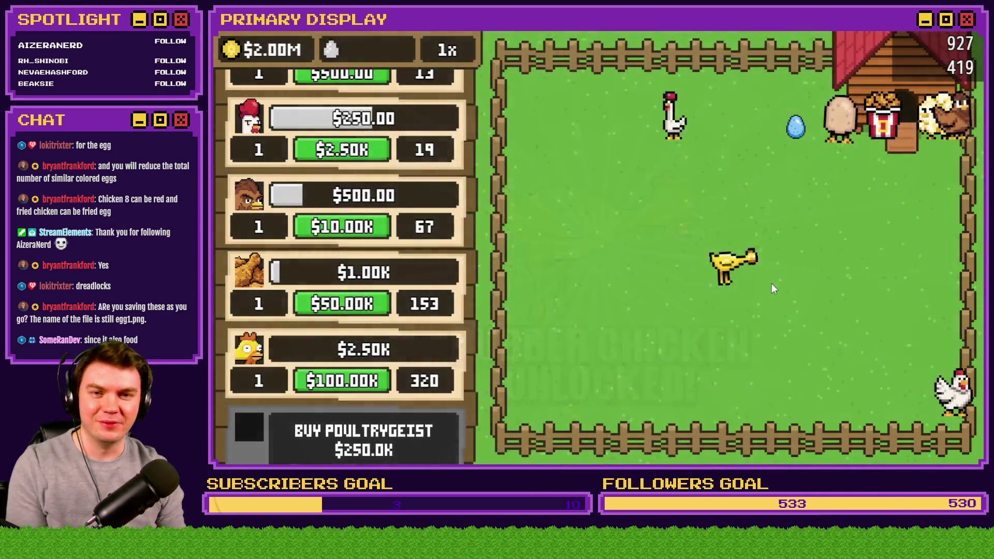
Buy and unlock Poultrygeist ($250K) and Cluck Dogg ($500K), then buy Goldie Oldie ($1.0M).
click(409, 430)
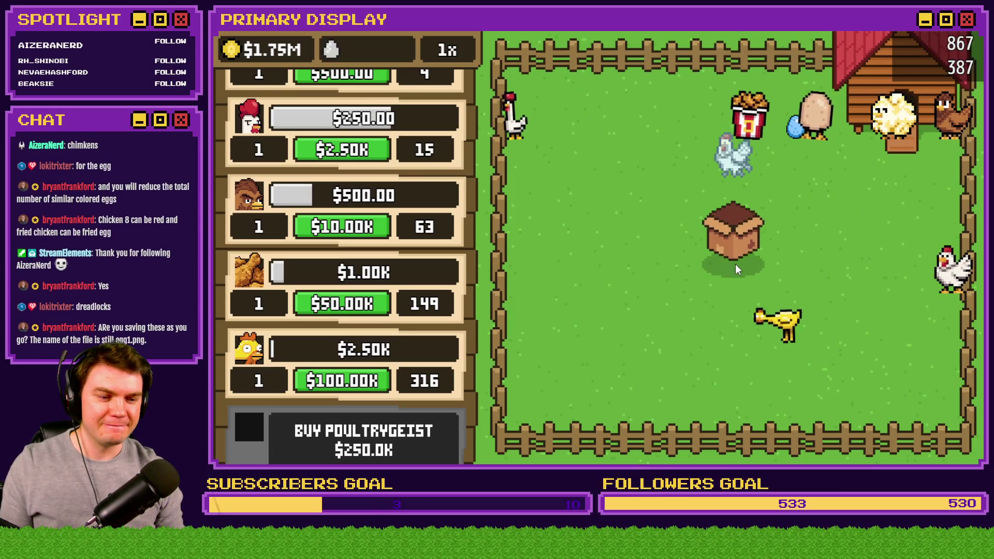
click(735, 264)
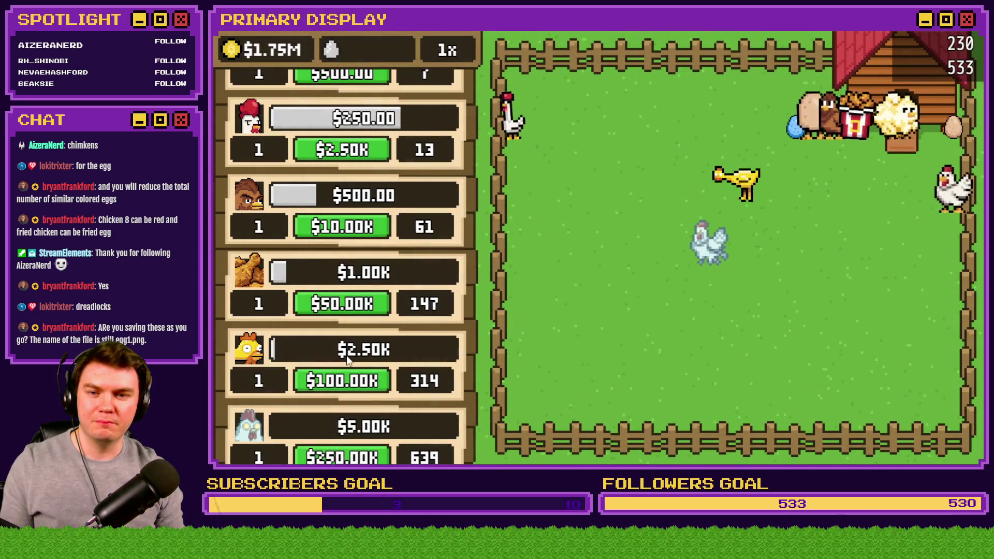
scroll(346, 355, down, 5)
click(414, 318)
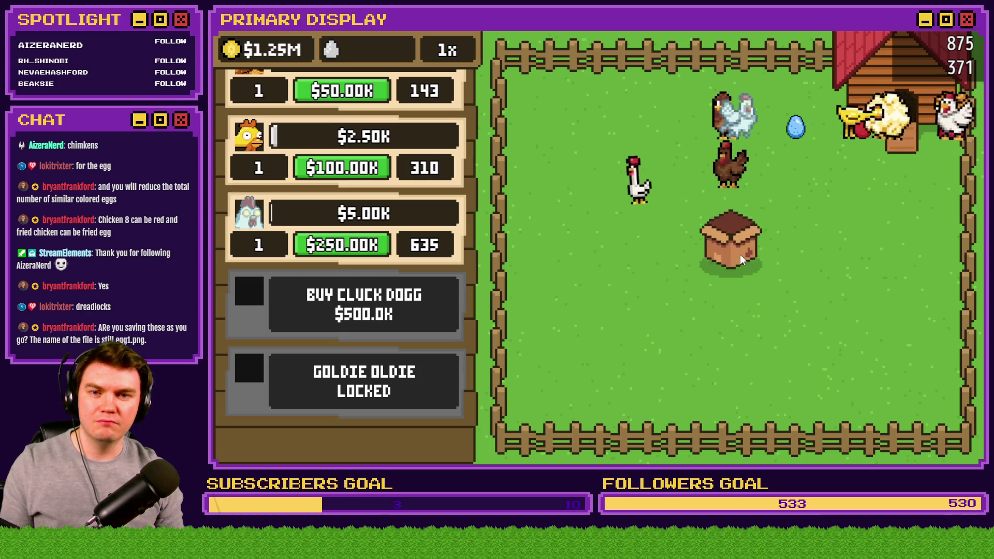
click(741, 254)
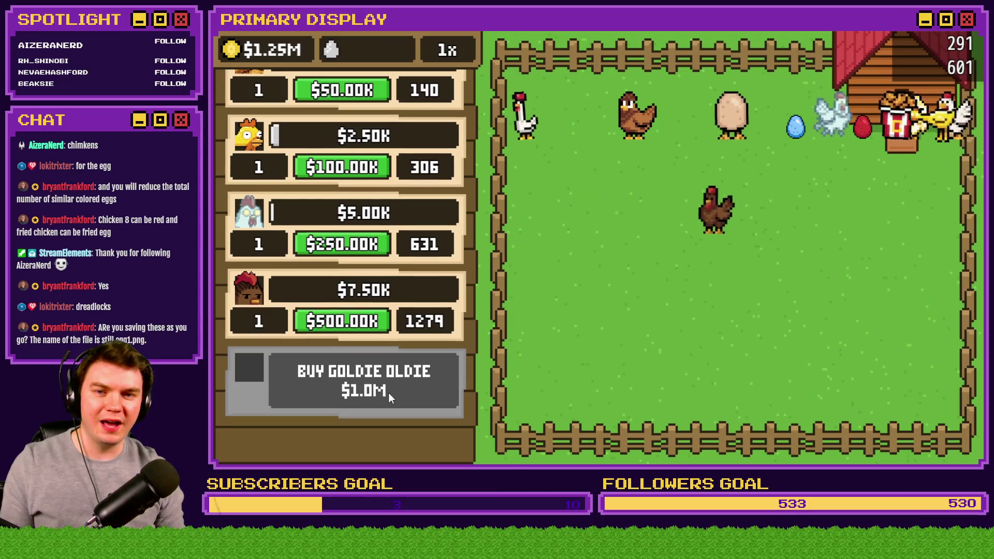
click(389, 393)
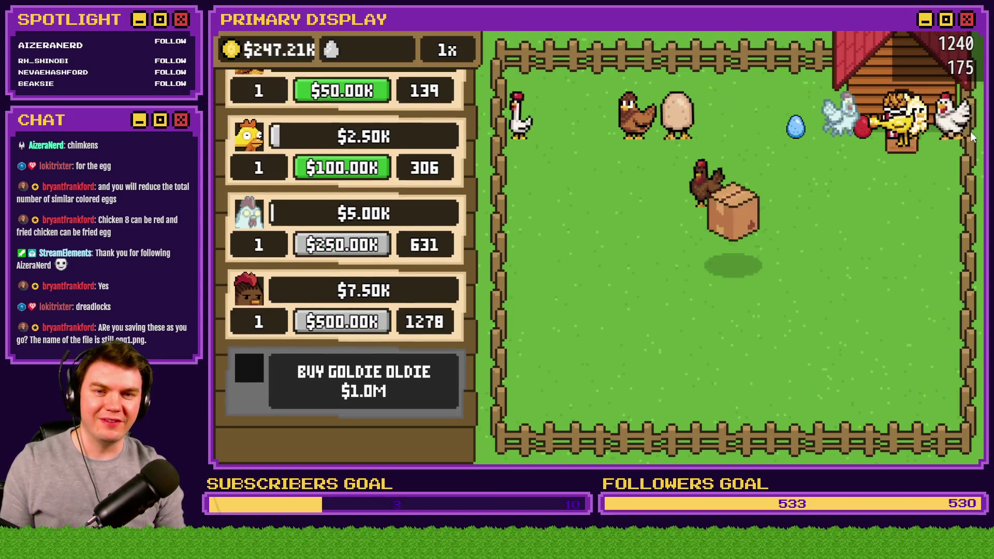
Open the Goldie Oldie crate, watch the chickens lay eggs, then quit the game with Alt+F4.
click(744, 258)
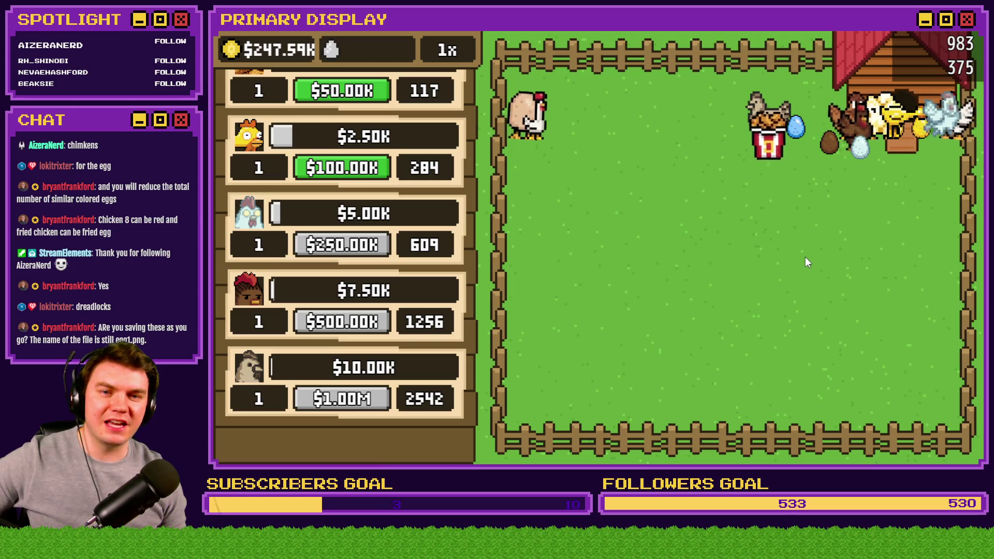
scroll(435, 215, up, 5)
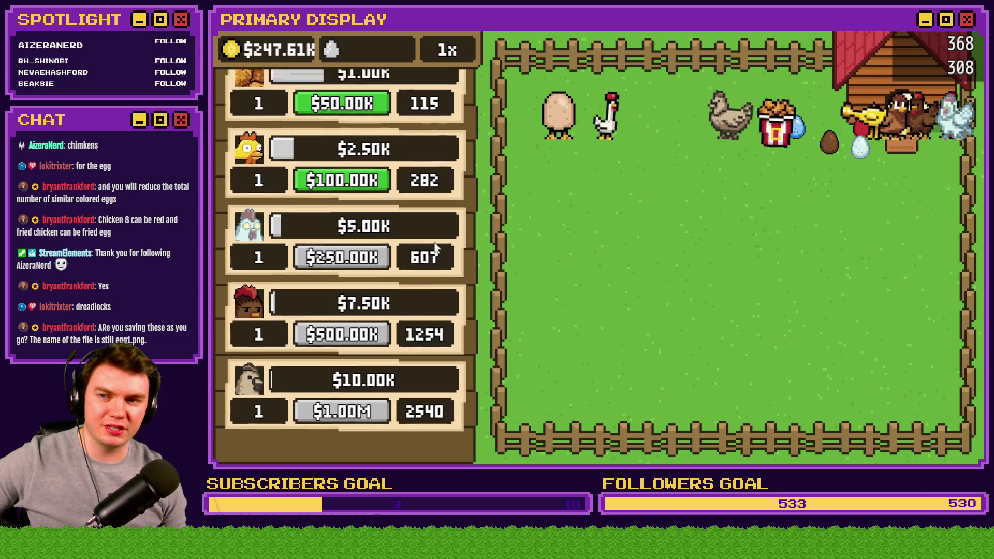
scroll(435, 214, up, 3)
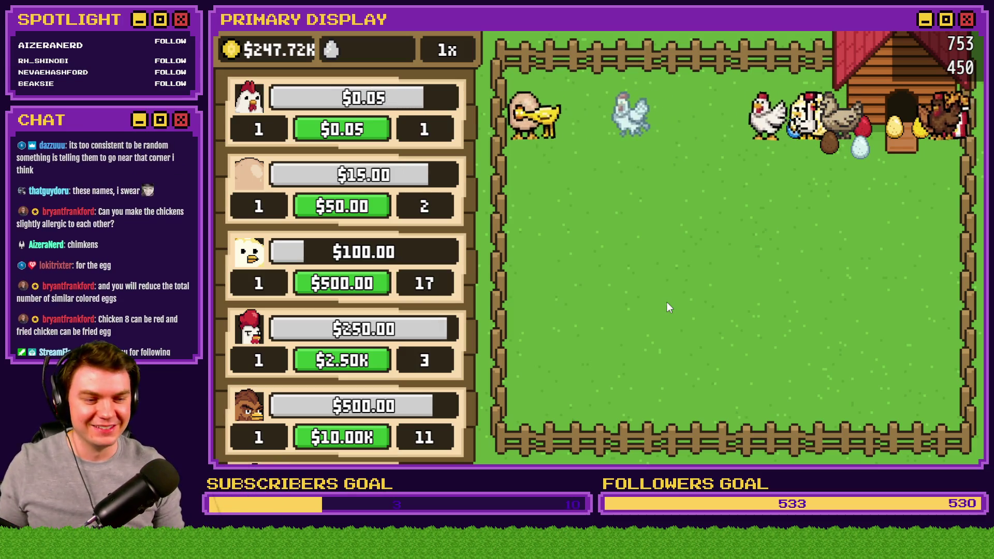
scroll(425, 309, up, 2)
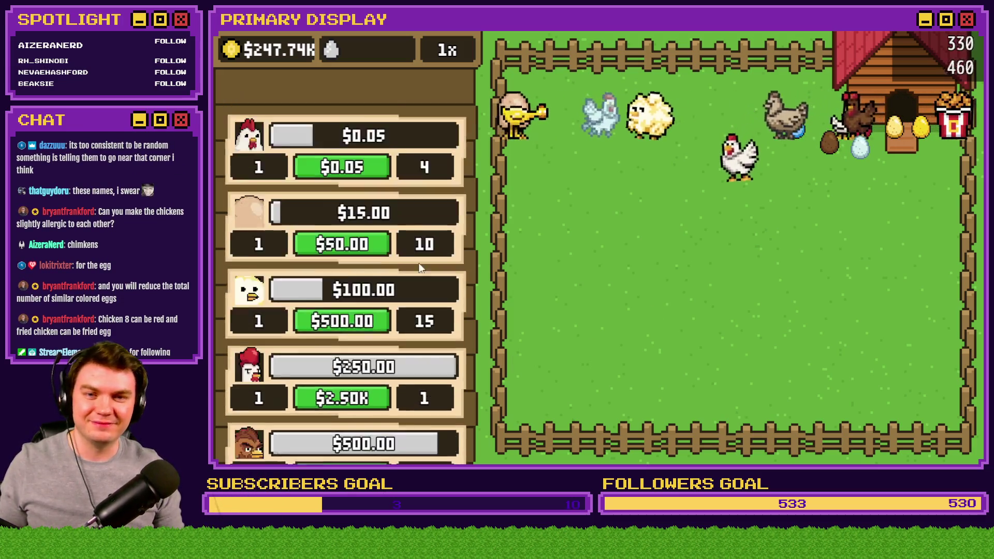
scroll(425, 307, down, 2)
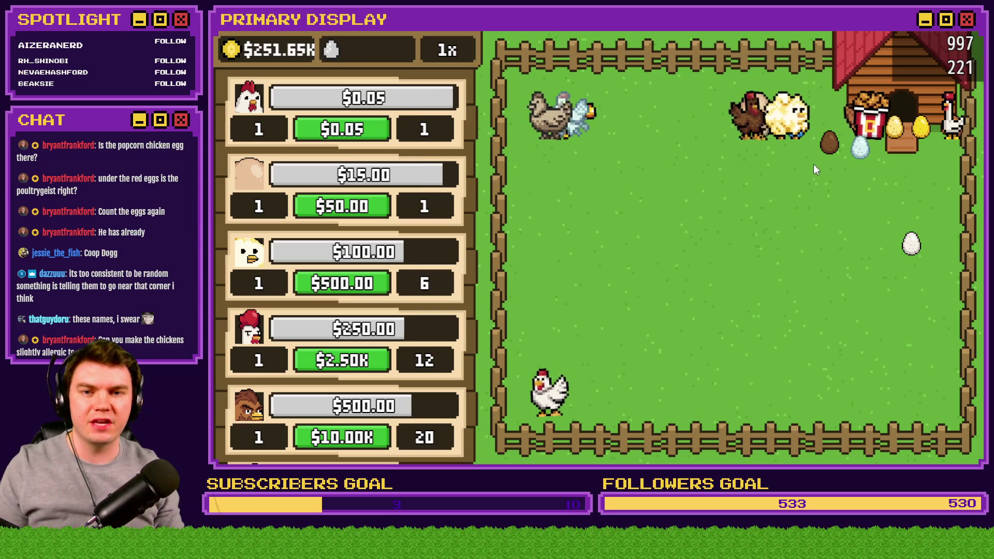
key(alt+F4)
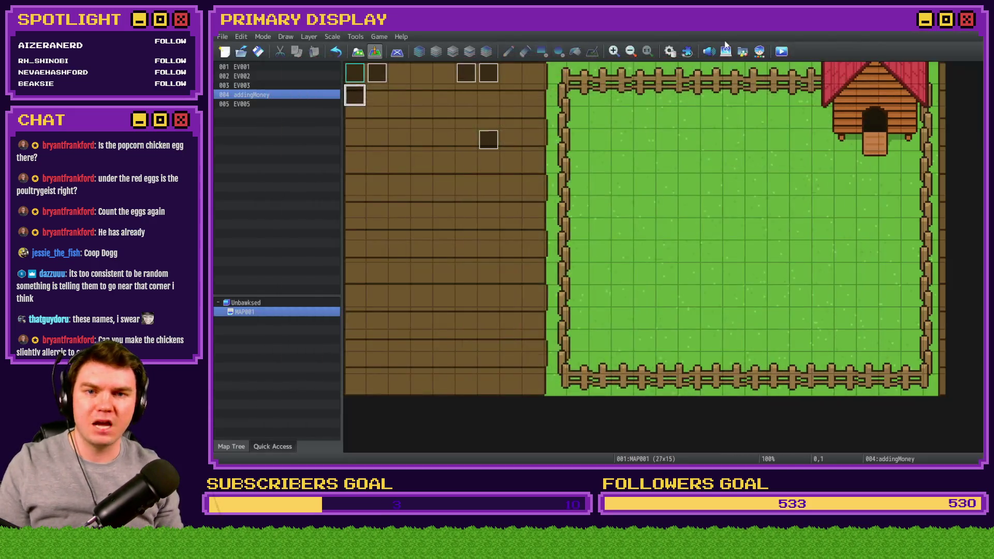
Make the feedingChickens common event run in Parallel on switch alwaysOn, then launch a fresh playtest.
click(668, 53)
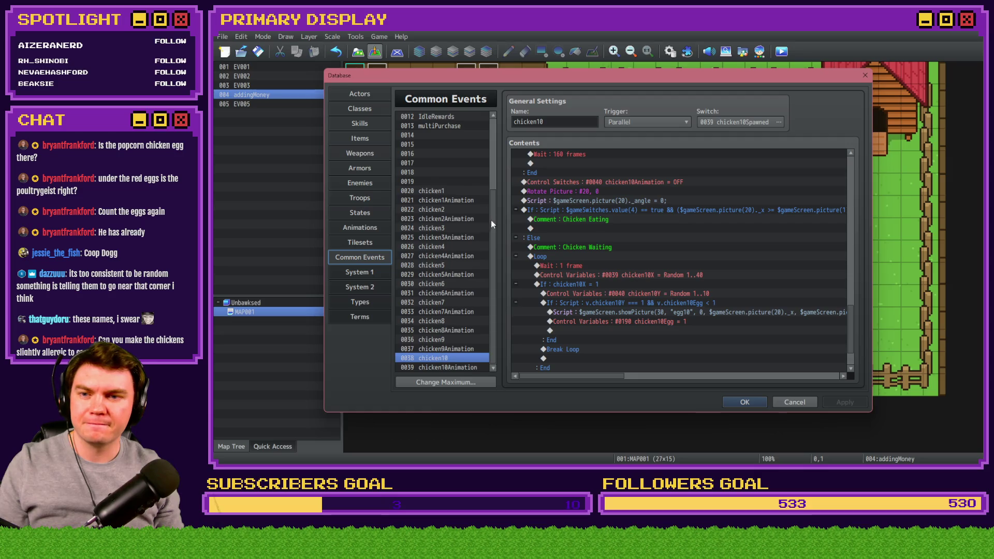
scroll(453, 199, up, 2)
scroll(451, 200, up, 1)
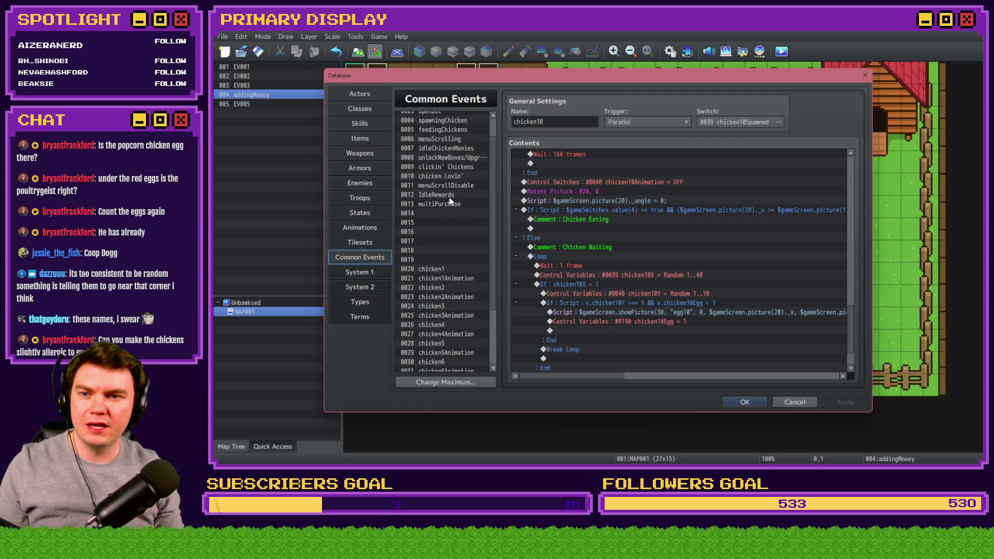
scroll(444, 151, up, 1)
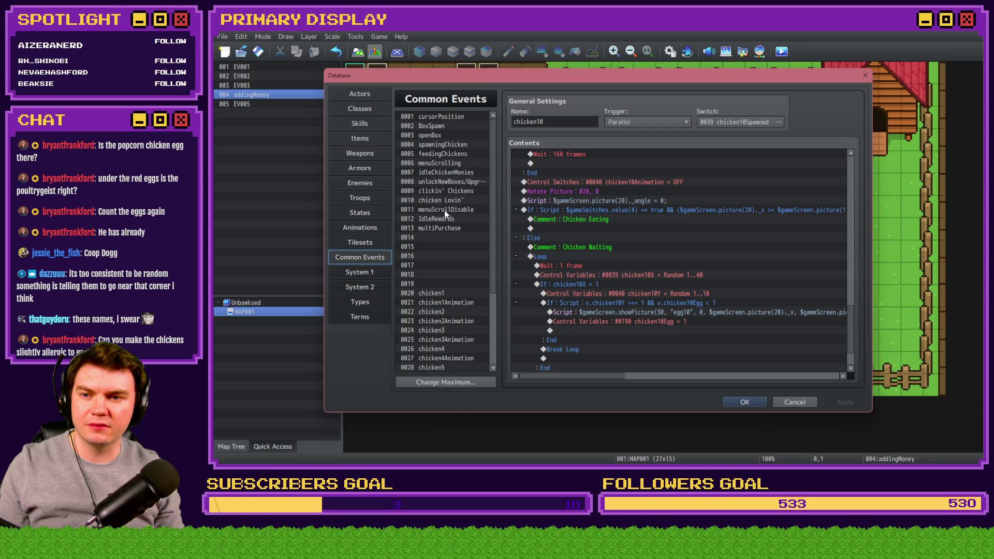
click(436, 154)
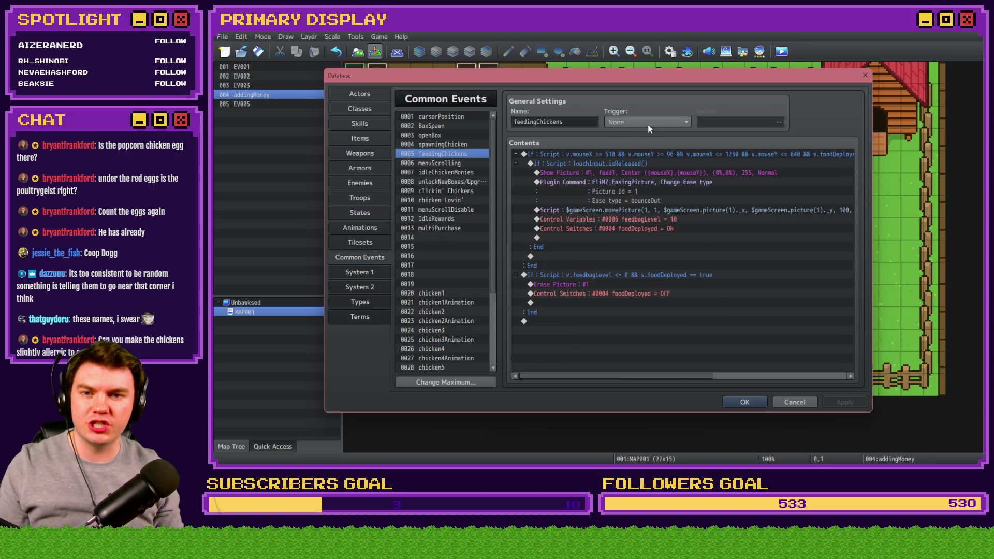
click(645, 155)
click(846, 402)
click(744, 403)
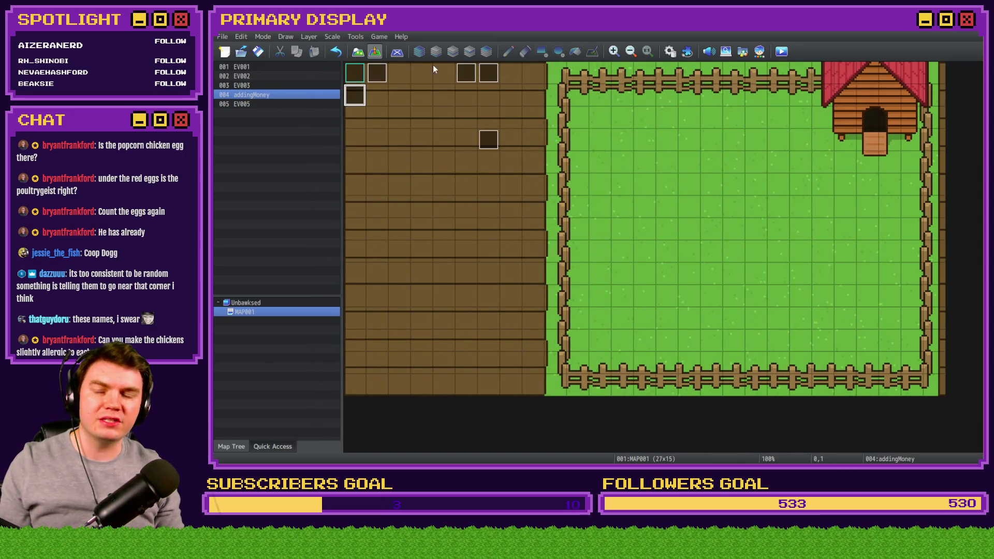
click(789, 51)
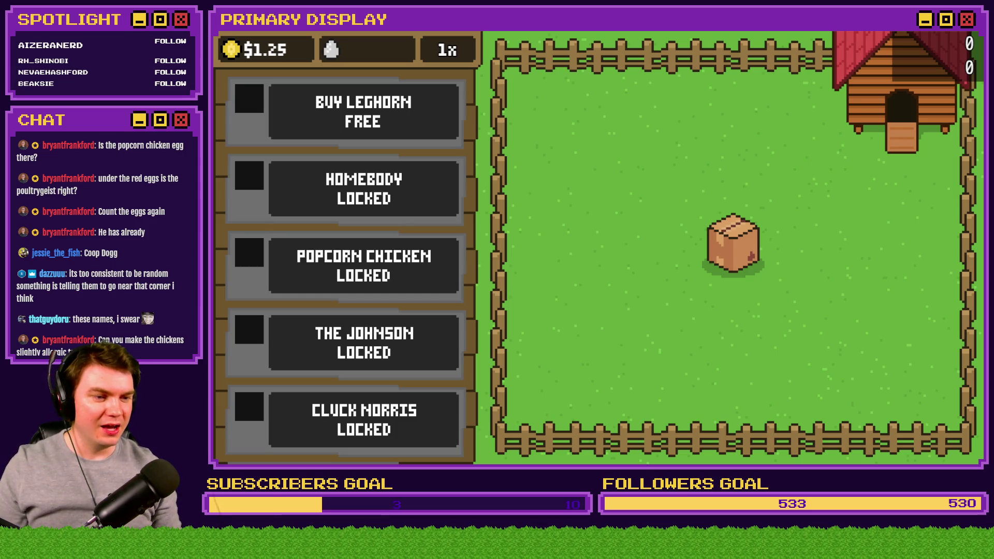
Open the starting crate to unlock Leghorn, then add test money via the coin counter ten times.
click(741, 241)
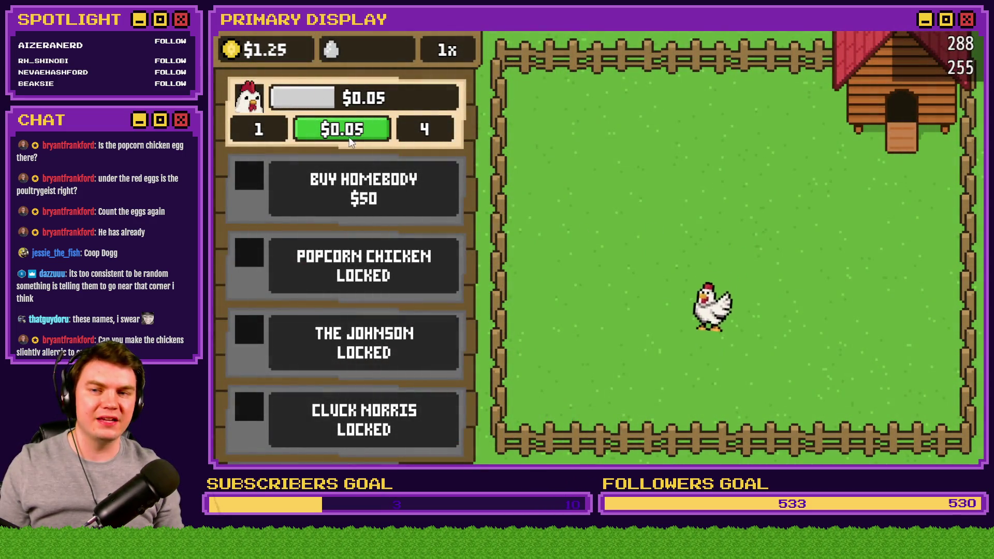
click(231, 49)
click(231, 49)
click(231, 48)
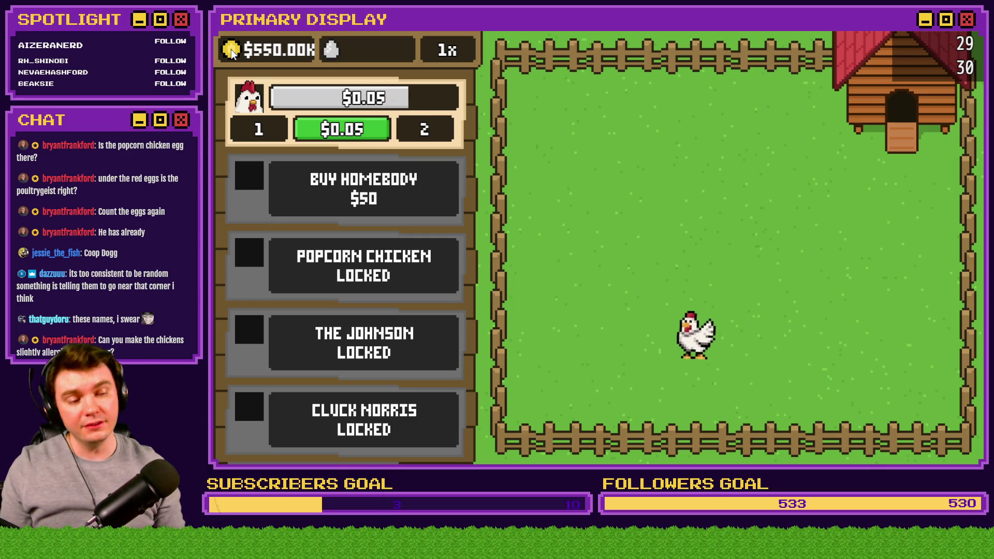
click(231, 49)
click(231, 49)
click(230, 48)
click(231, 48)
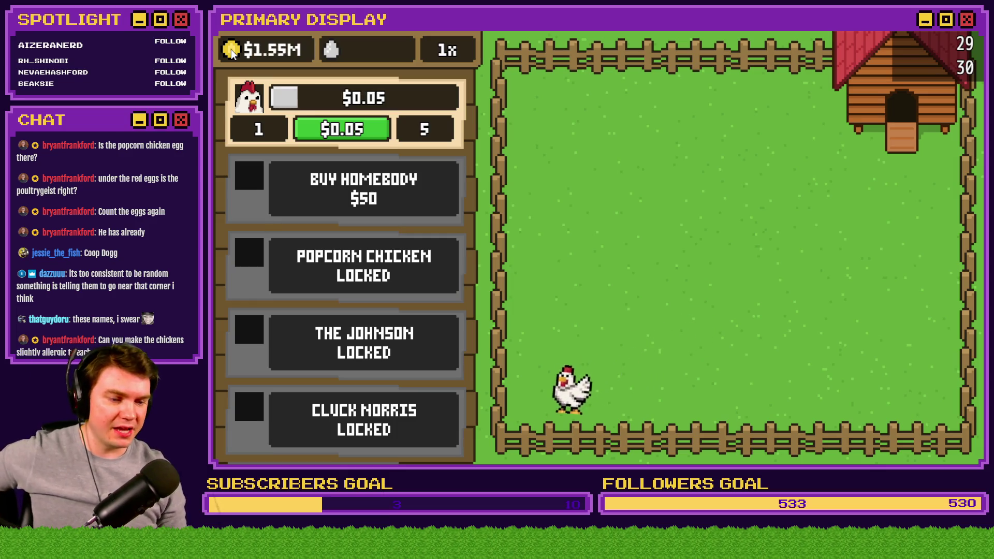
click(231, 49)
click(231, 48)
click(231, 49)
Buy and unlock Homebody, Popcorn Chicken, The Johnson and Cluck Norris, opening each crate.
click(336, 178)
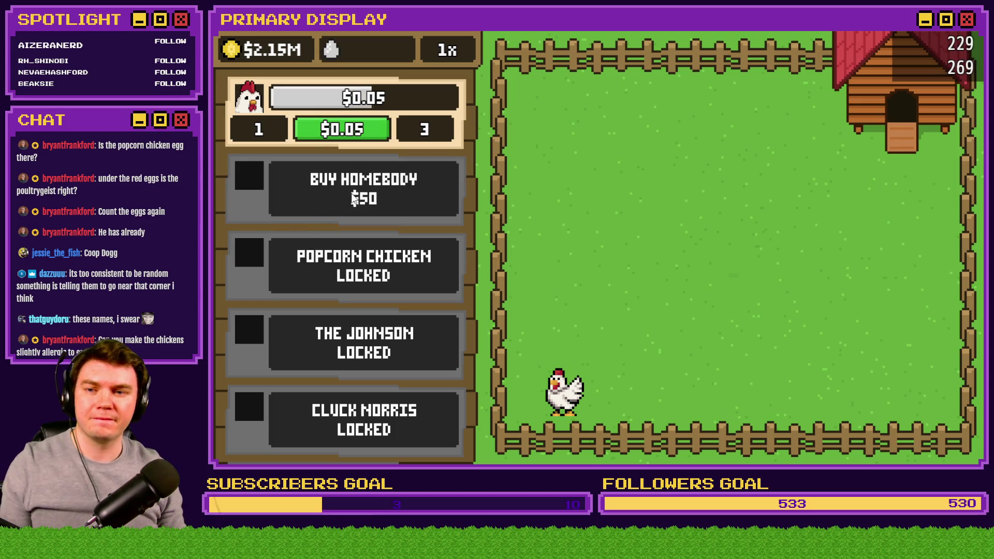
click(732, 249)
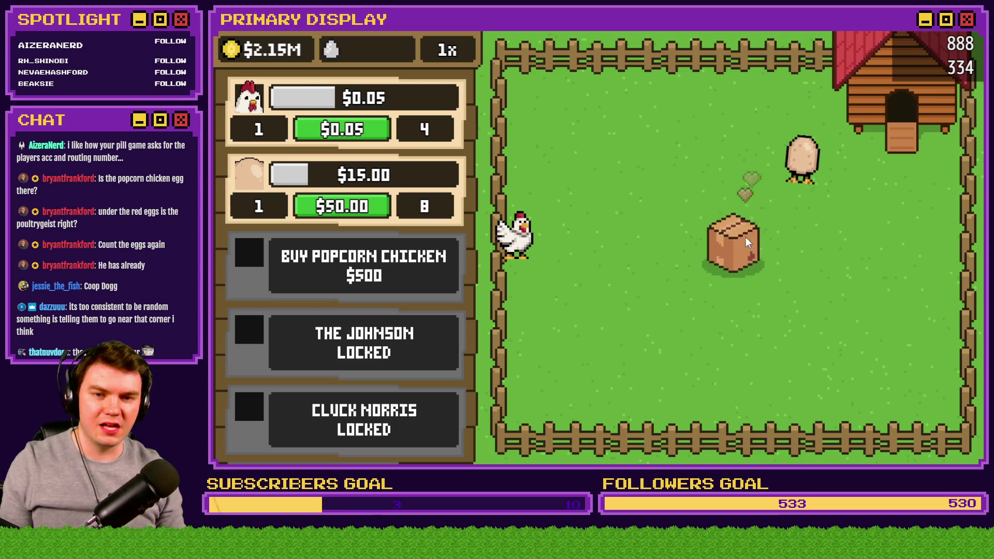
click(732, 244)
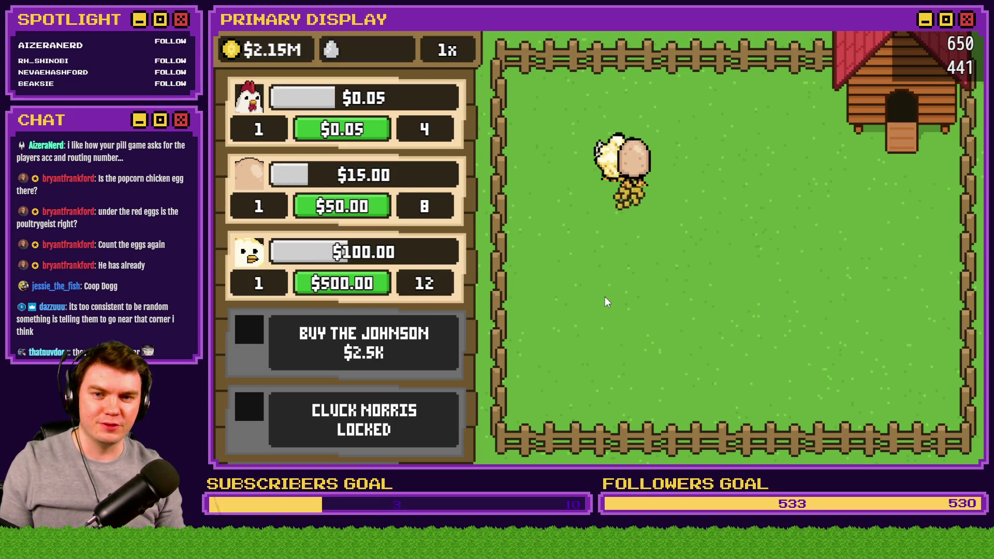
click(421, 348)
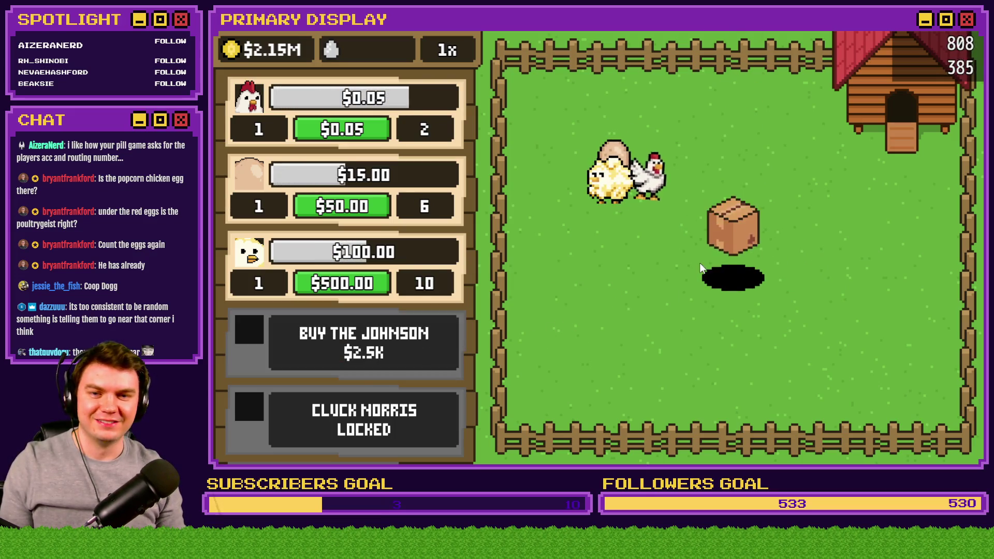
click(732, 256)
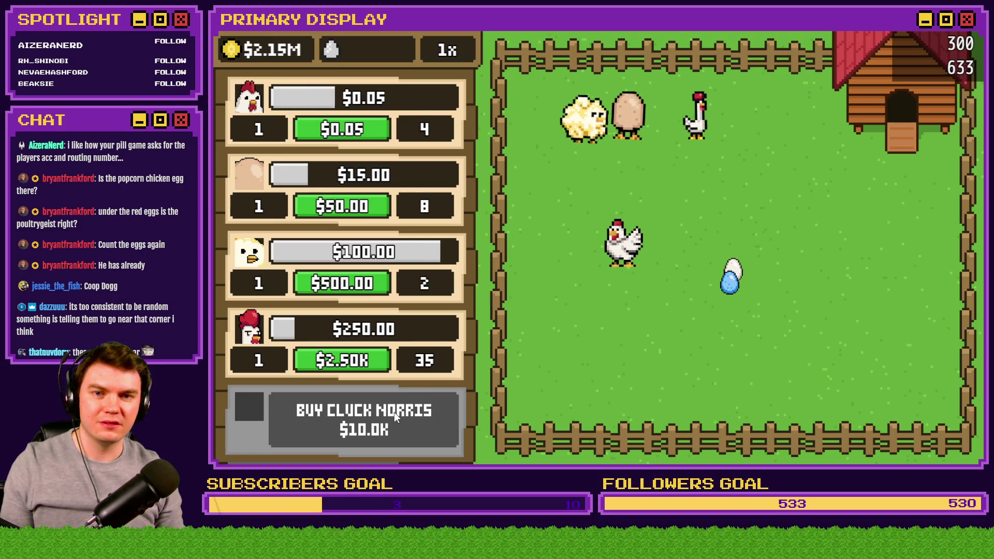
click(395, 417)
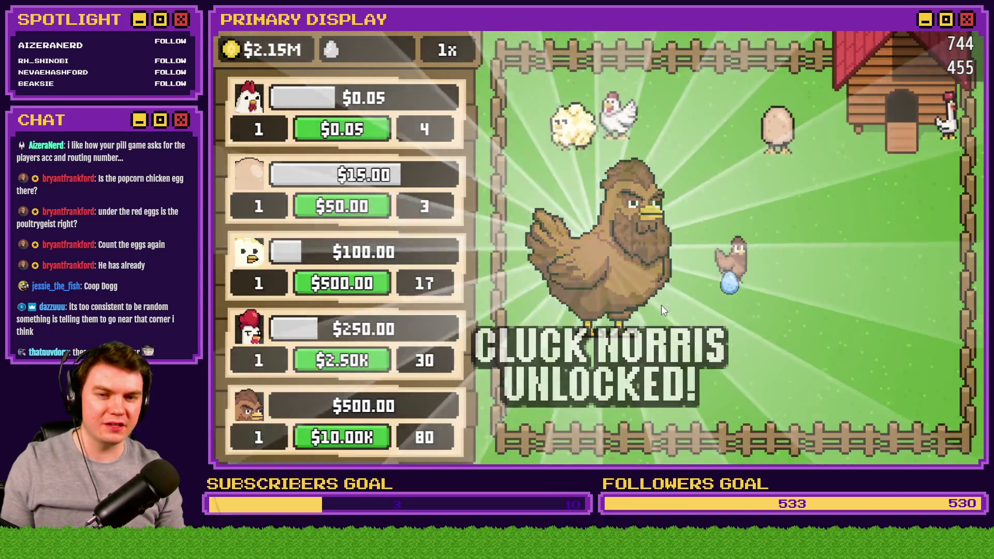
click(664, 309)
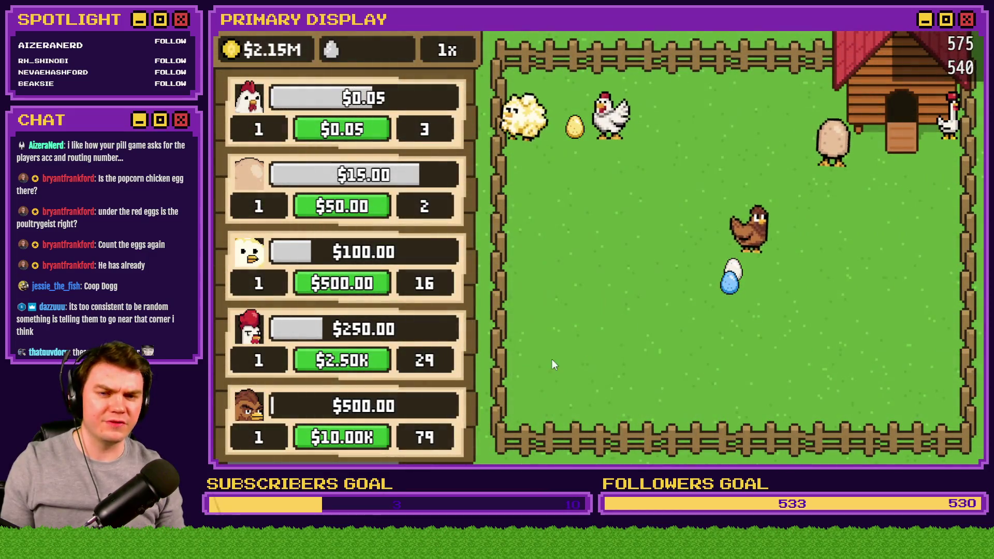
Buy and unlock The Colonel, then buy the Rubber Chicken and Poultrygeist.
scroll(405, 397, down, 5)
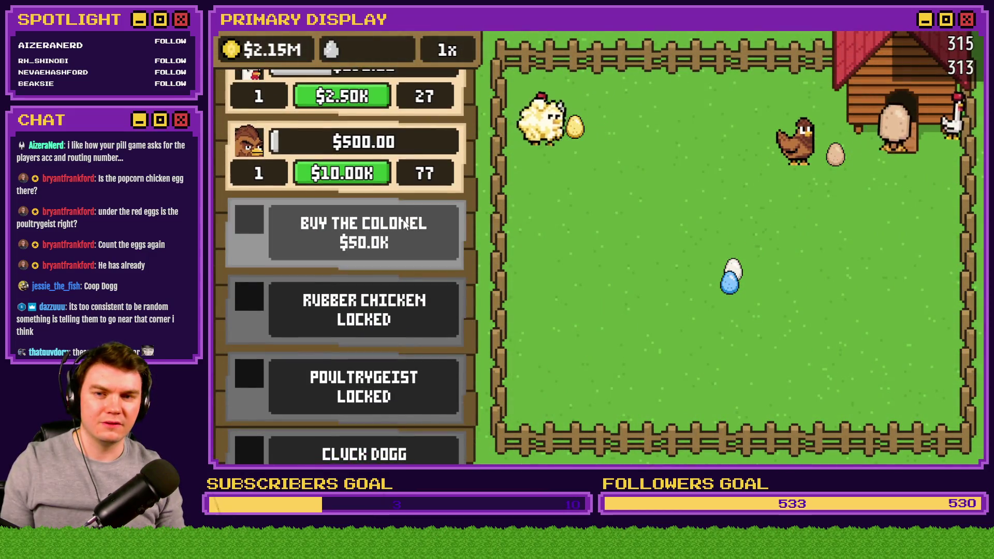
click(364, 233)
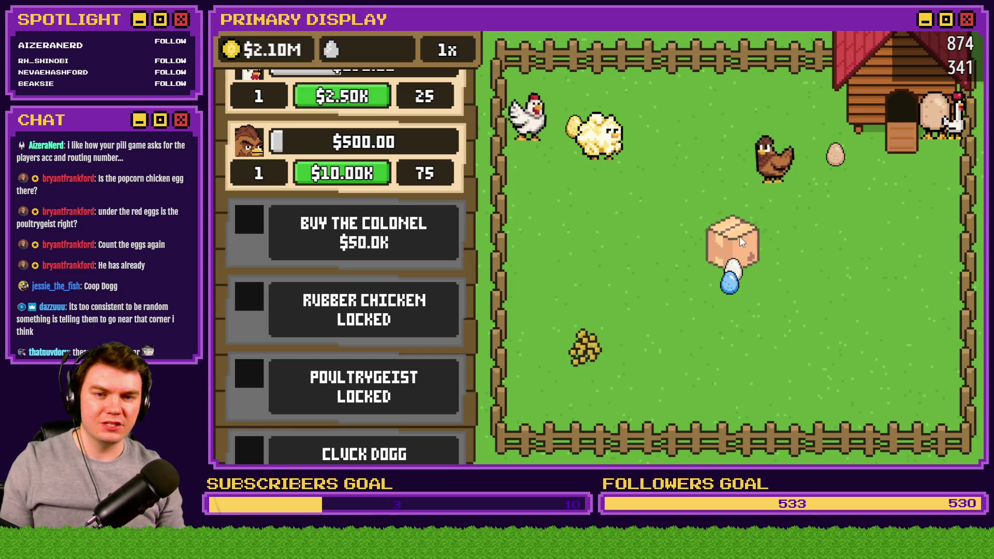
click(741, 241)
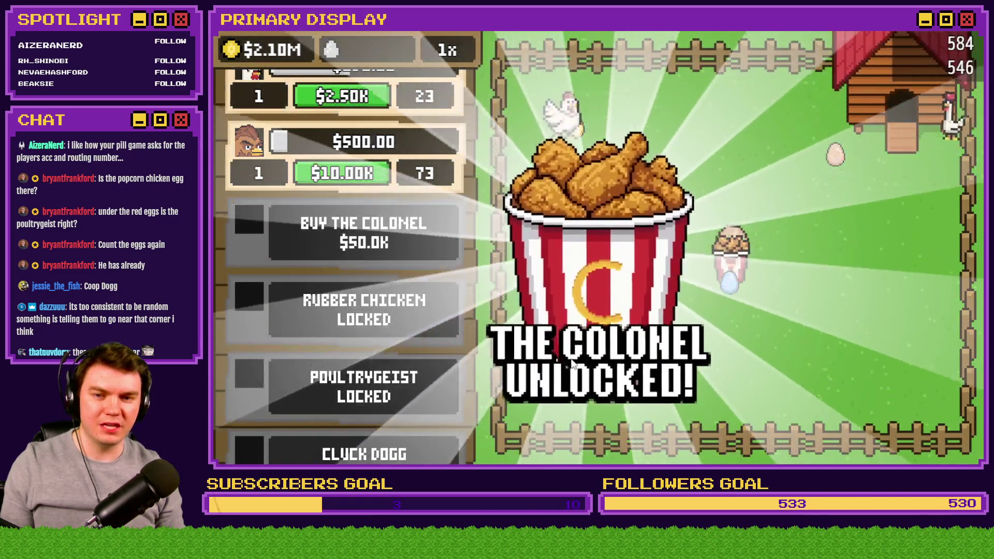
click(654, 350)
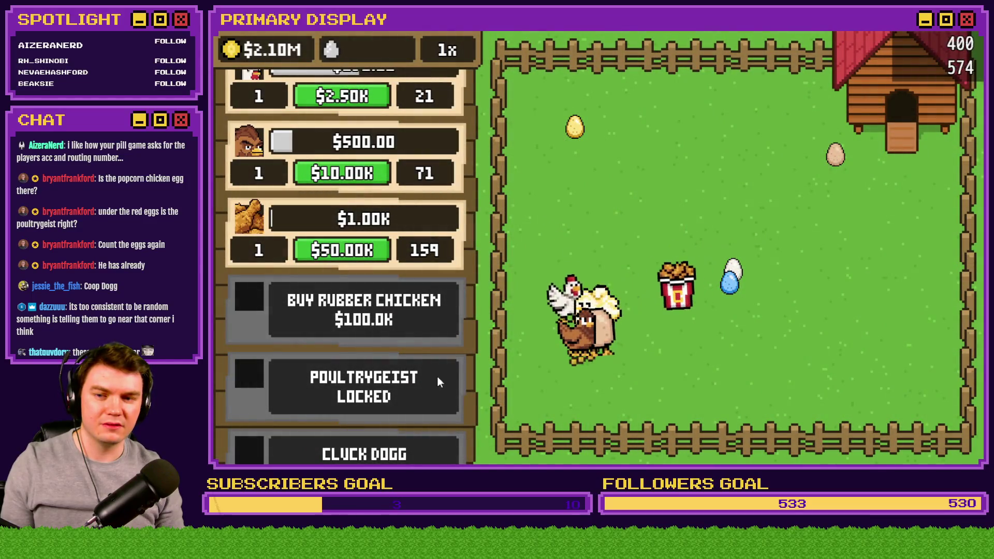
click(409, 322)
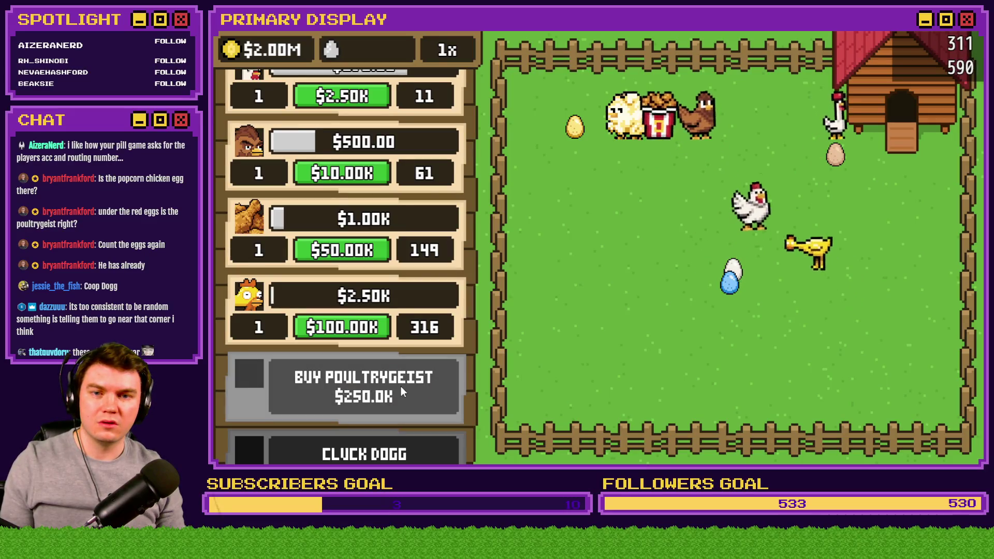
click(404, 392)
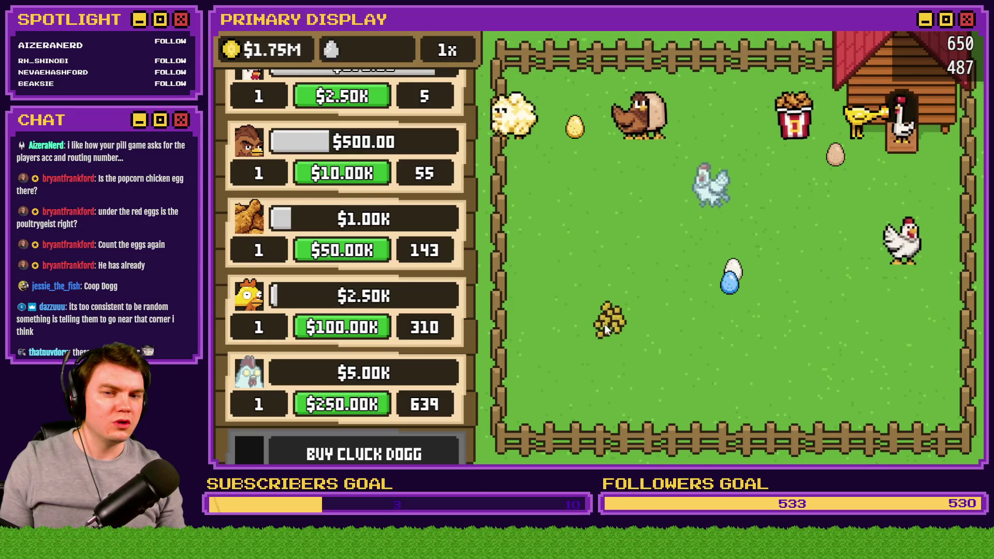
Buy Cluck Dogg and Goldie Oldie, scatter feed, and open the delivery box in the pen.
scroll(413, 200, down, 3)
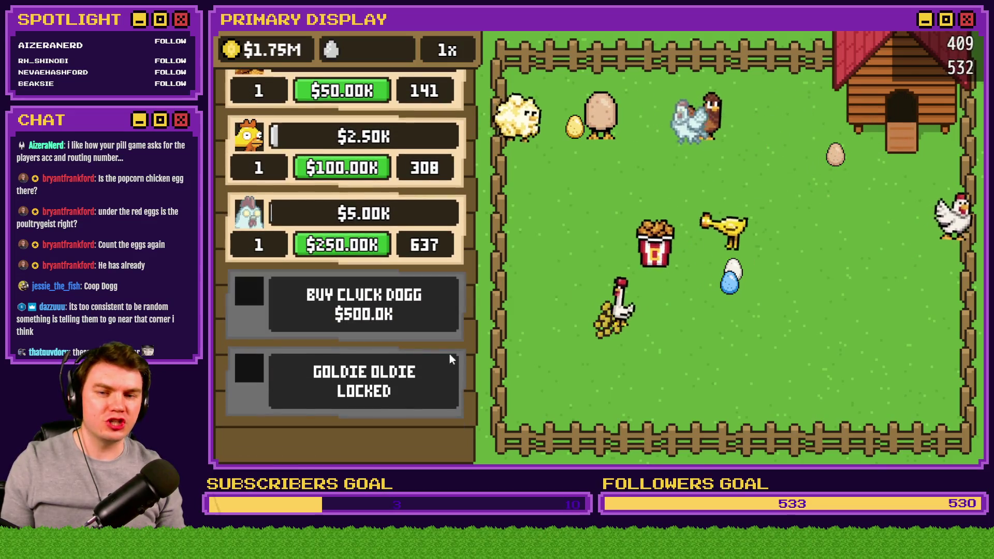
click(364, 303)
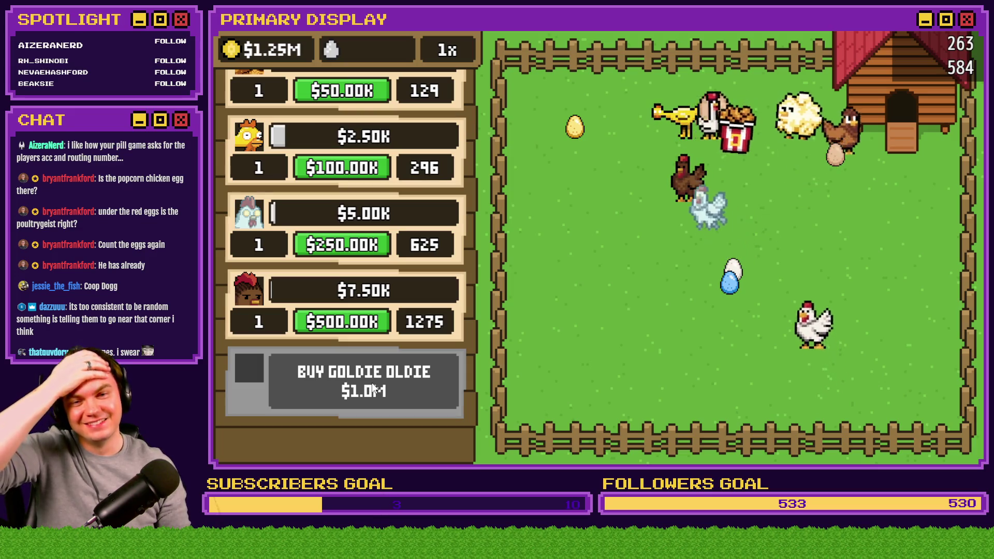
click(373, 389)
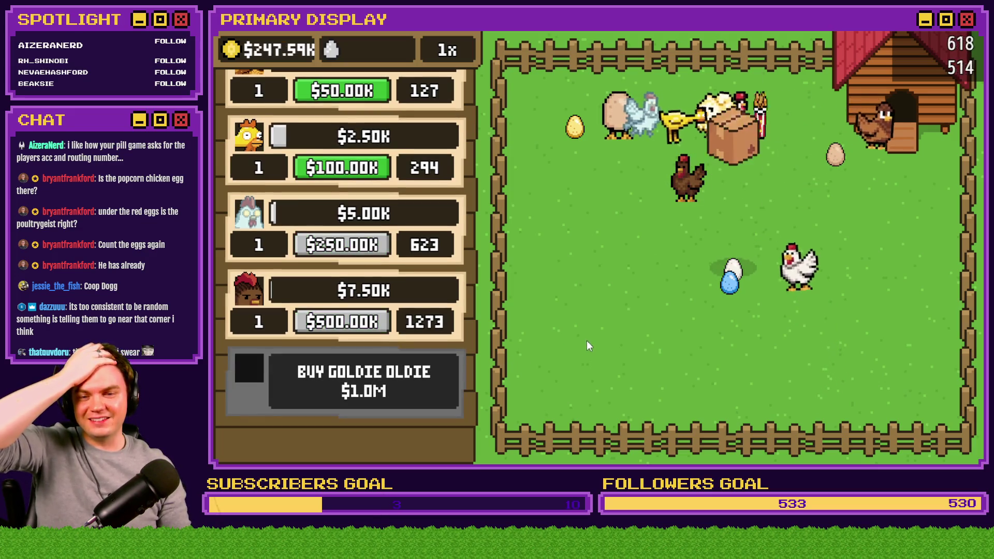
click(612, 342)
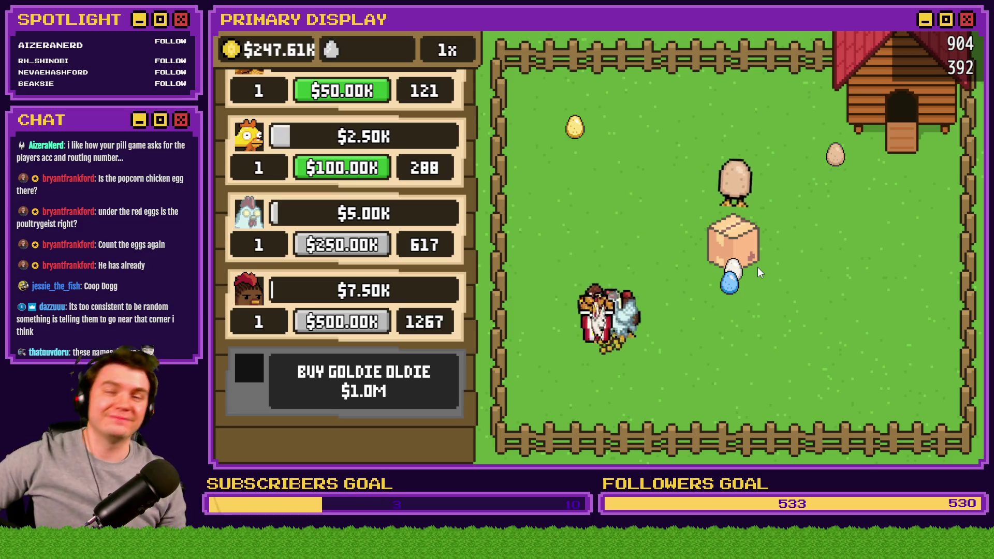
click(735, 240)
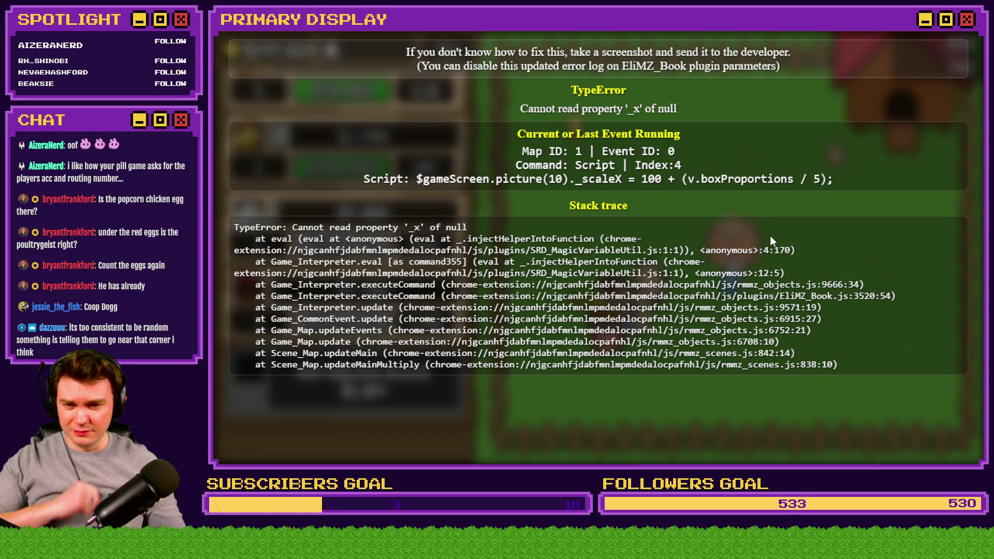
Close the playtest window crashed by the 'Cannot read property _x of null' TypeError.
click(966, 33)
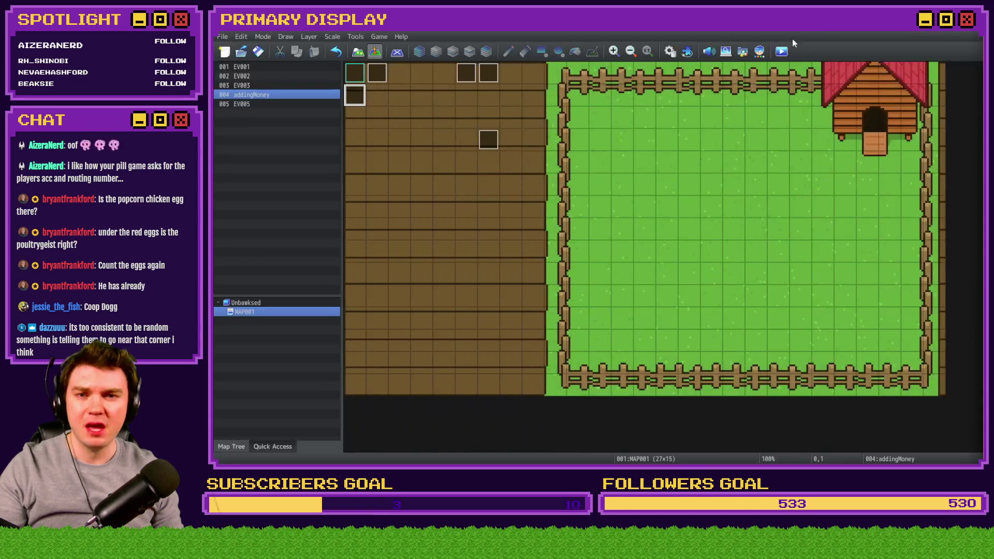
Compare BoxSpawn's box shadow picture command with feedingChickens' feed command, then open the shadow command for editing.
click(670, 51)
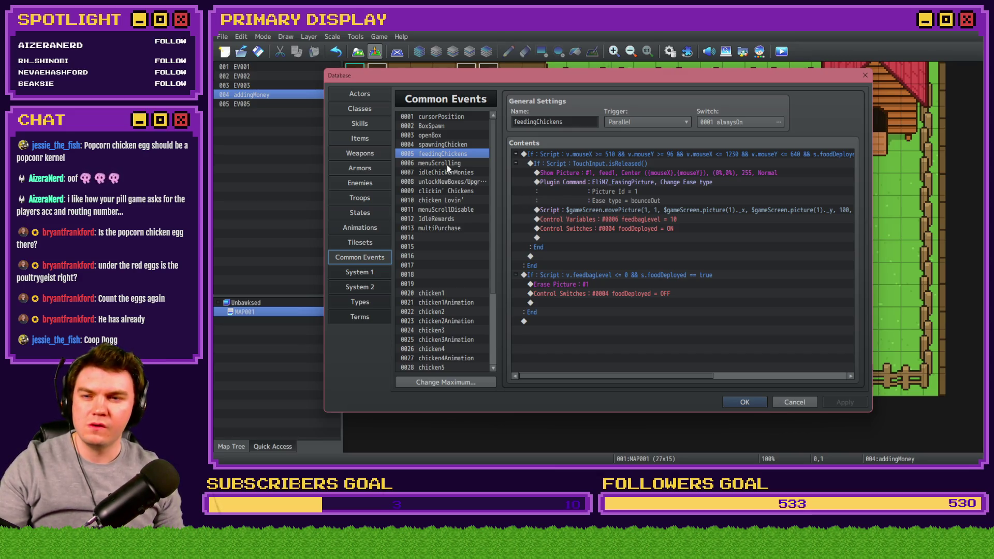
click(436, 126)
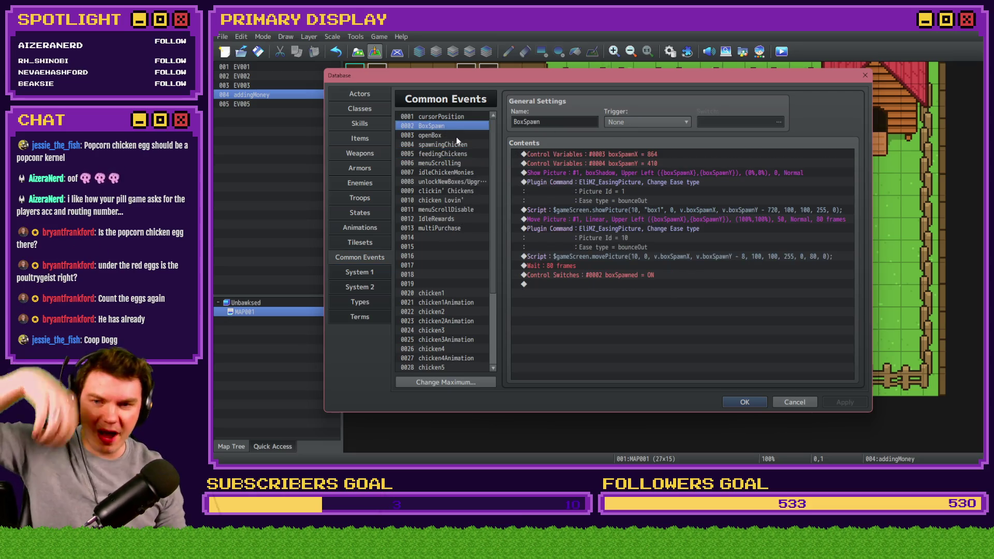
click(592, 174)
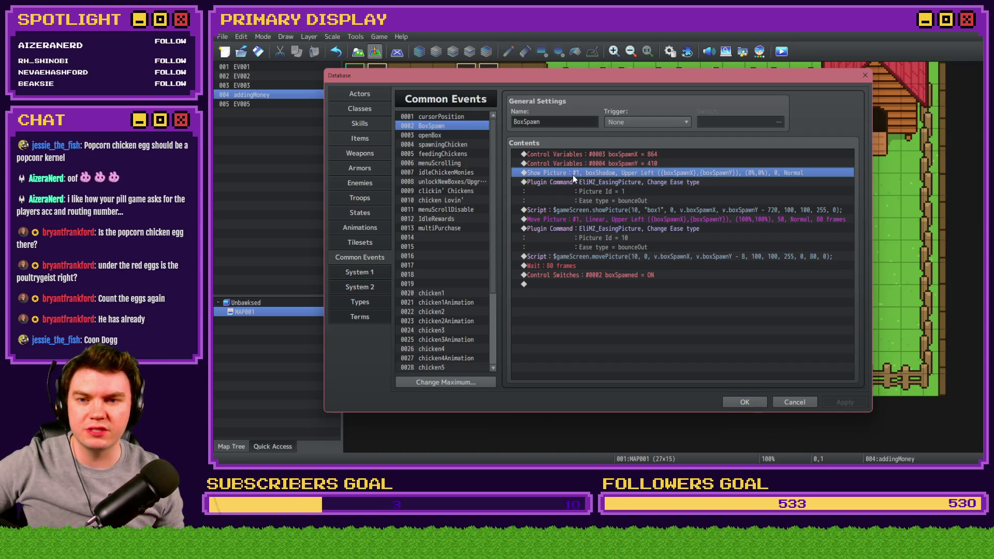
click(460, 154)
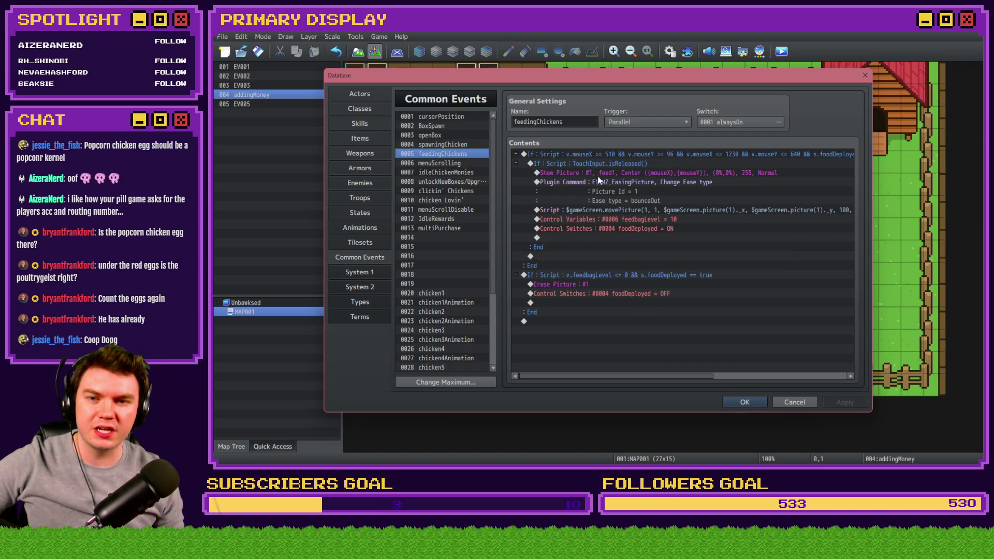
click(595, 172)
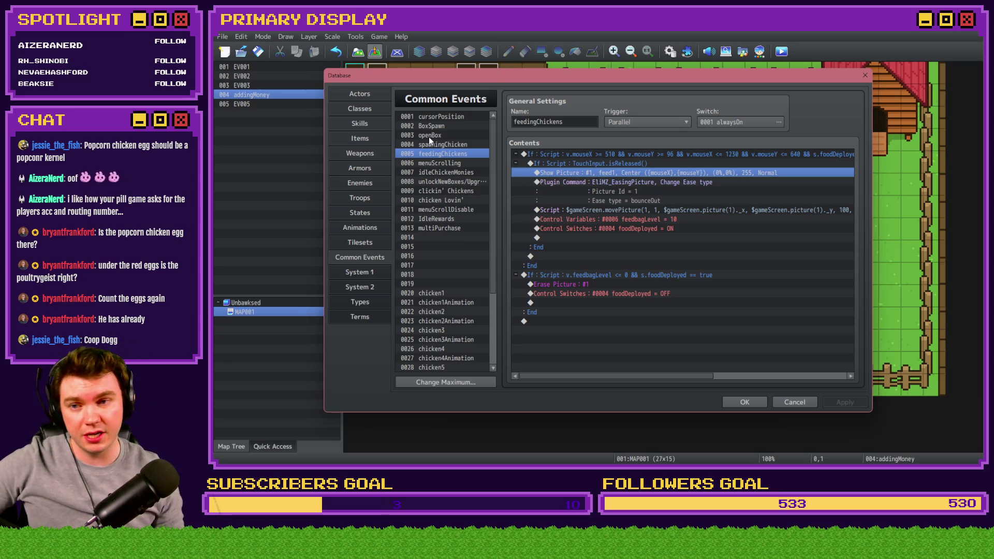
click(437, 125)
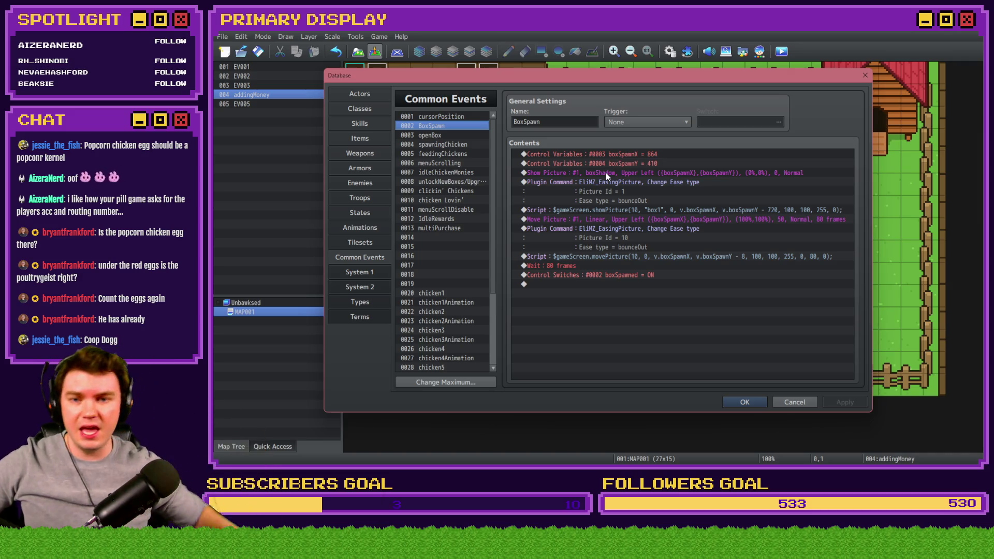
double_click(606, 173)
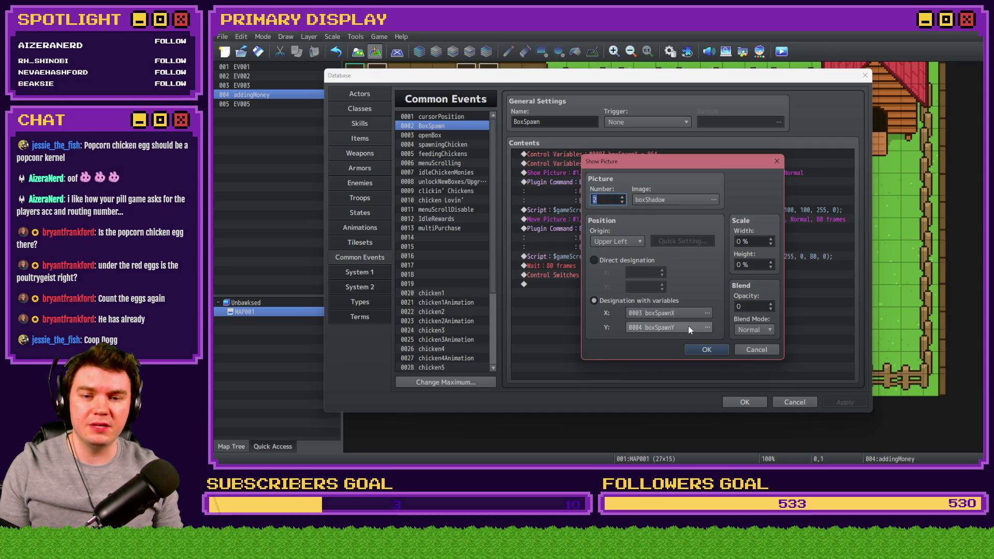
Set the box shadow's Show Picture and easing command Picture Id to picture 2.
click(704, 349)
double_click(634, 182)
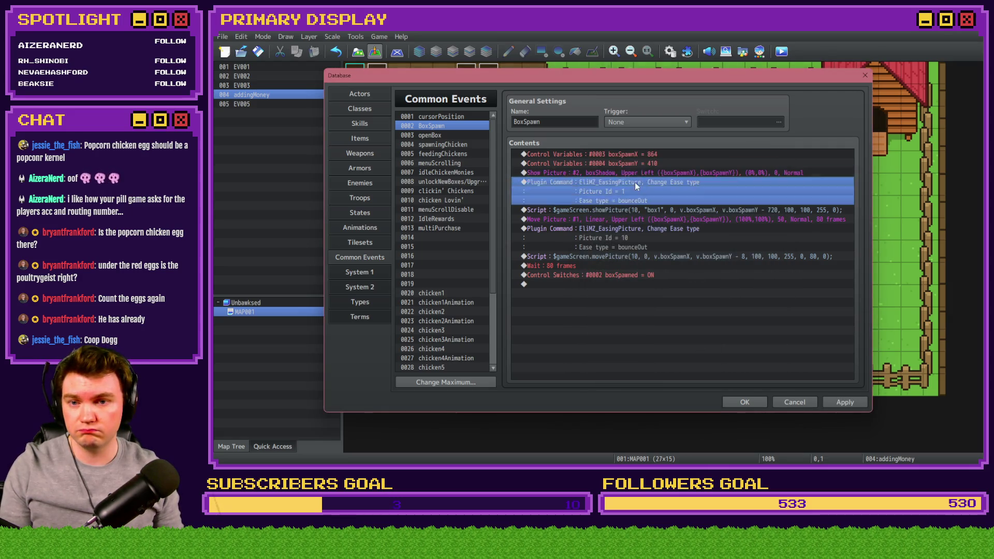
double_click(671, 249)
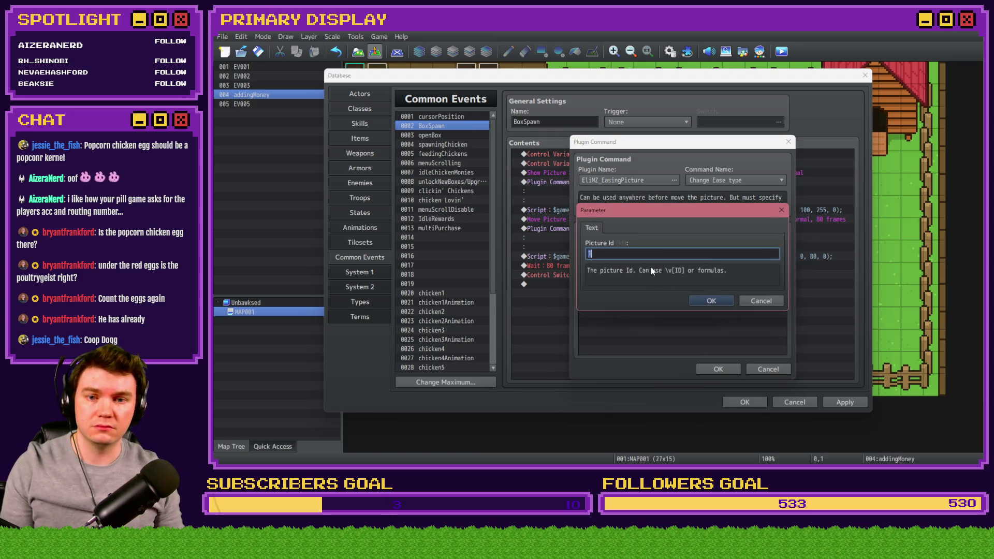
click(695, 299)
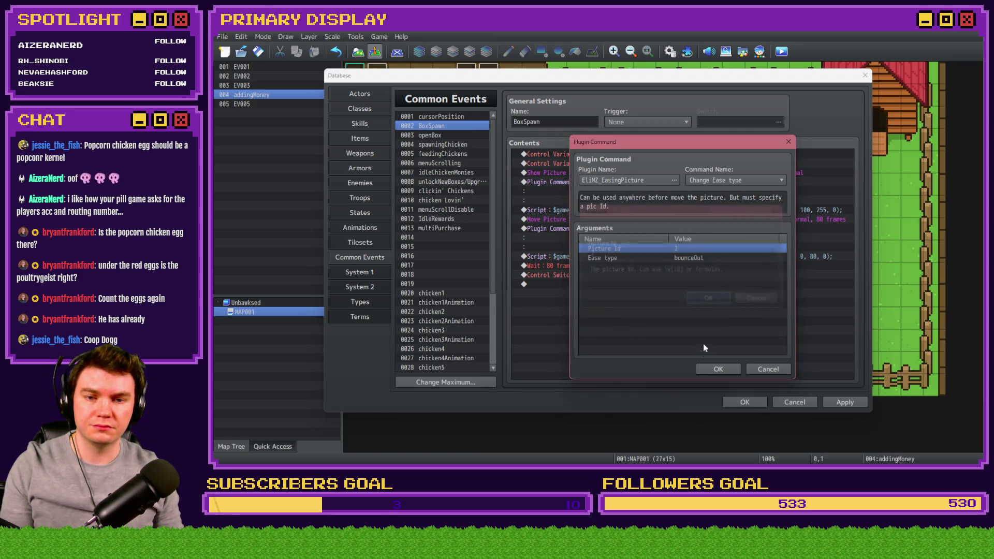
click(717, 368)
Retarget the shadow's Move Picture to picture 2 and apply the BoxSpawn changes.
click(641, 212)
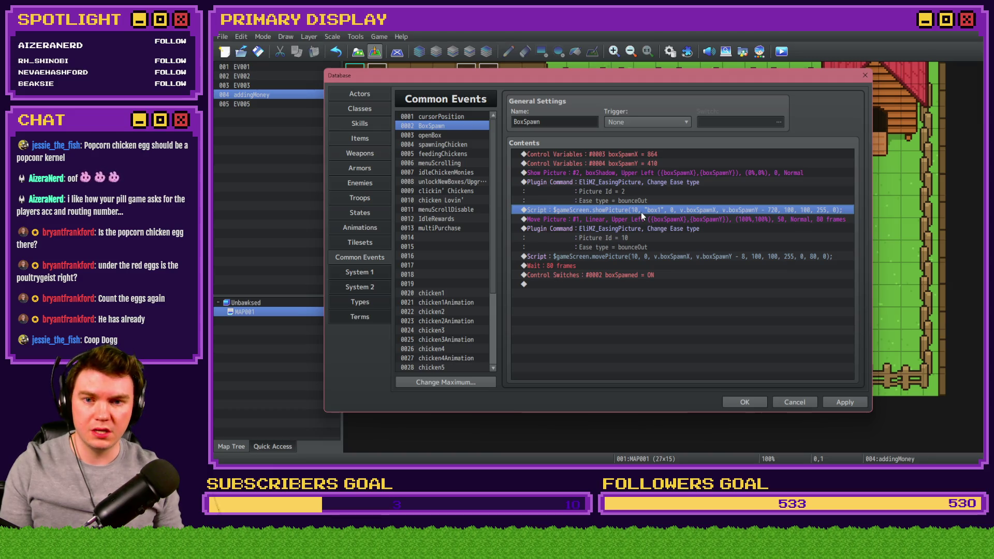
double_click(650, 219)
text(2)
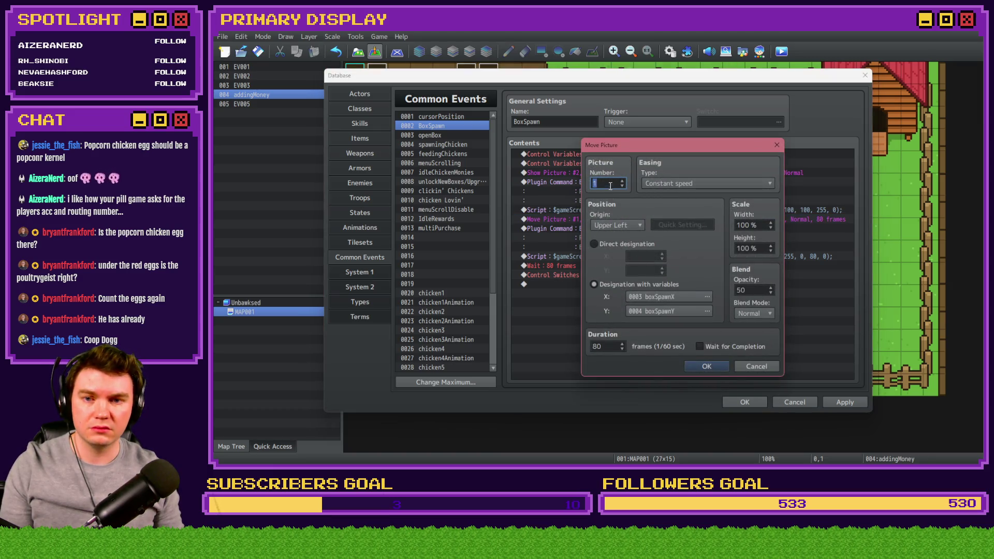
click(707, 366)
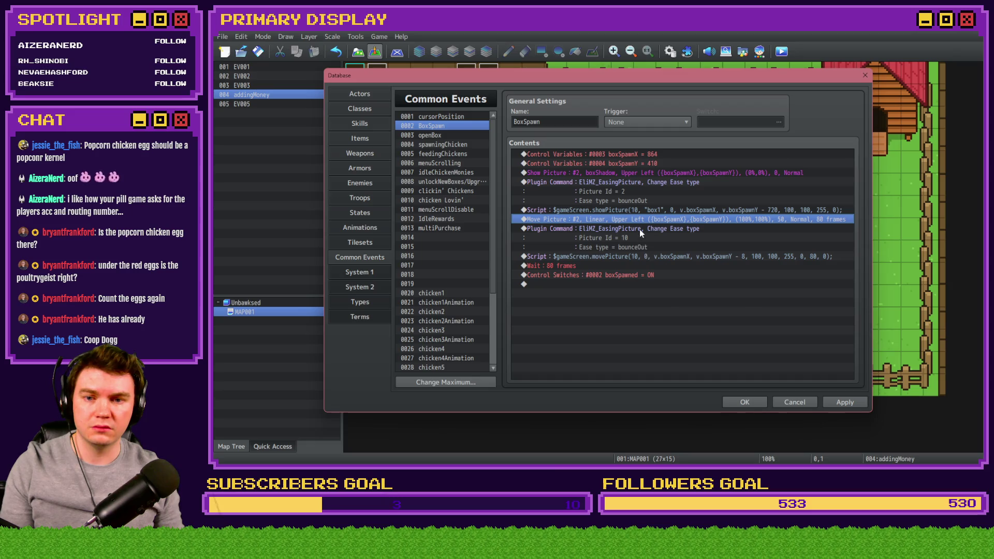
click(639, 229)
click(645, 265)
click(648, 285)
click(663, 276)
click(864, 407)
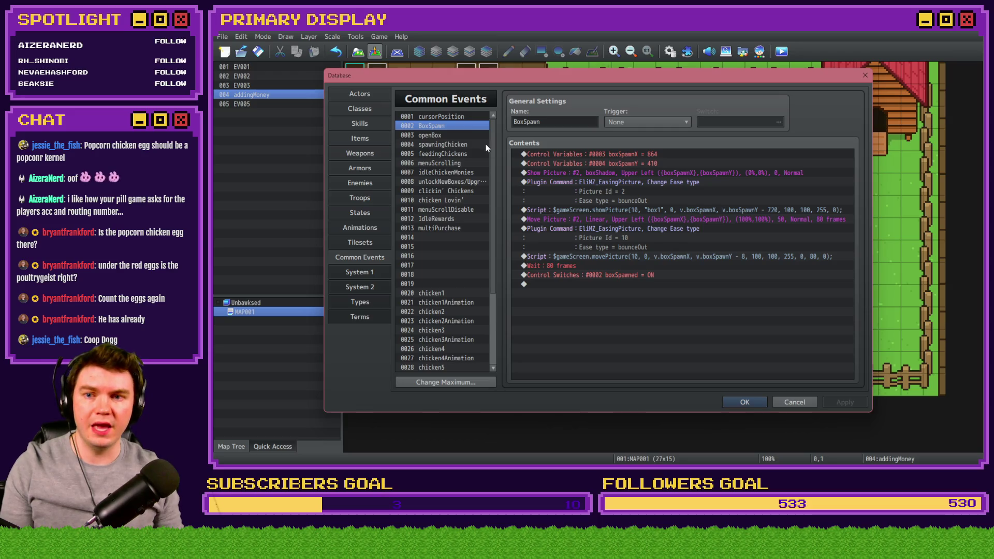
click(445, 134)
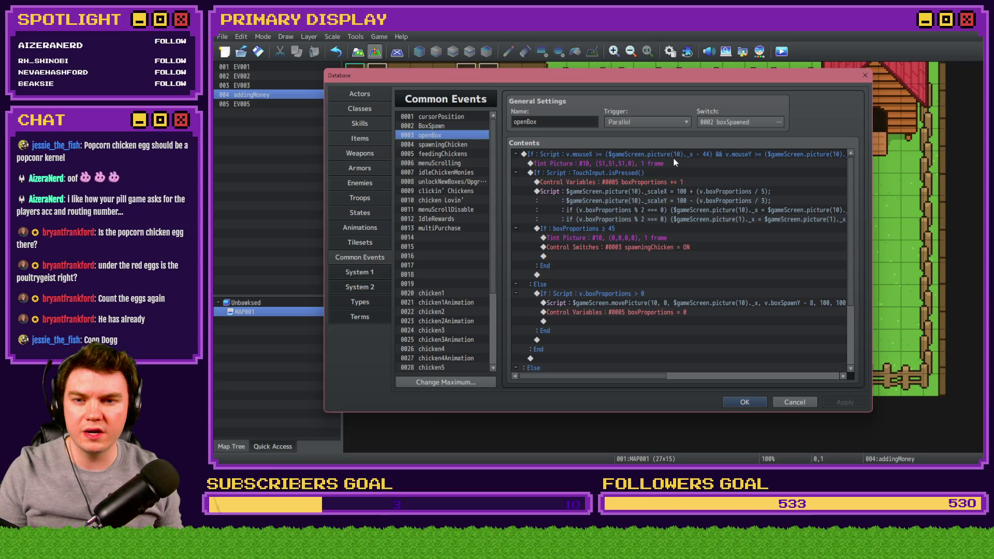
In openBox's scaling script, change the first picture(1) on line 4 to picture(2).
scroll(654, 177, down, 2)
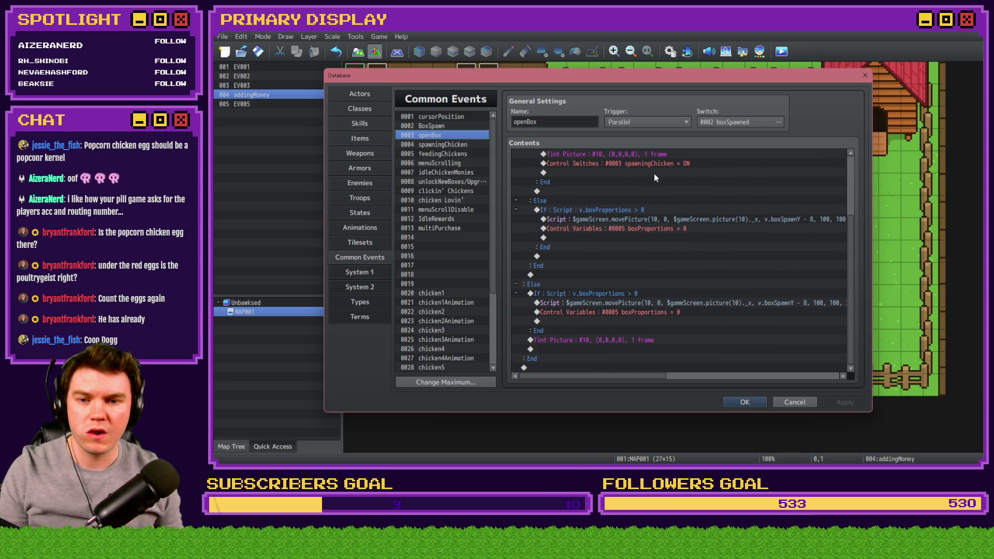
scroll(637, 210, up, 2)
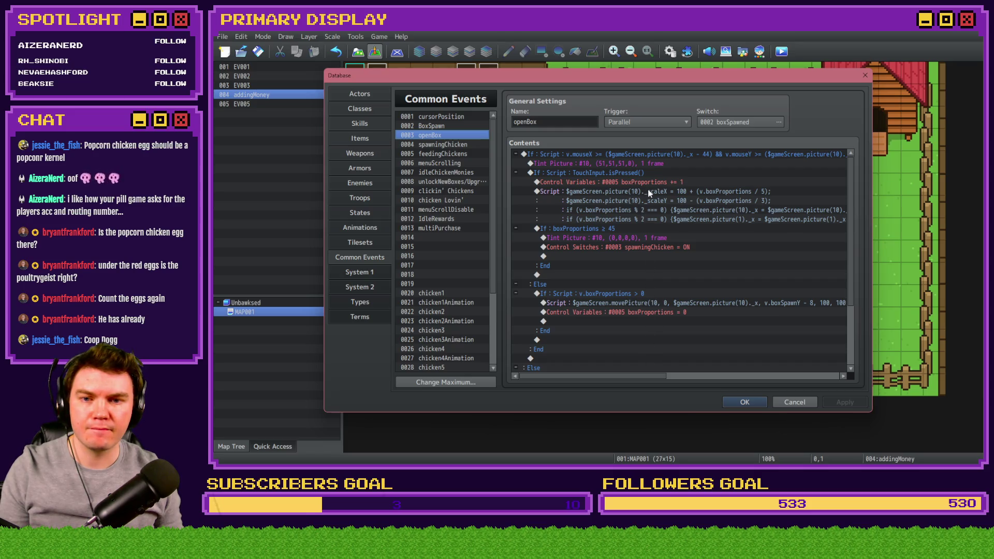
double_click(656, 191)
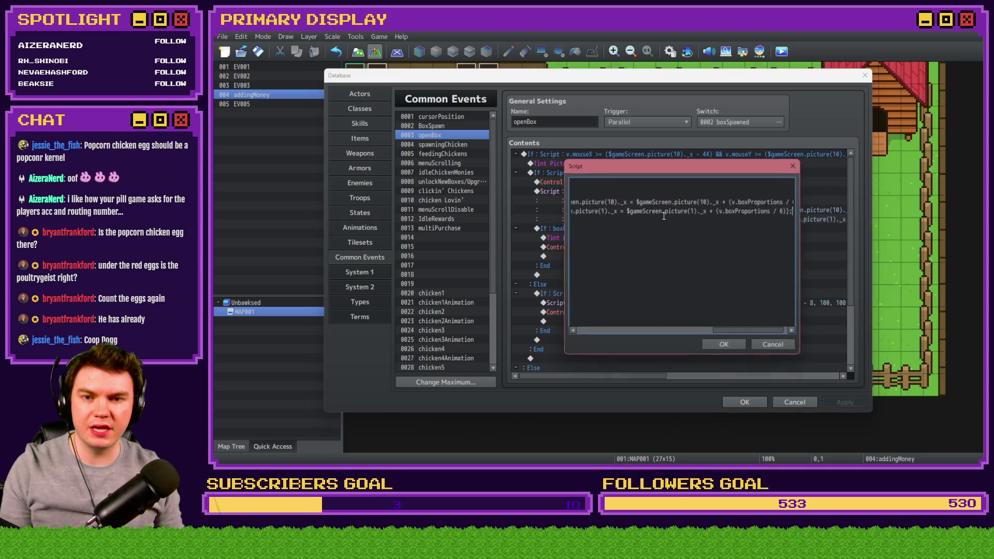
drag(796, 201, 518, 195)
click(656, 191)
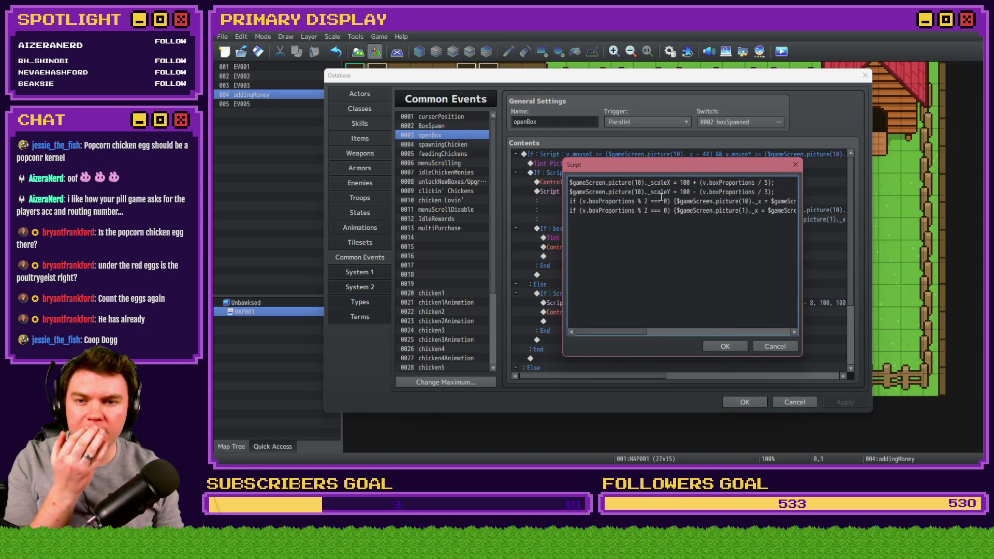
double_click(743, 210)
text(2)
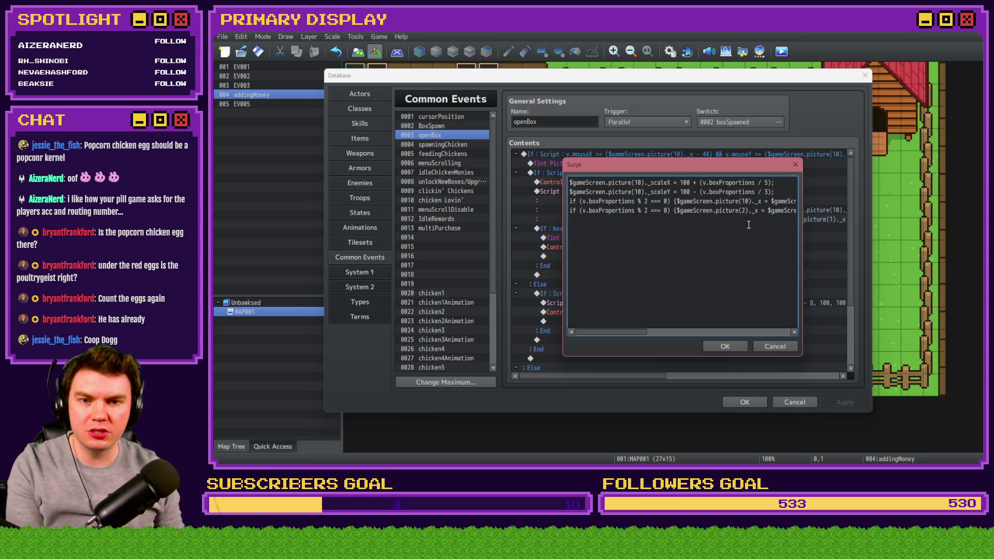
key(Right)
key(Right)
key(Right)
Change the remaining picture(1) on line 4 to picture(2) and apply the openBox changes.
key(Right)
double_click(713, 211)
text(2)
key(Right)
key(Right)
key(Right)
key(Right)
key(Right)
key(Right)
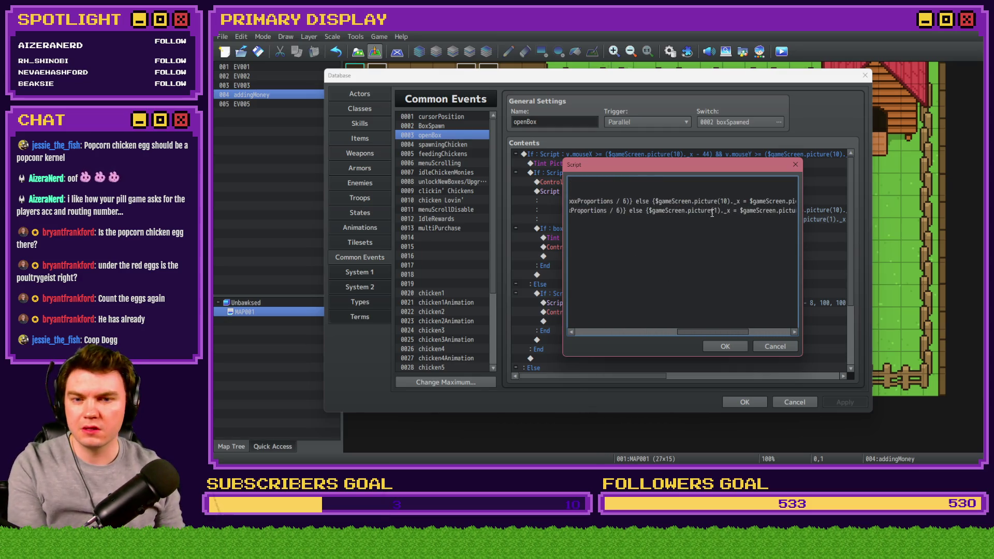
drag(774, 210, 803, 215)
double_click(779, 210)
text(2)
click(730, 347)
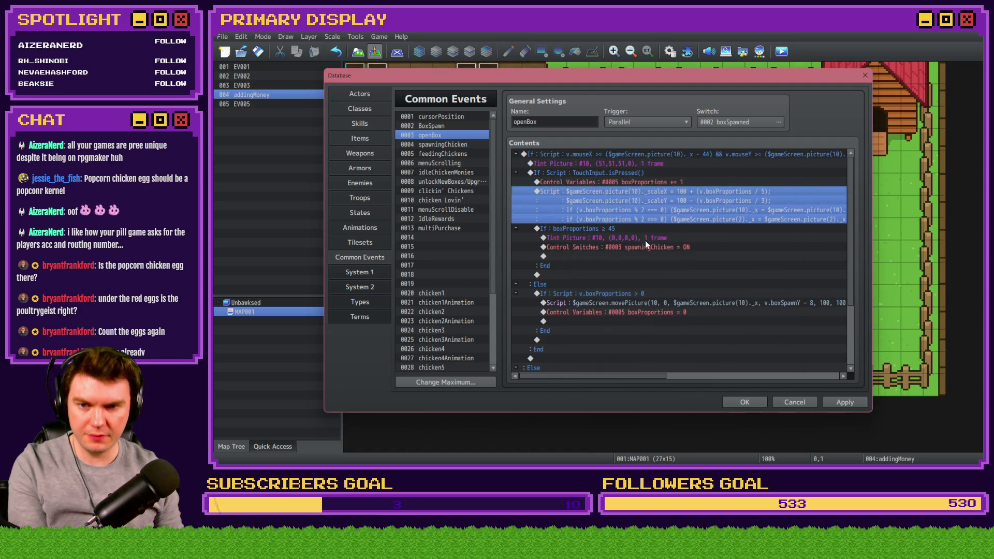
scroll(644, 240, down, 2)
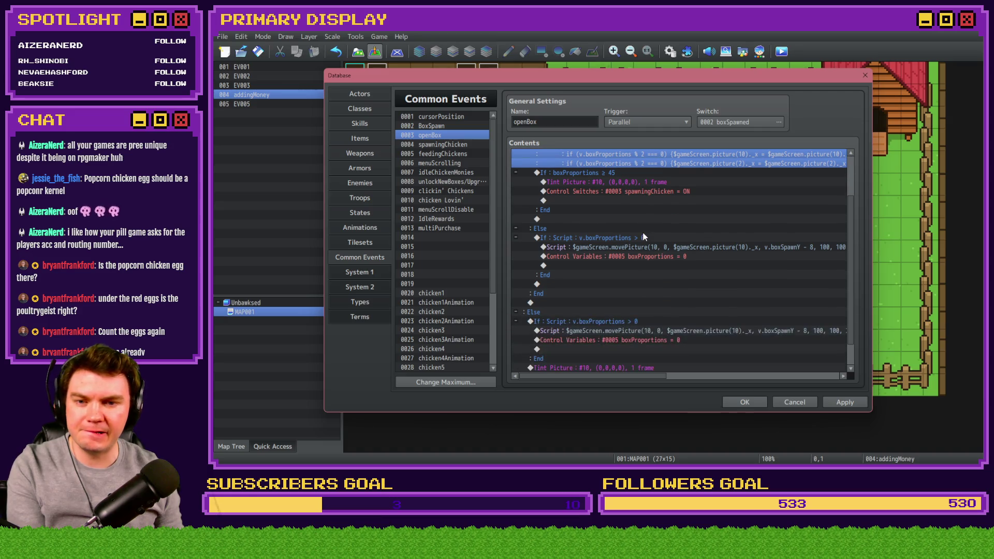
scroll(648, 258, down, 1)
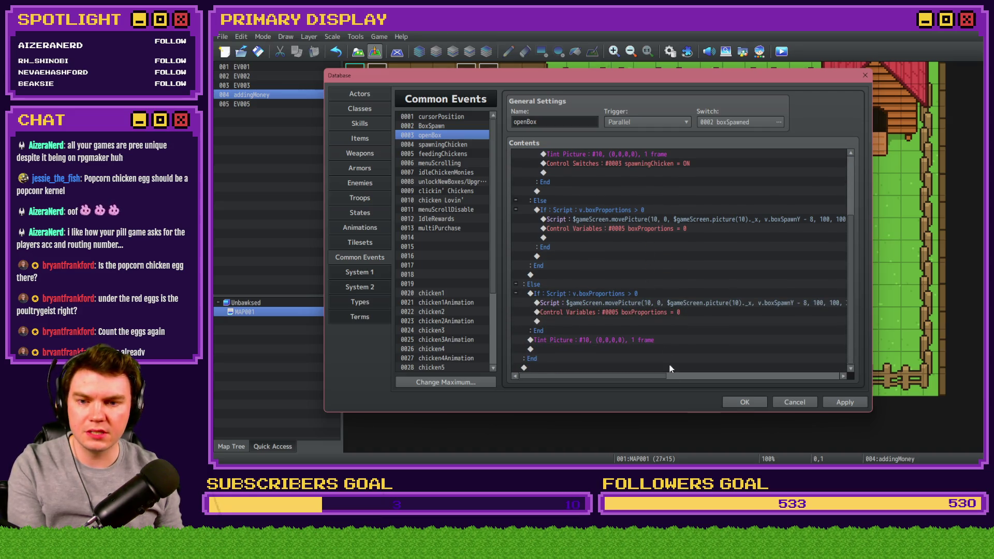
click(842, 403)
click(451, 144)
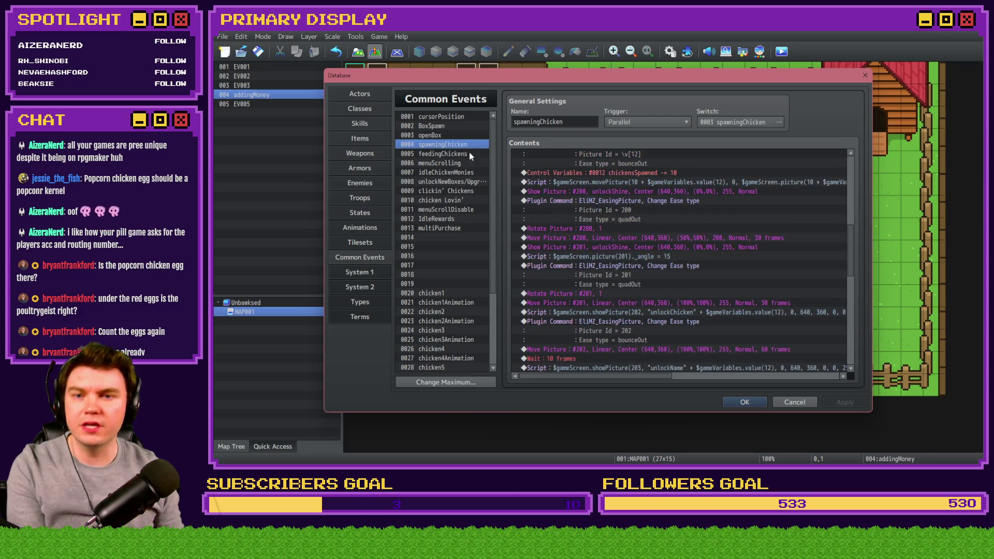
scroll(632, 222, up, 8)
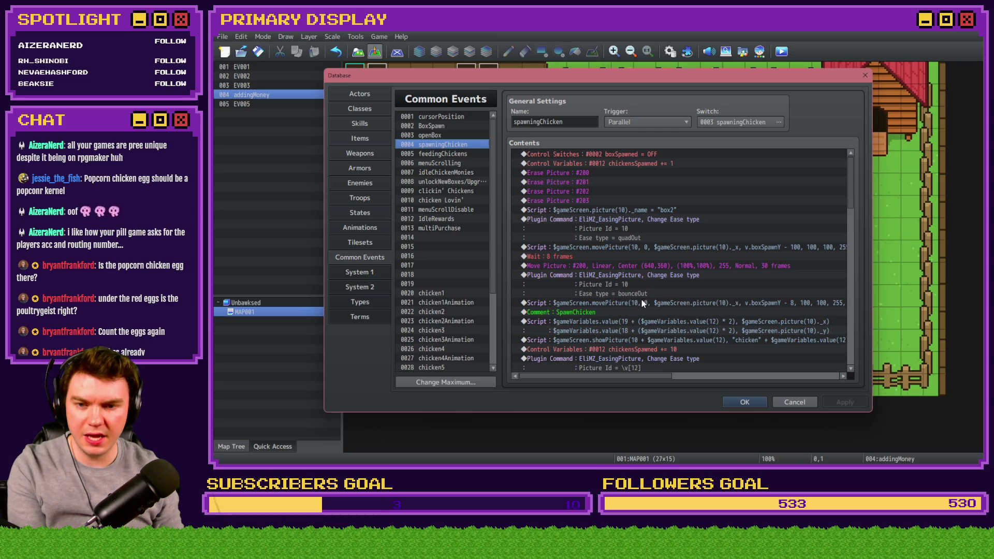
scroll(642, 303, down, 3)
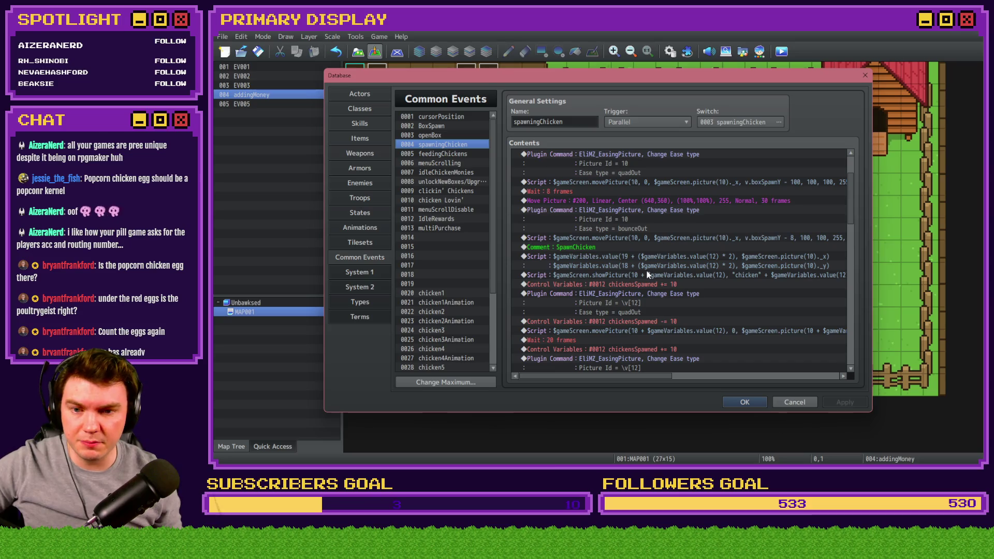
scroll(648, 275, down, 3)
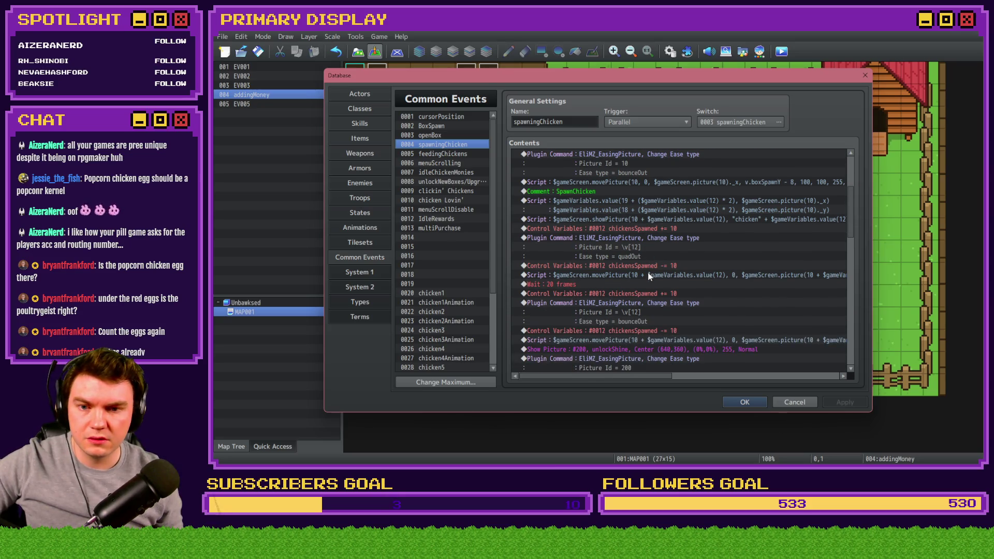
scroll(648, 273, down, 3)
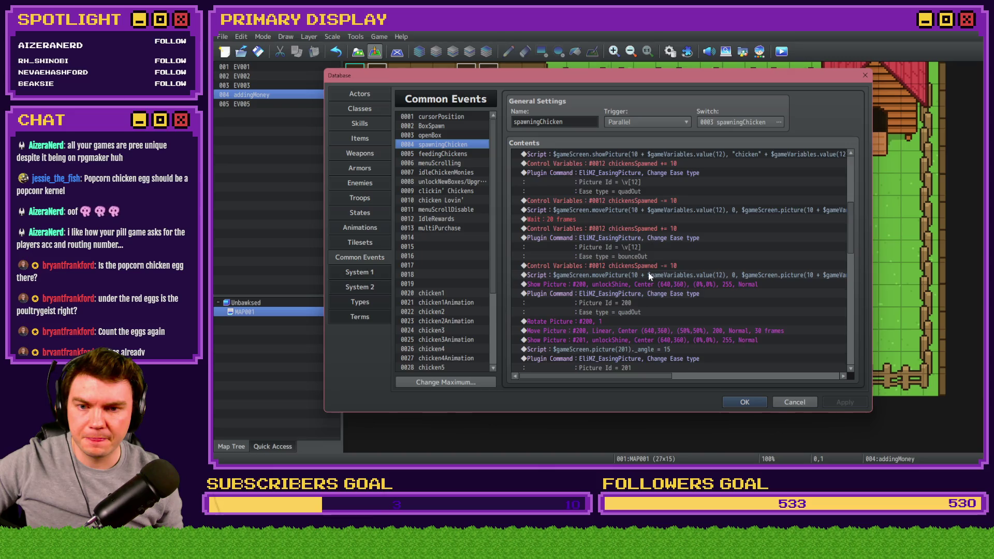
scroll(648, 272, down, 3)
click(609, 275)
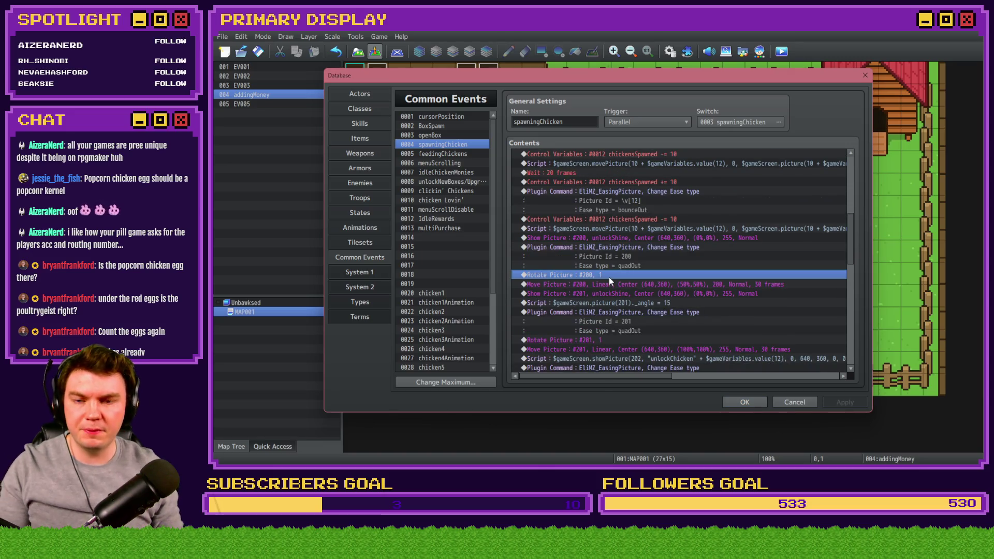
scroll(609, 279, down, 2)
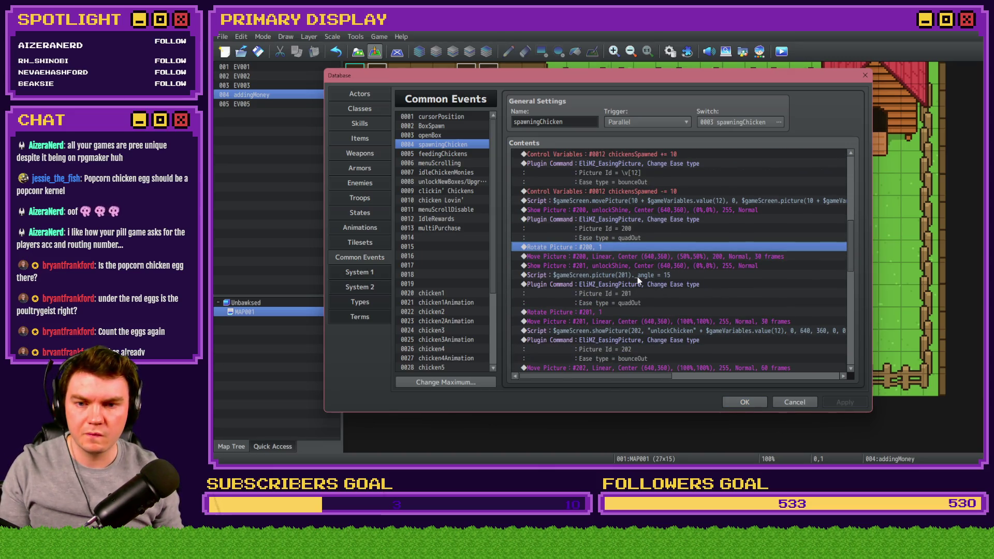
scroll(638, 277, down, 3)
scroll(638, 280, down, 3)
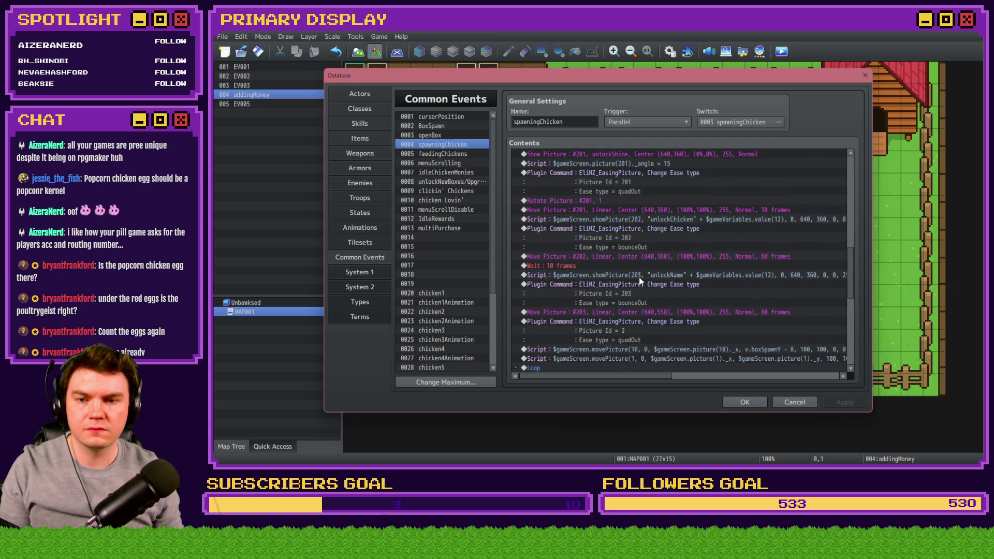
scroll(639, 275, down, 3)
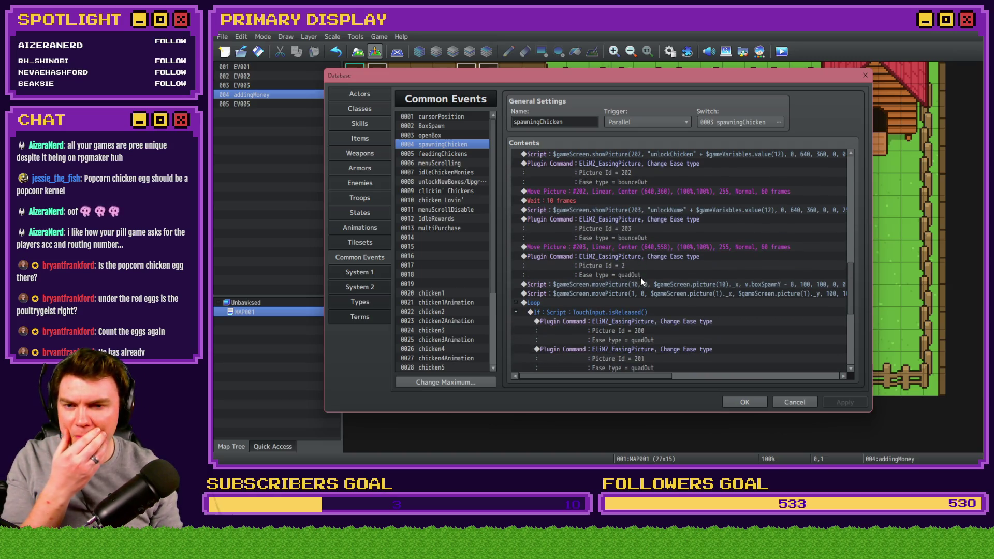
Edit the movePicture script to move picture 2 using picture(2)._x and picture(2)._y.
click(651, 293)
double_click(650, 293)
drag(741, 183, 450, 183)
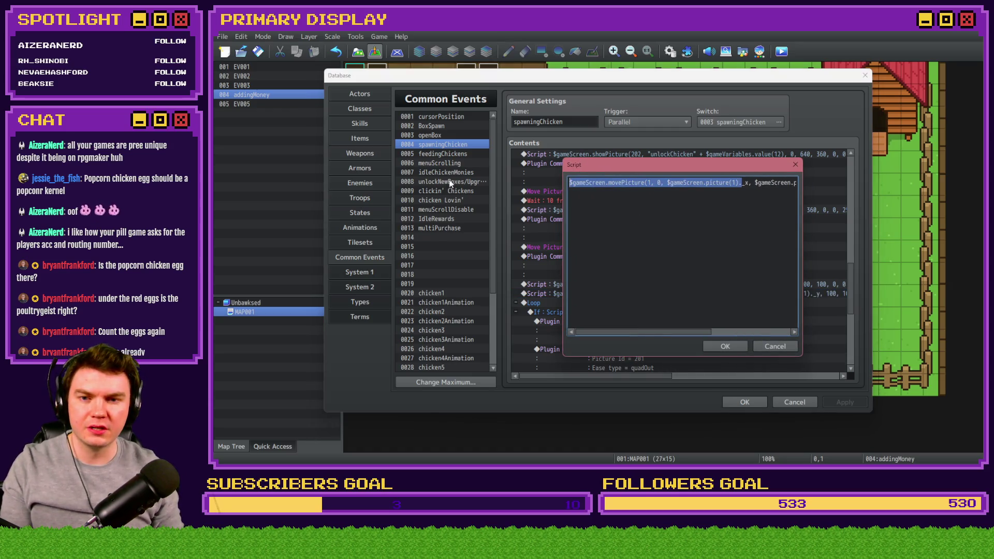
double_click(649, 183)
text(2)
double_click(733, 183)
text(2)
mouse_move(770, 184)
mouse_down()
mouse_move(800, 184)
mouse_move(769, 184)
mouse_up()
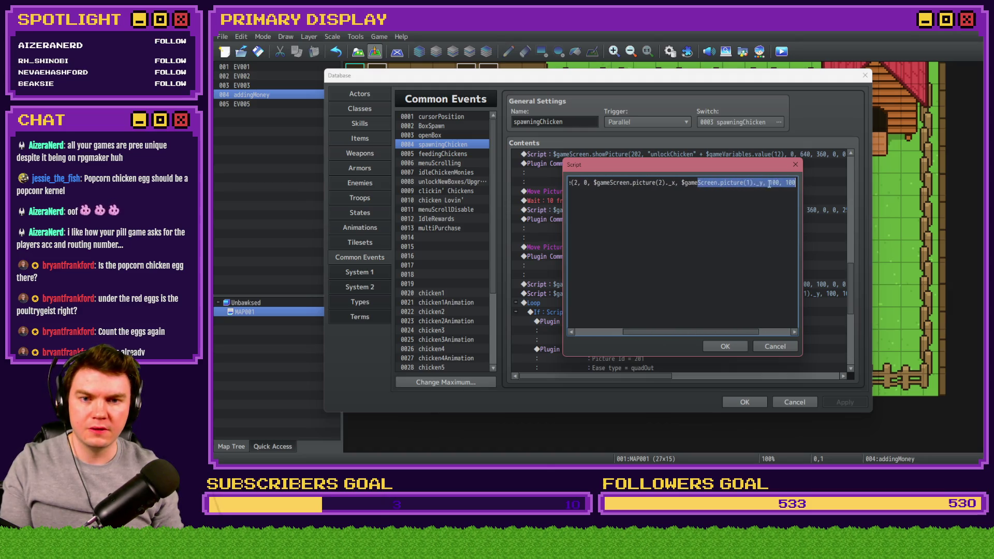
double_click(749, 182)
text(2)
Confirm the script, apply the spawningChicken changes, and close the Database with OK.
click(726, 346)
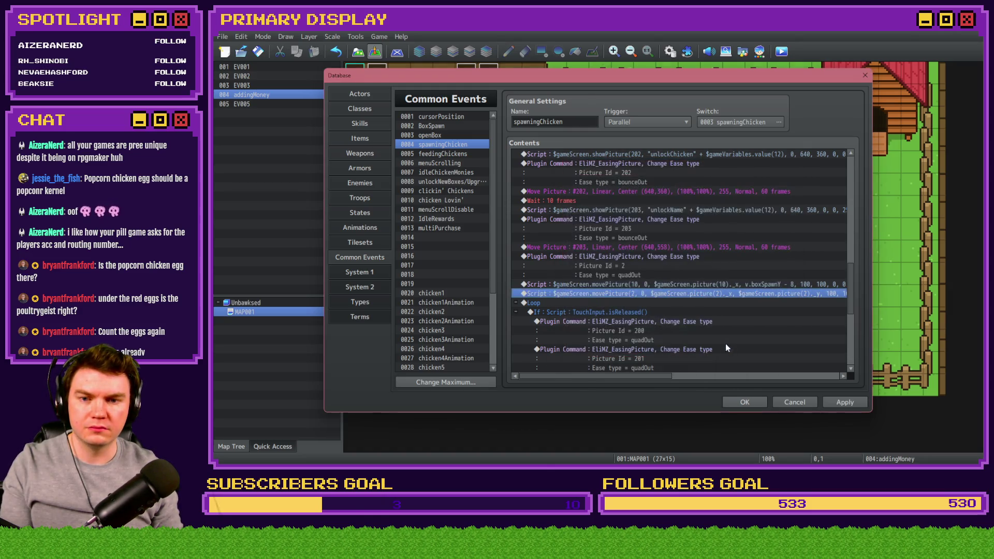
scroll(663, 313, down, 2)
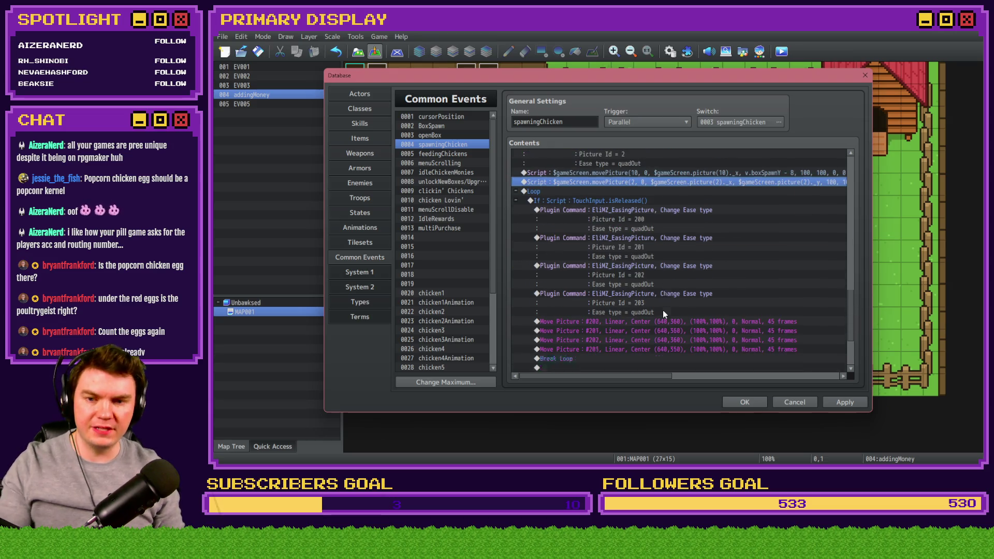
scroll(663, 309, up, 2)
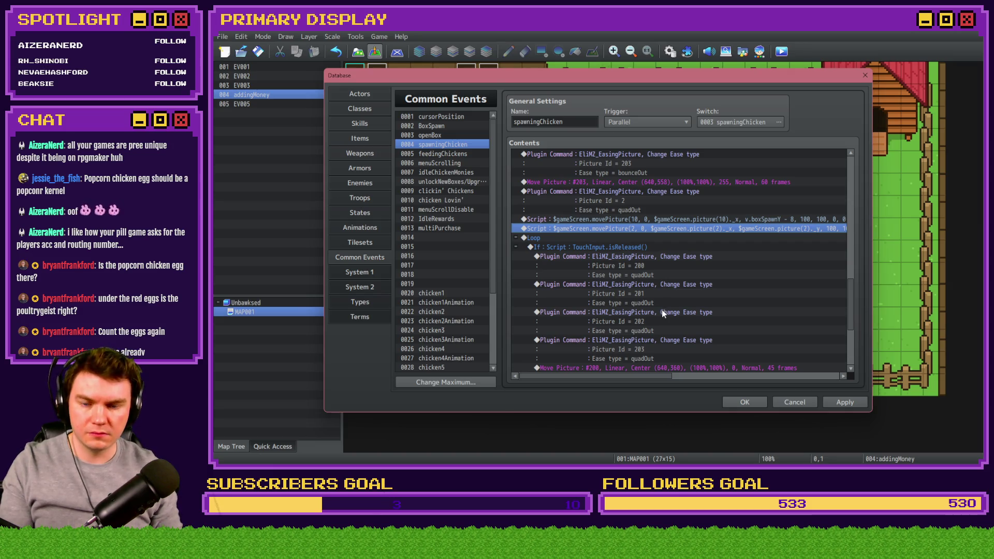
scroll(662, 310, down, 5)
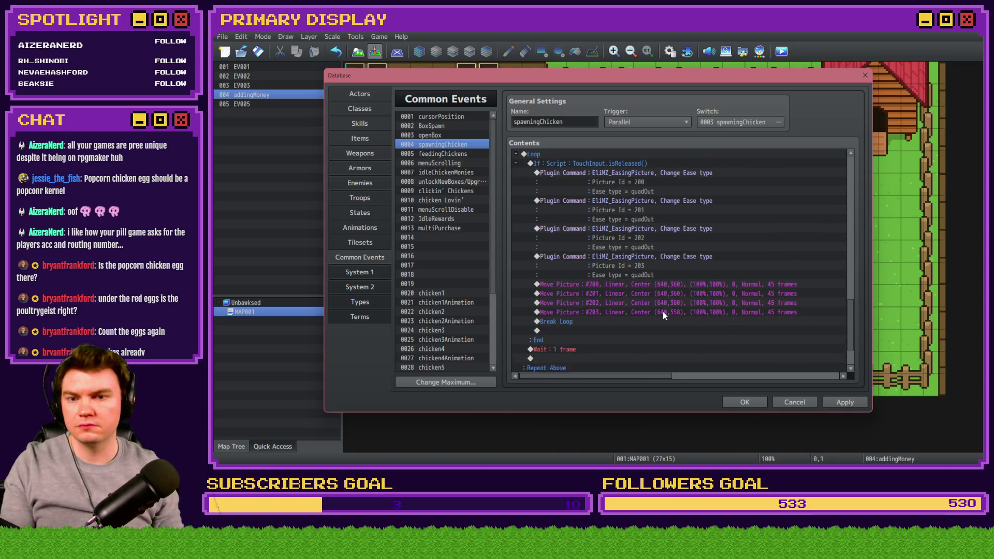
click(847, 403)
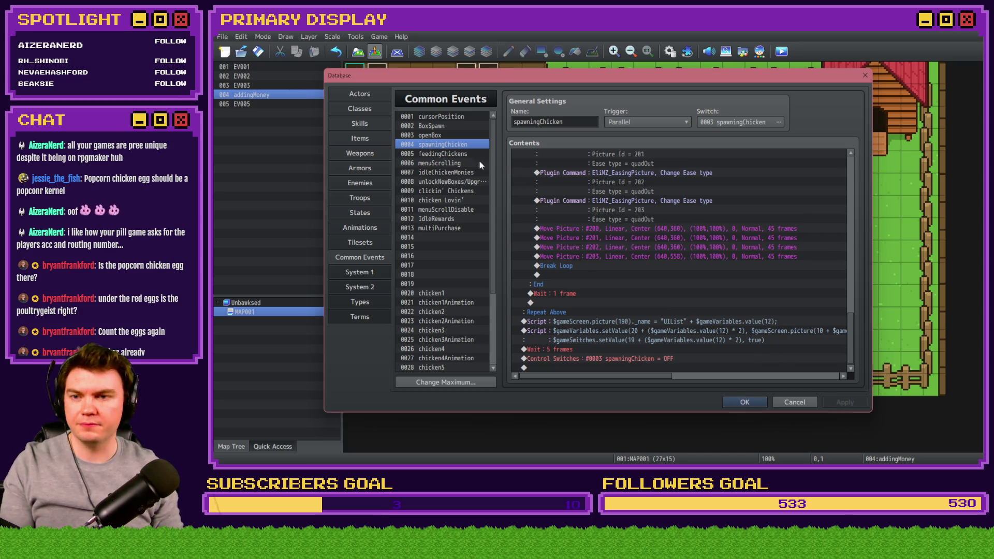
click(745, 403)
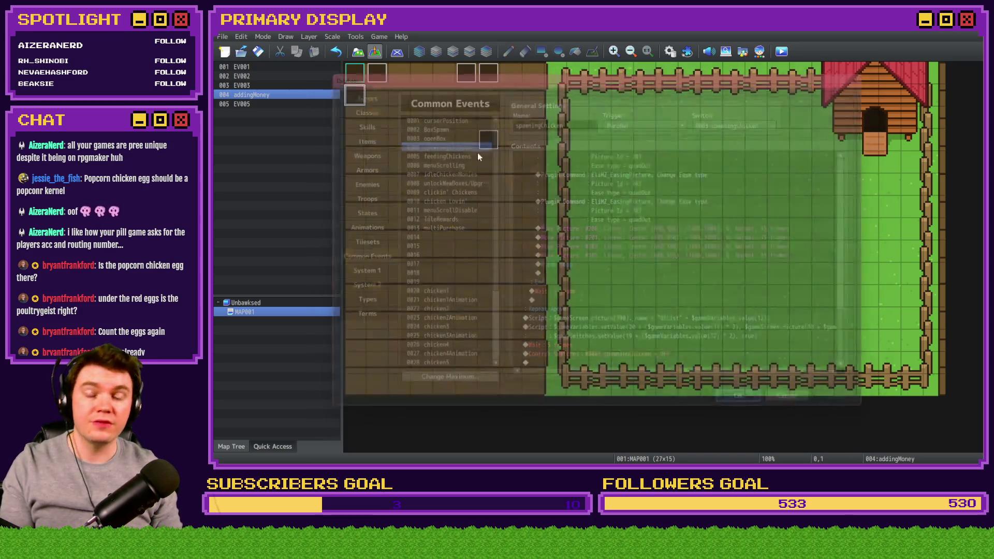
Start a playtest, unlock the free Leghorn, boost money to $1.30M, and buy Homebody for $50.
click(781, 51)
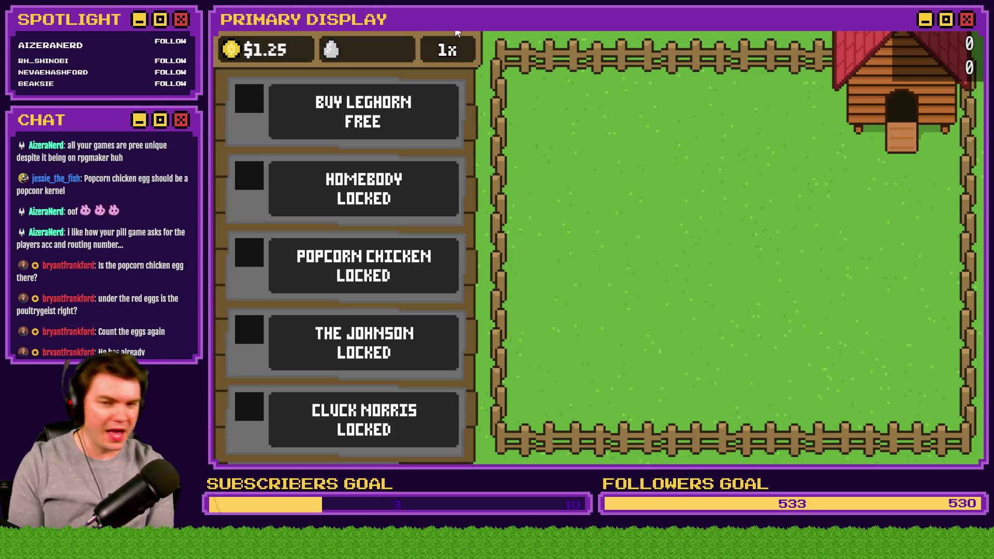
click(393, 111)
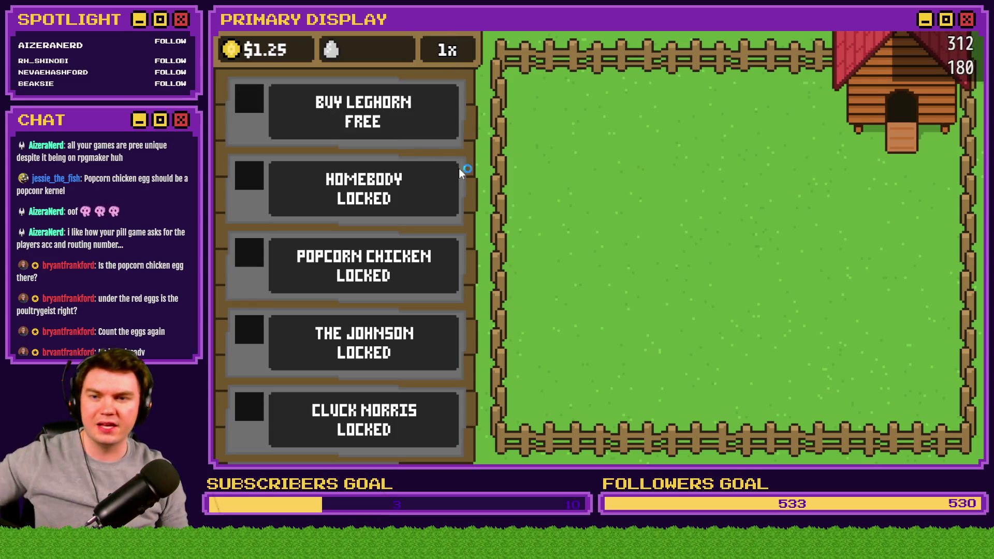
click(729, 248)
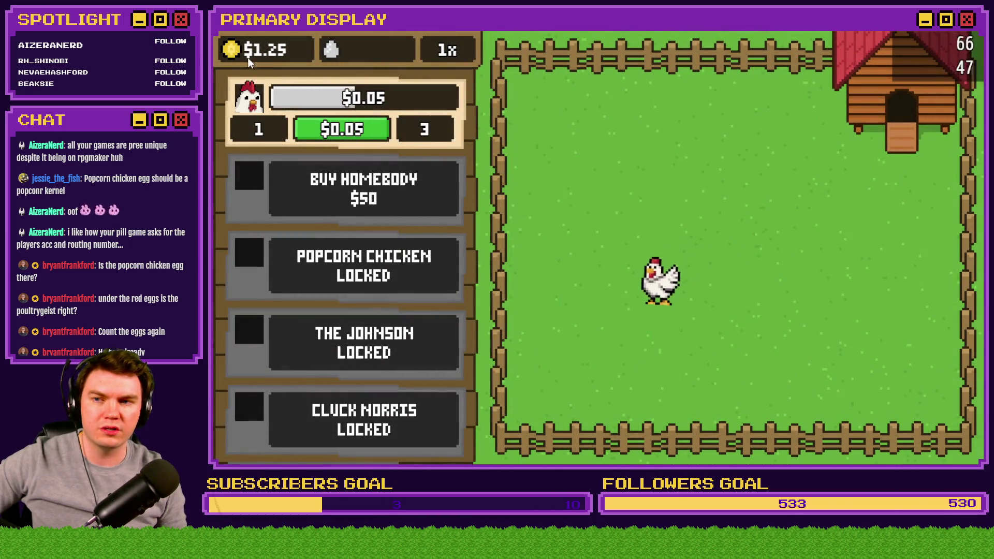
click(228, 49)
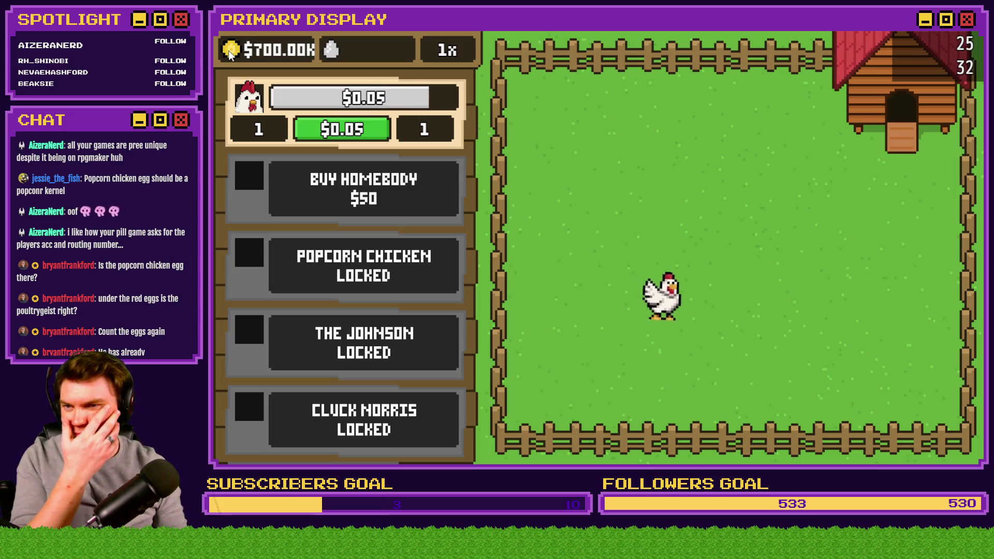
click(362, 189)
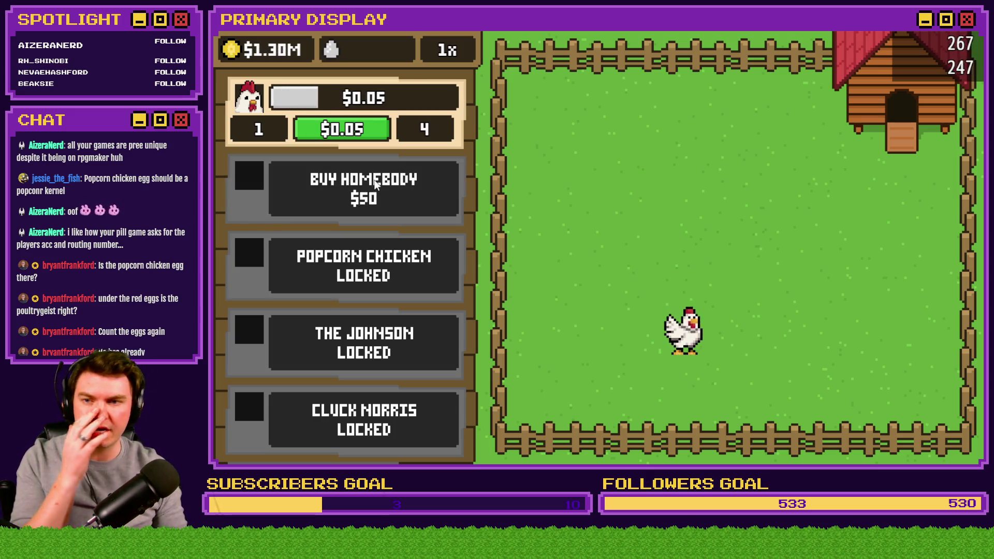
Open boxes to unlock Homebody, Popcorn Chicken, The Johnson and Cluck Norris.
click(739, 244)
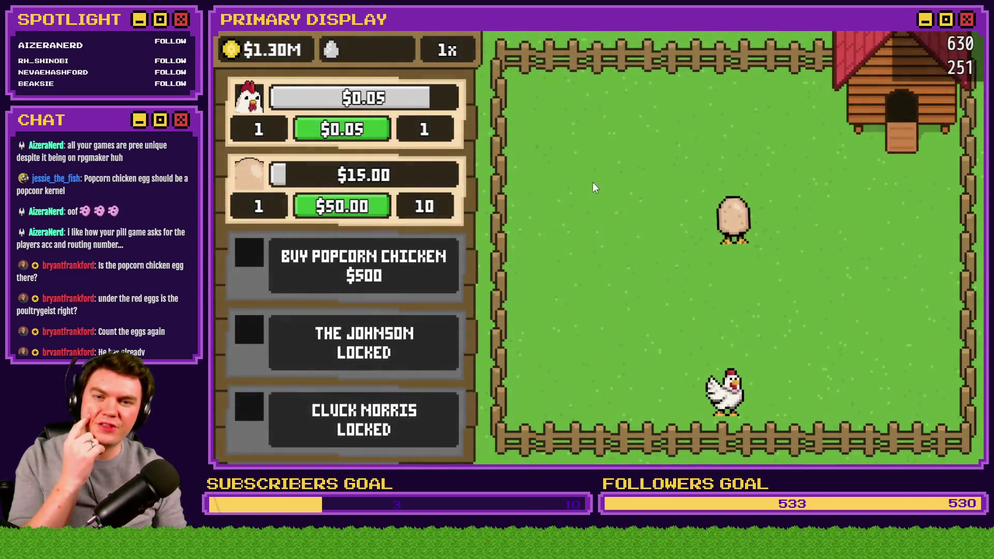
click(593, 182)
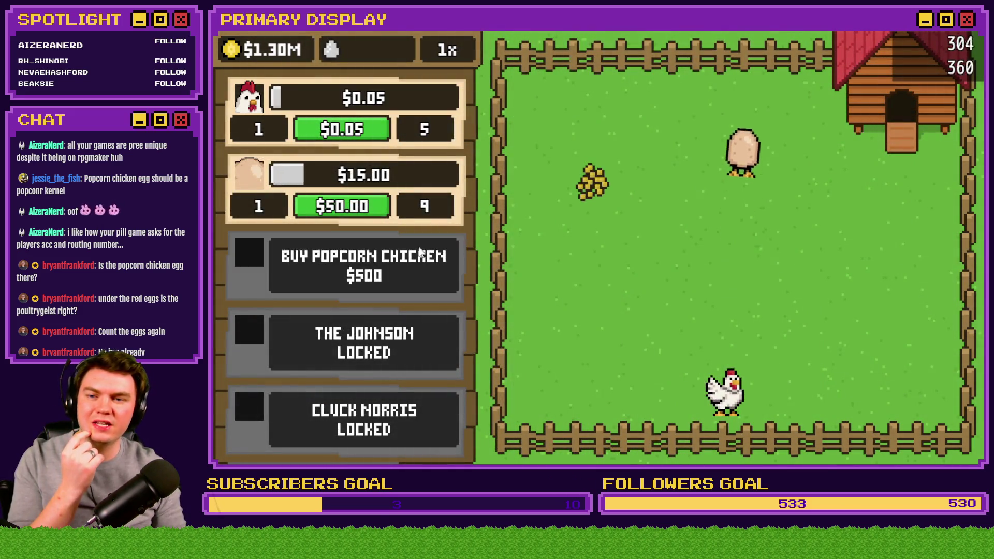
click(737, 245)
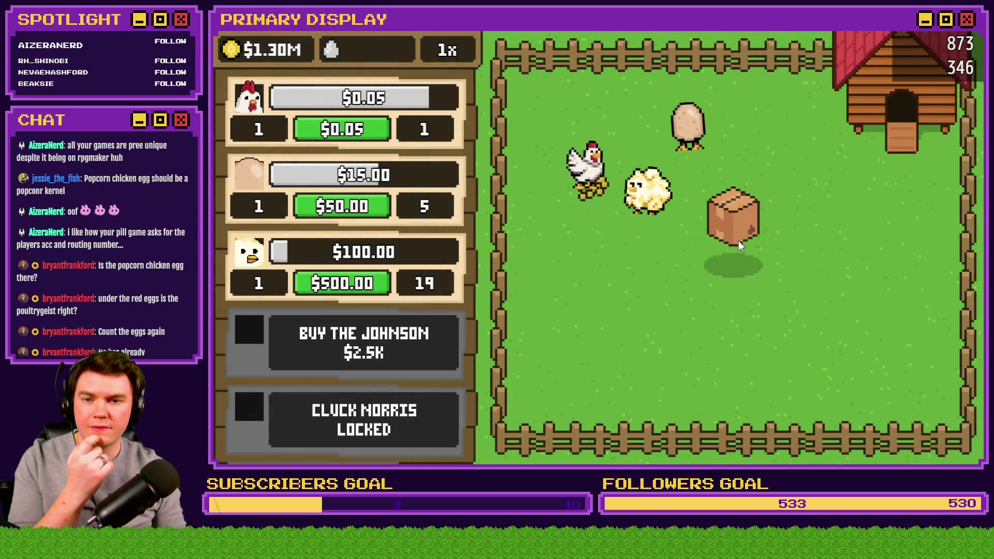
click(738, 243)
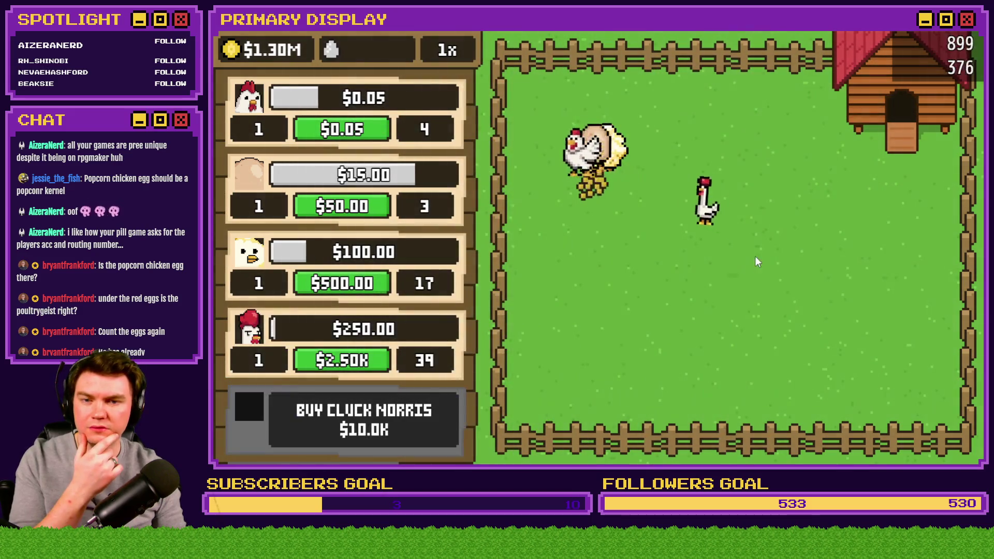
click(731, 250)
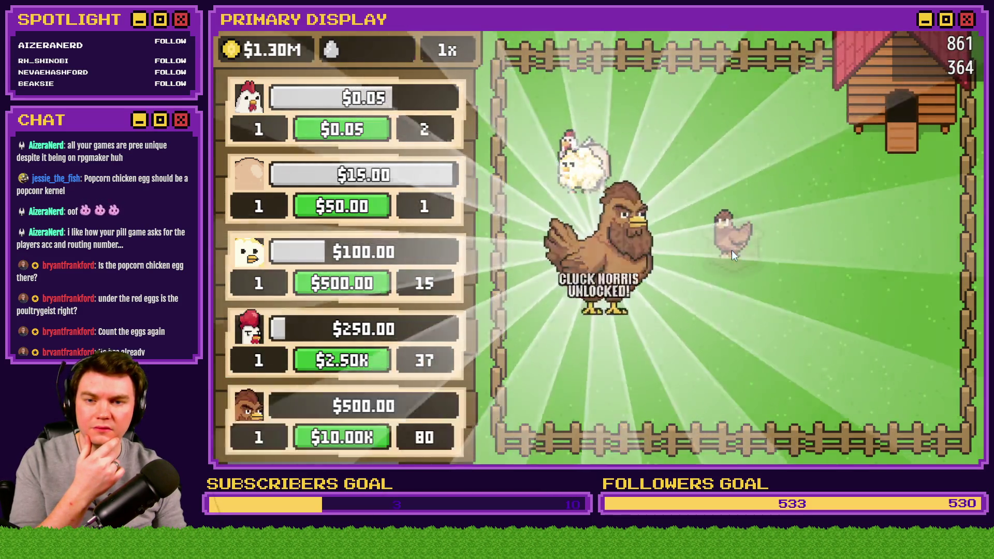
Unlock The Colonel, Rubber Chicken, Poultrygeist ($250.0K) and Cluck Dogg ($500.0K), then buy Goldie Oldie ($1.0M).
scroll(415, 287, down, 3)
click(415, 293)
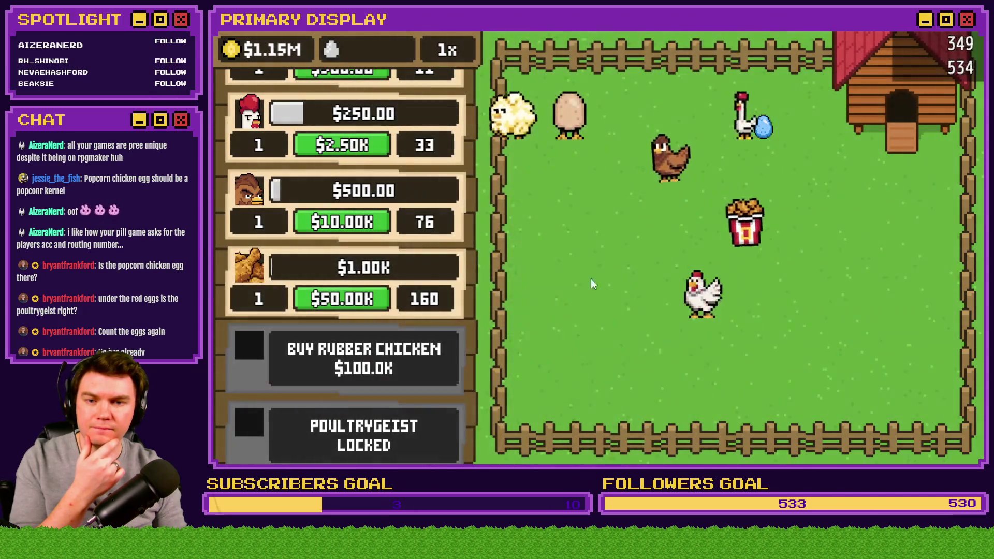
click(741, 247)
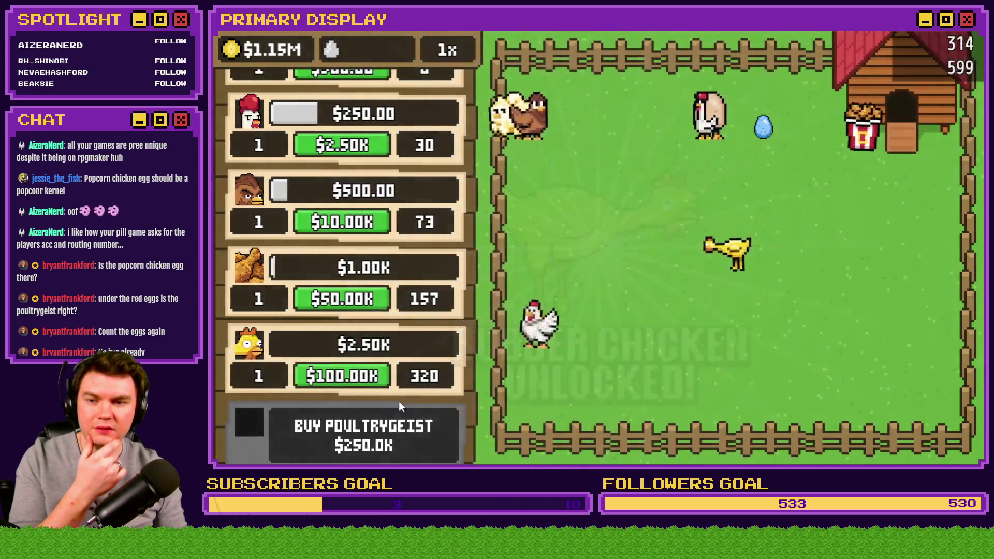
click(400, 409)
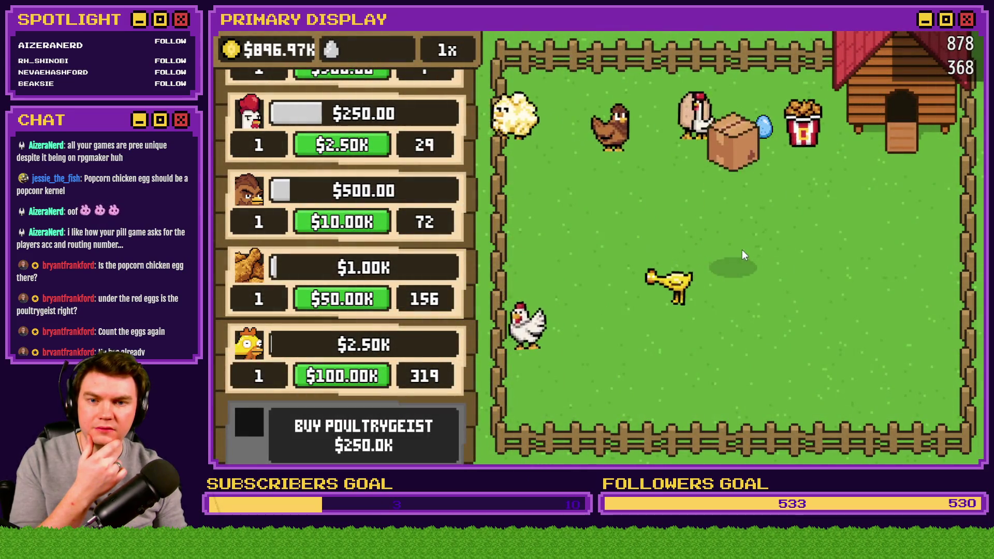
click(738, 259)
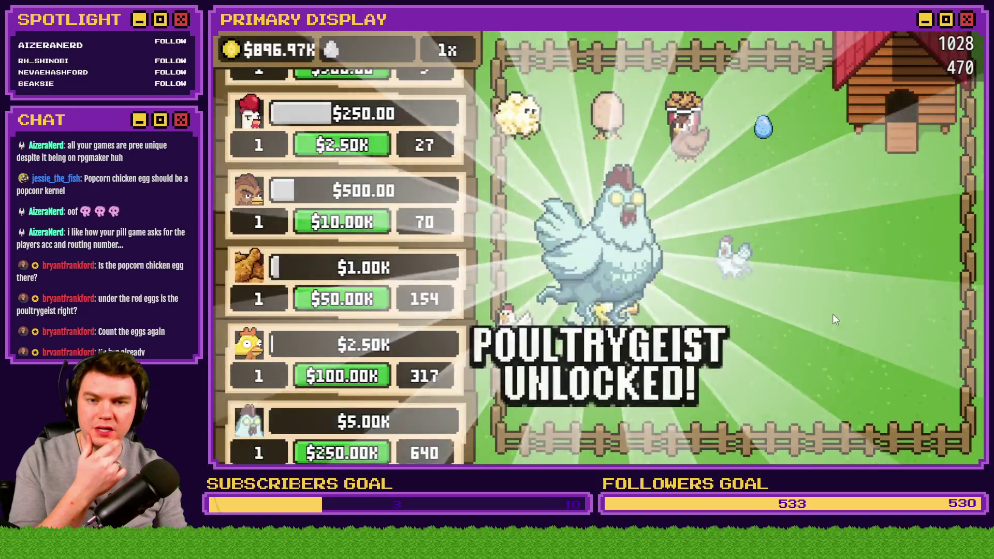
scroll(450, 370, down, 3)
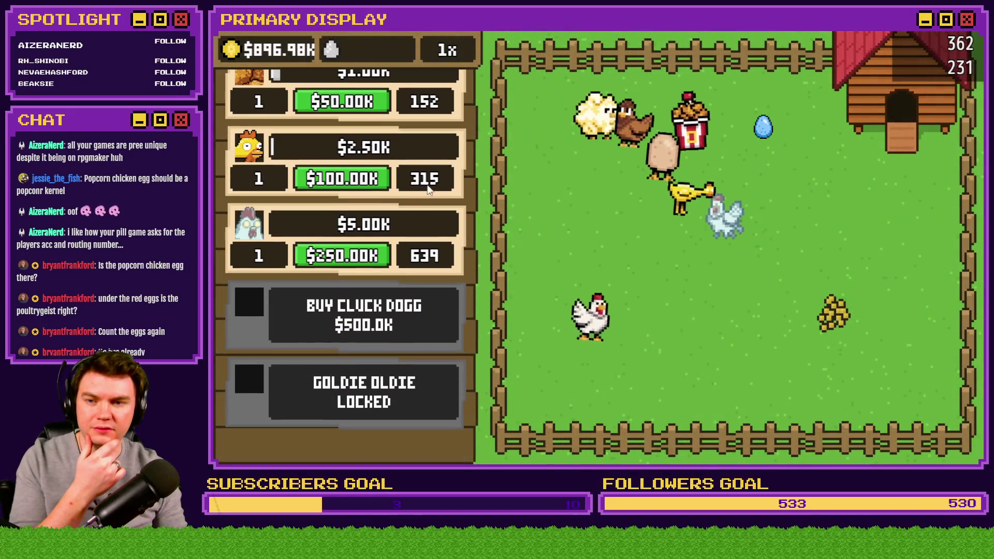
click(401, 311)
click(733, 254)
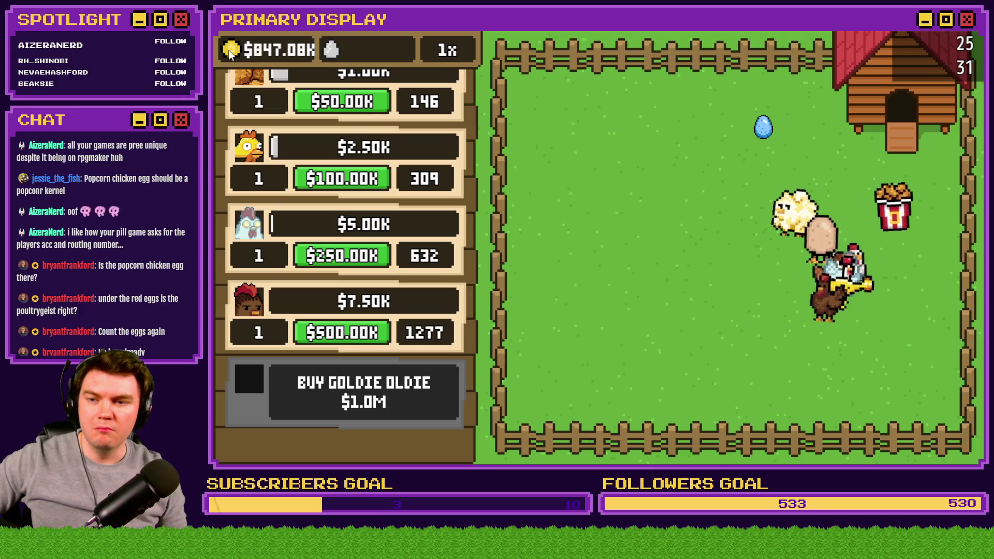
click(586, 309)
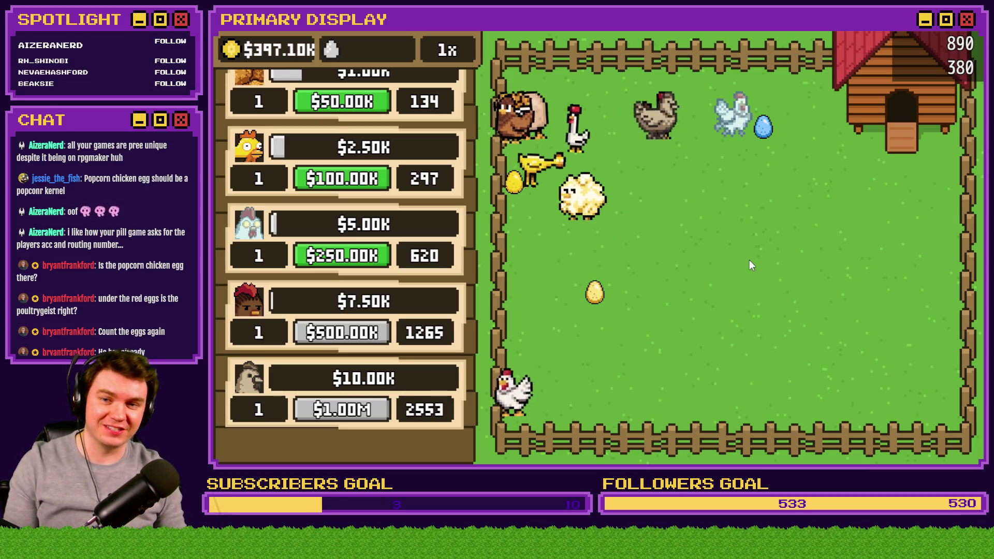
Drop corn feed at several spots around the pen so the chickens lay coloured eggs.
click(794, 294)
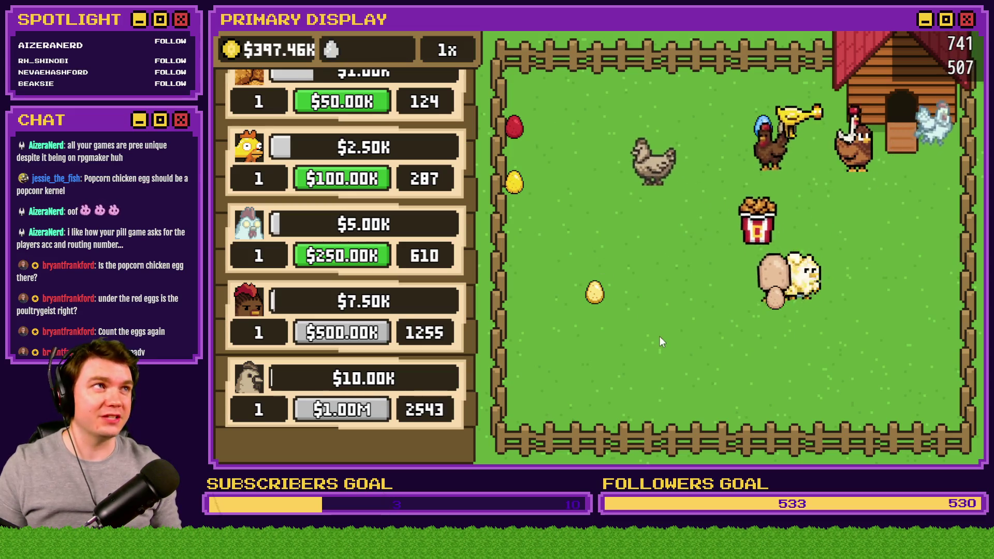
click(710, 344)
click(709, 346)
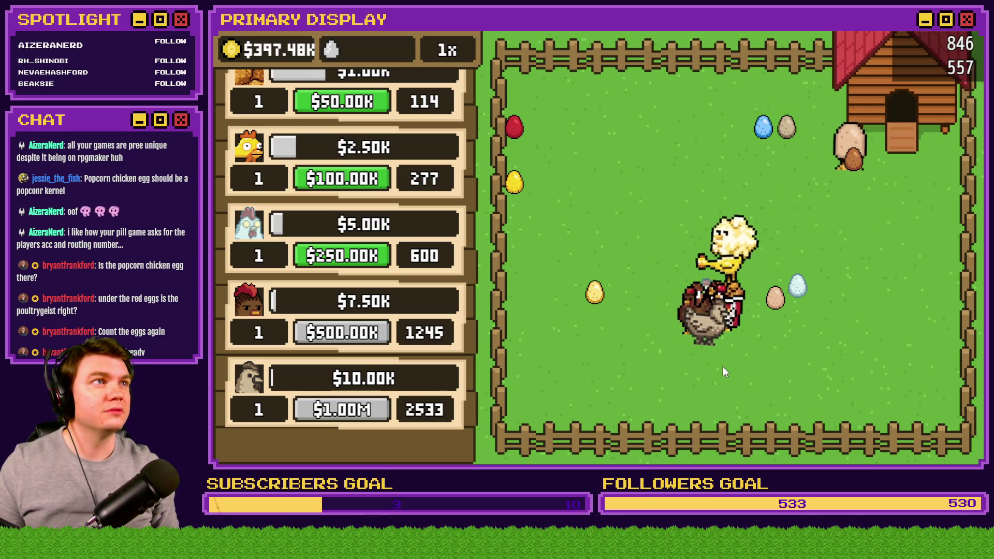
click(729, 393)
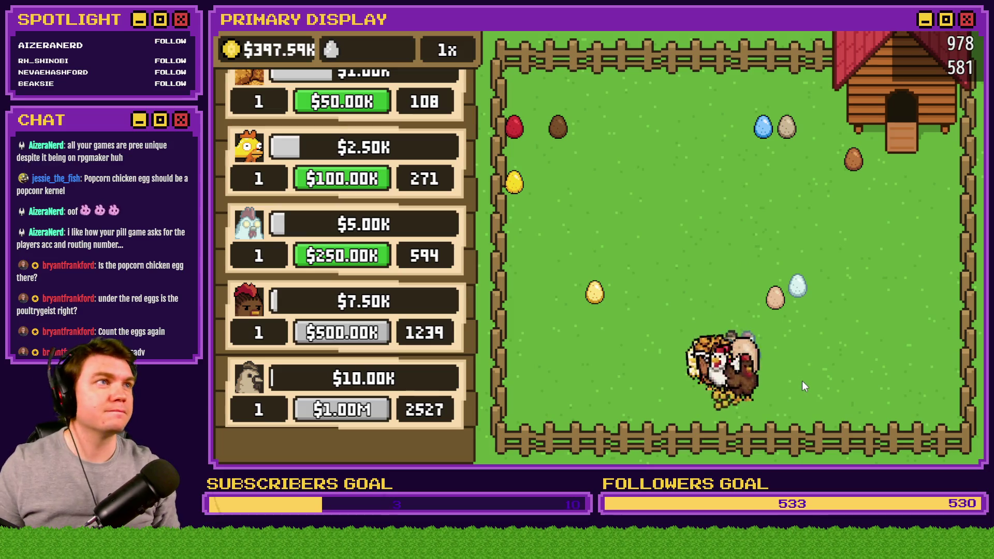
click(694, 216)
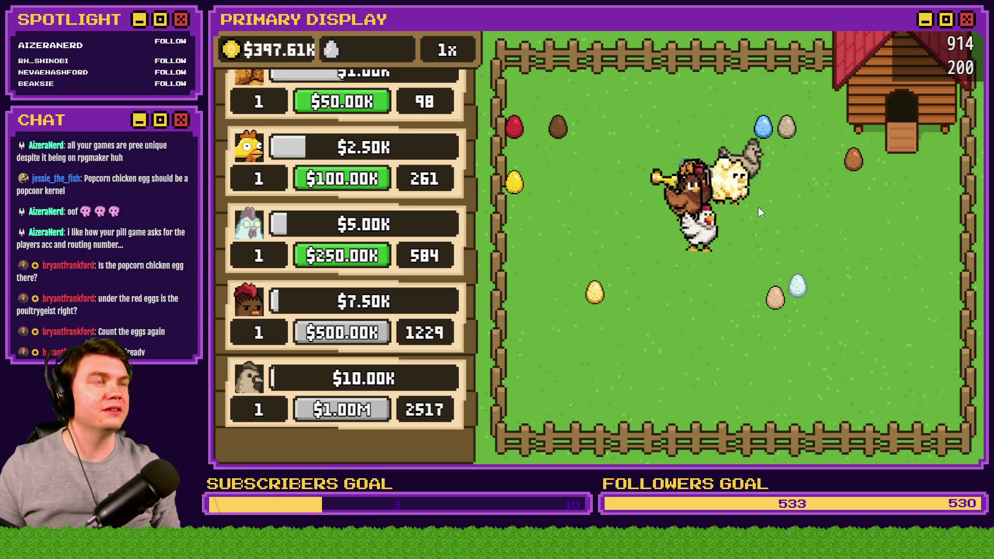
click(686, 375)
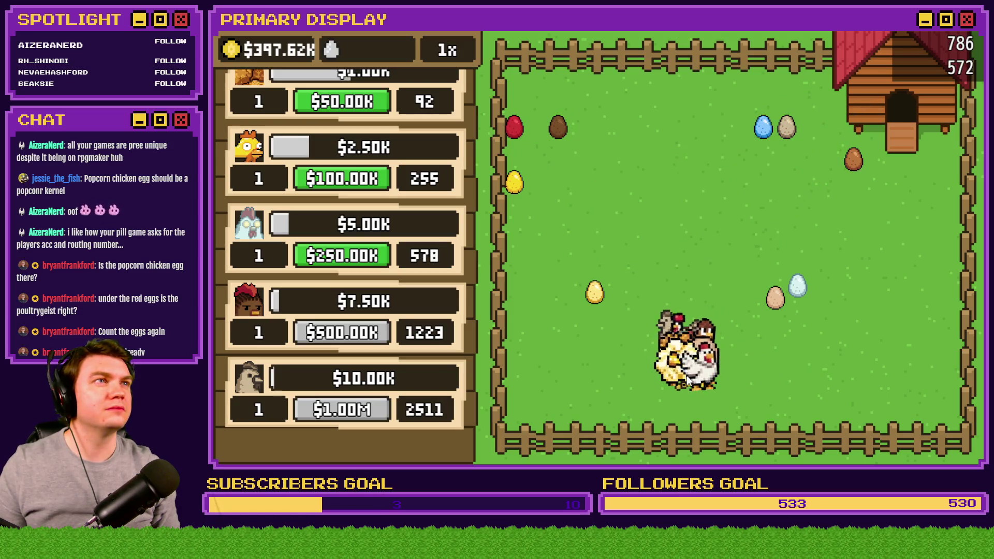
click(880, 375)
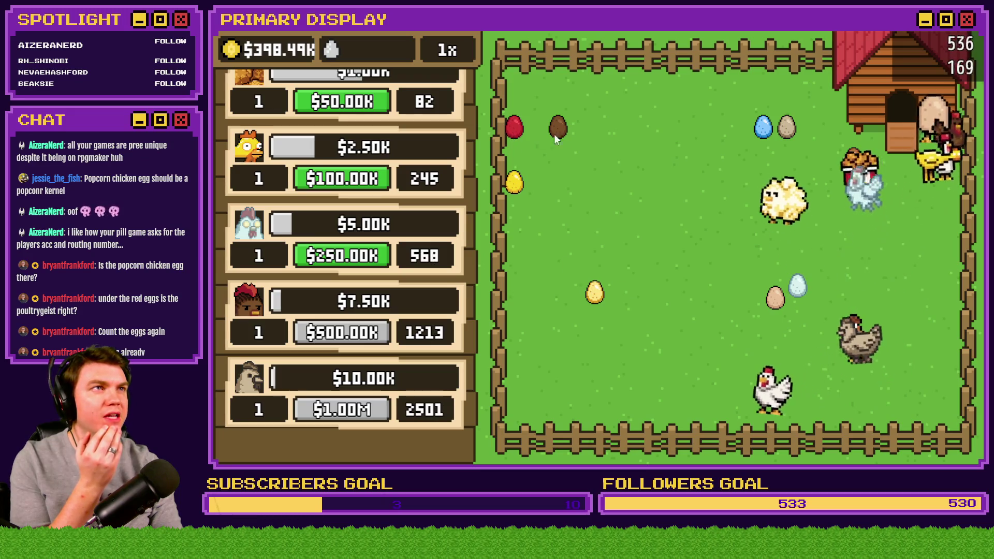
click(639, 195)
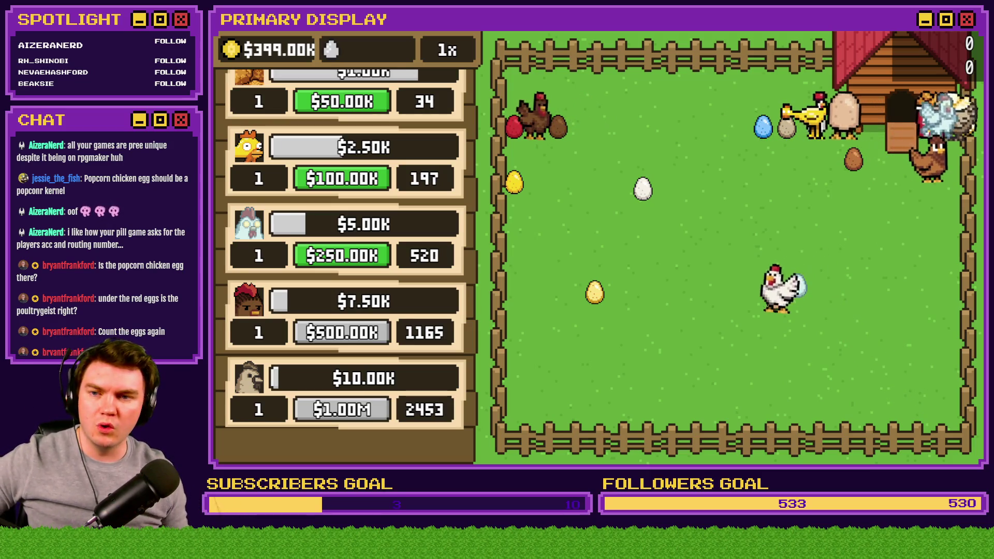
scroll(402, 265, up, 10)
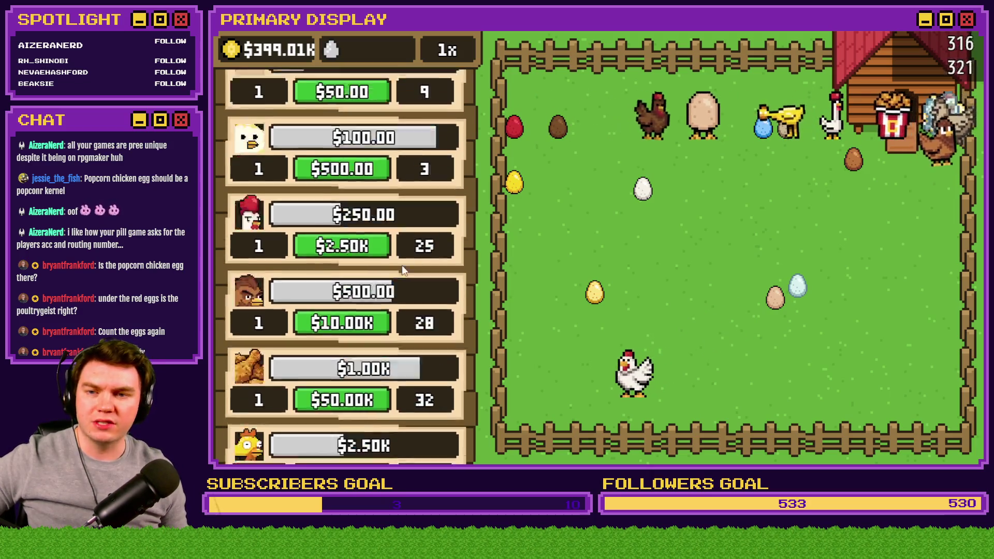
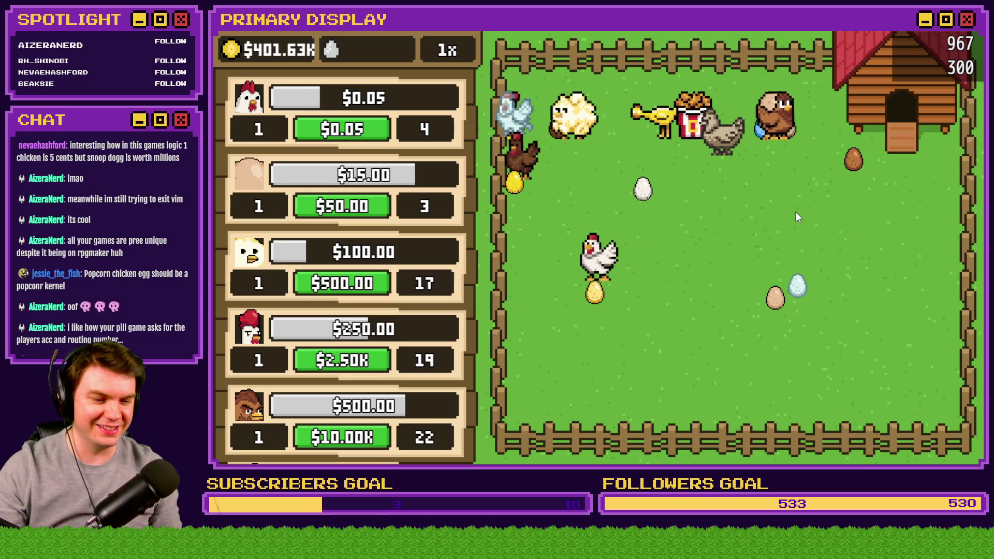
Raise the chicken buy multiplier to 100x, close the playtest, and open the Database's Common Events.
scroll(440, 350, down, 8)
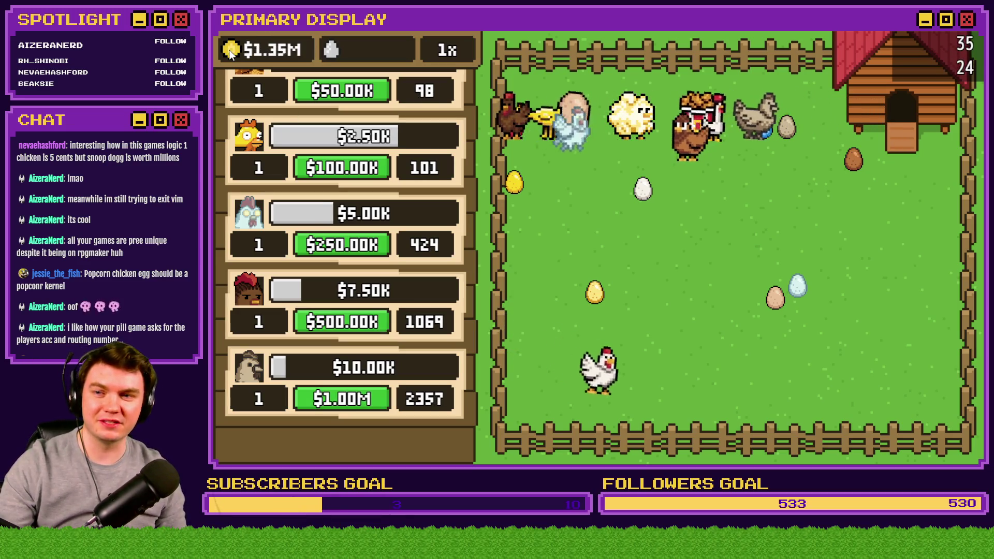
click(450, 51)
click(451, 51)
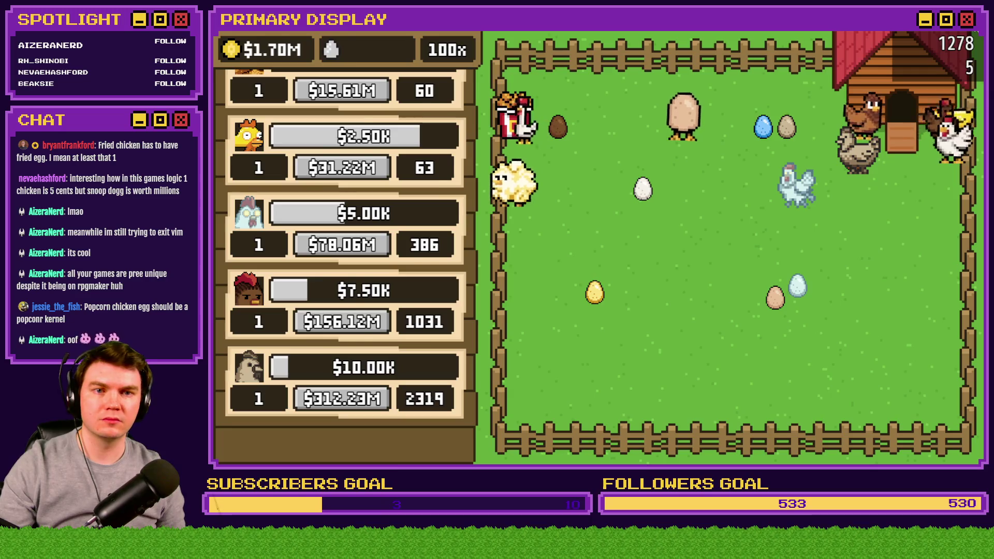
key(alt+F4)
click(670, 51)
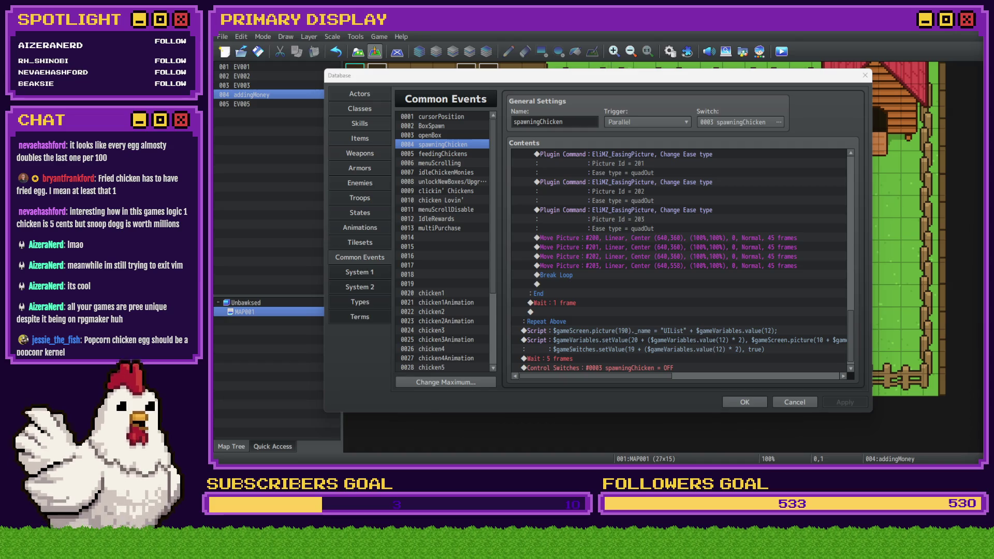
Switch to PNGTuberPlus and drag its chicken window onto the display over the editor.
click(762, 95)
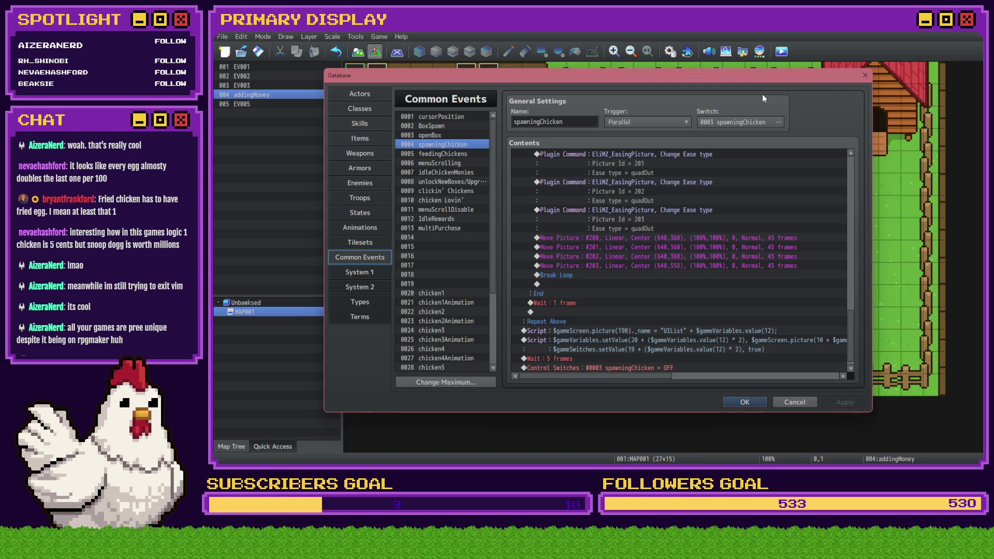
key(alt+Tab)
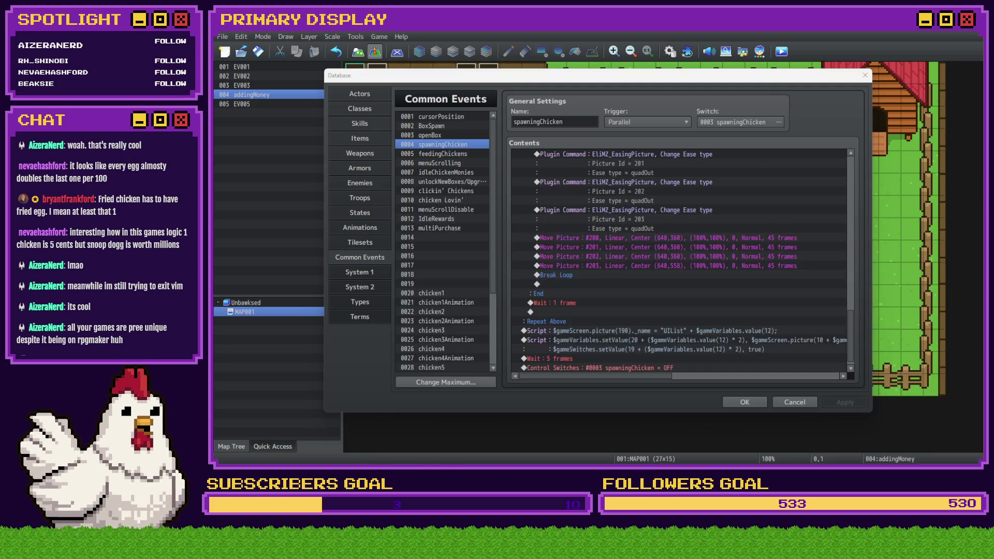
mouse_move(984, 155)
mouse_down()
mouse_move(698, 136)
mouse_move(536, 80)
mouse_up()
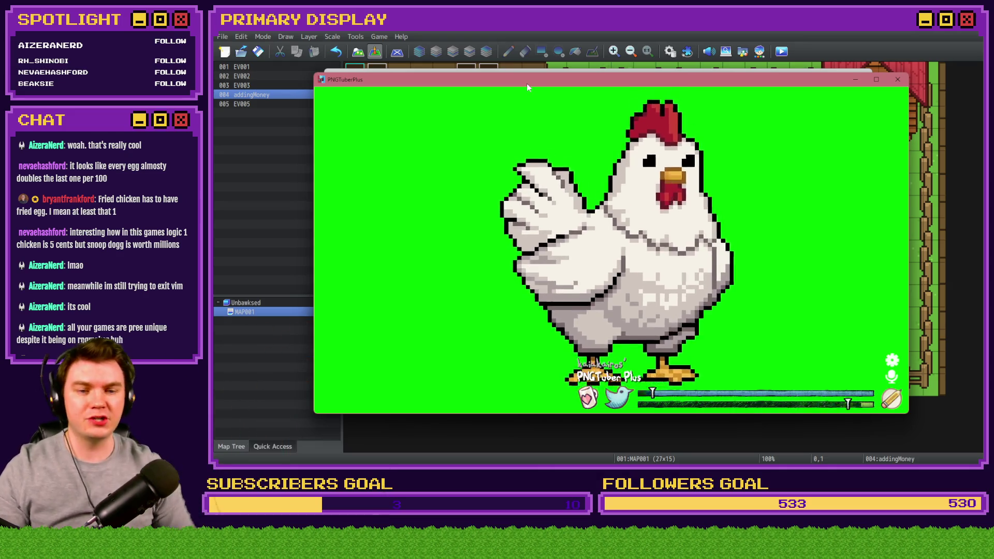
Turn on avatar edit mode to view the chicken's sprite layers, then leave edit mode.
click(892, 398)
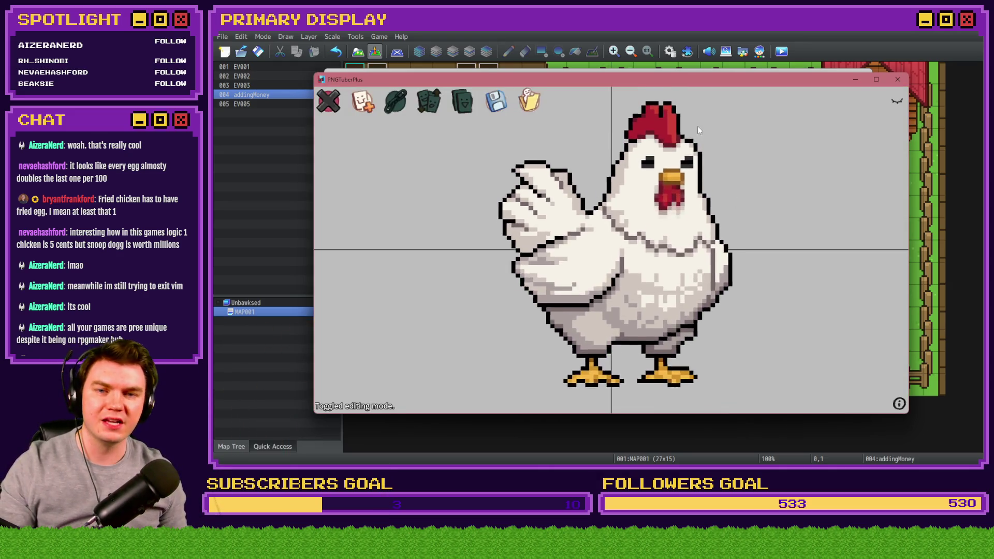
click(898, 103)
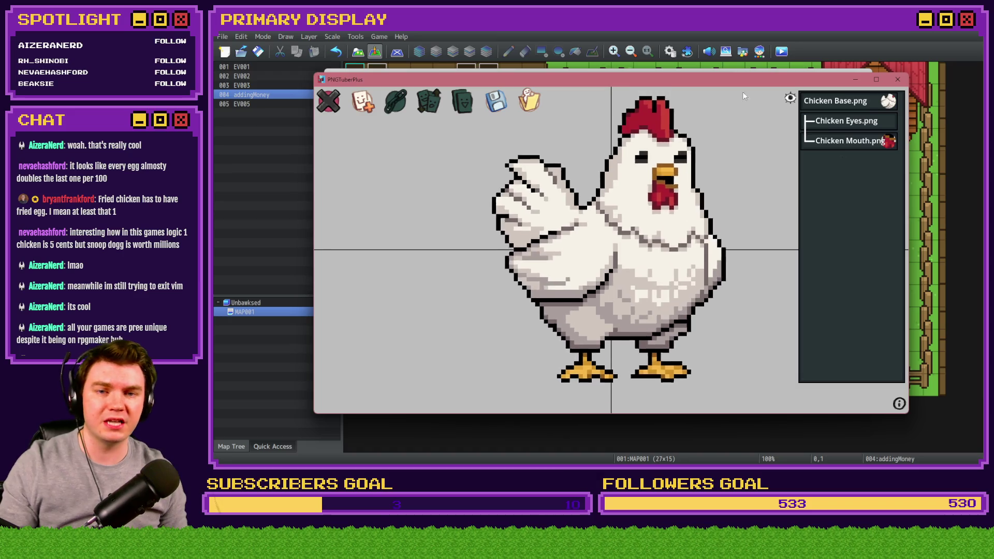
click(328, 101)
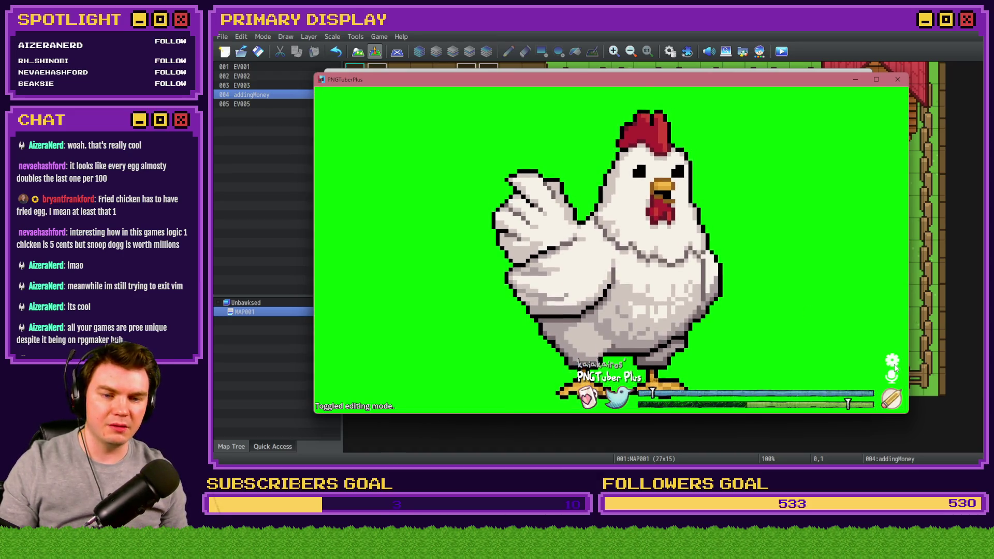
Set the avatar's Blink Speed to 20 in its settings.
right_click(638, 162)
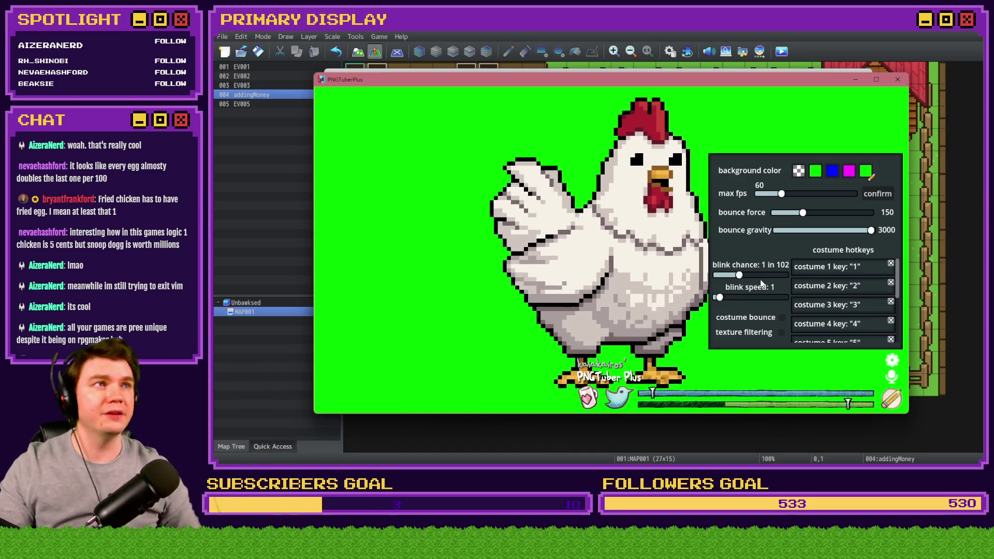
drag(722, 296, 786, 301)
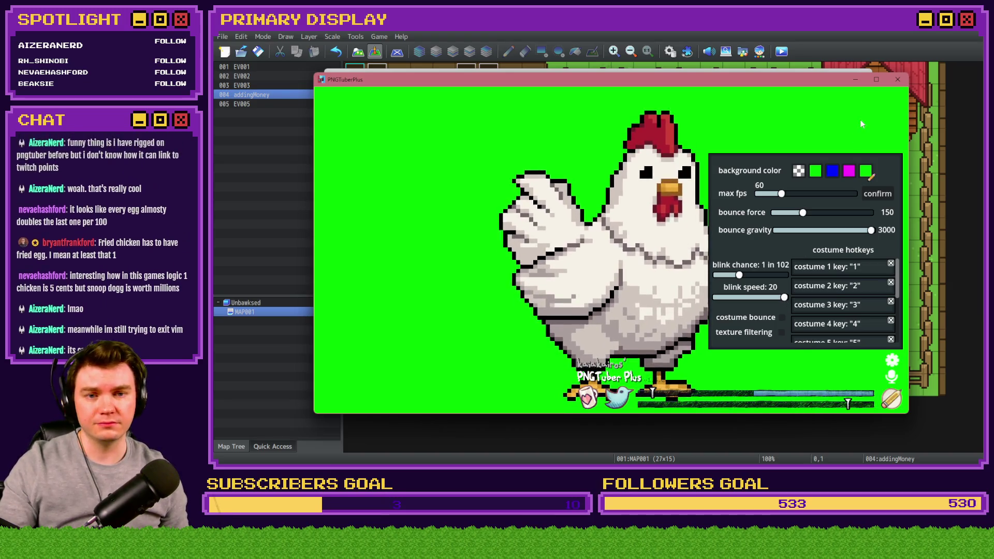
click(893, 359)
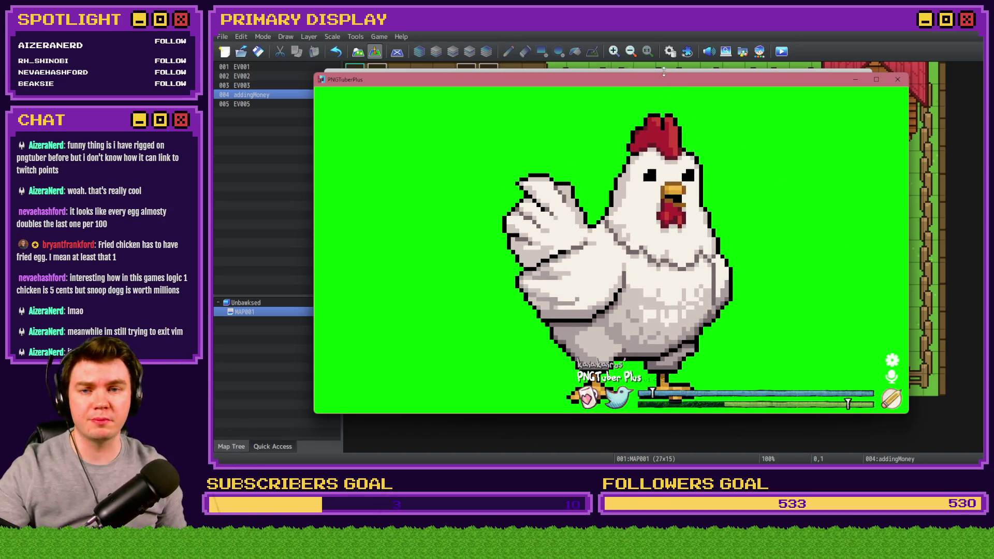
Return to the Database, nudge the PNGTuberPlus window up-left, then bring up the LioranBoard receiver.
key(alt+Tab)
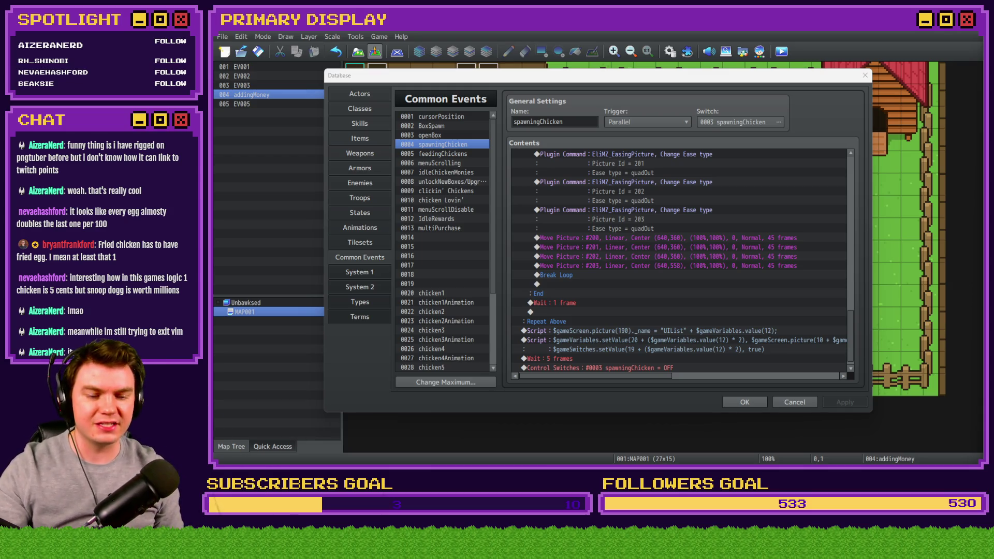
key(alt+Tab)
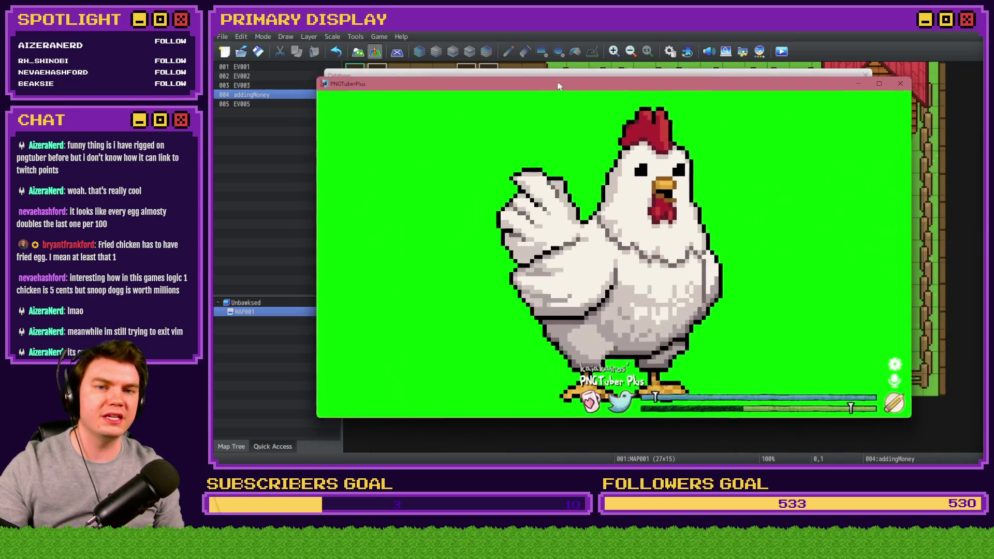
drag(557, 80, 546, 71)
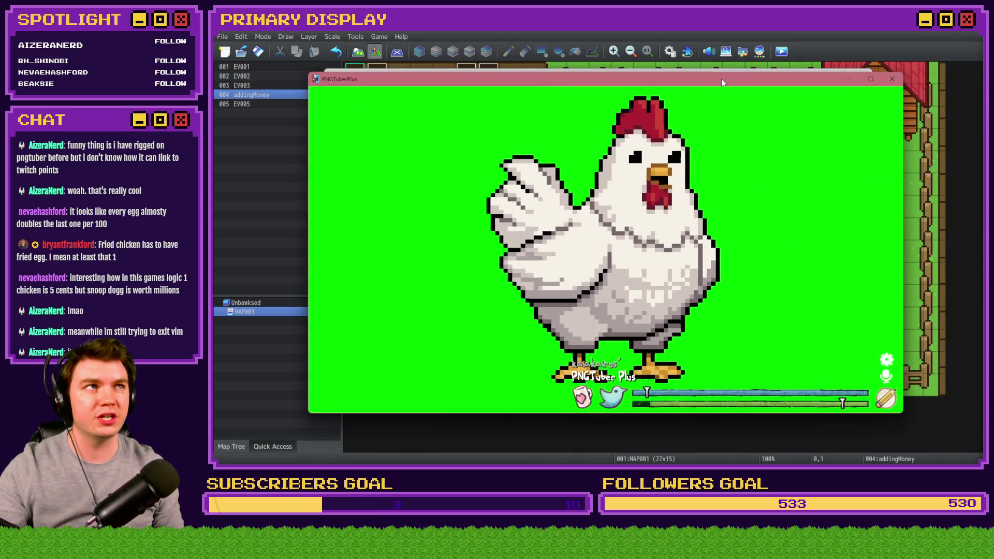
key(alt+Tab)
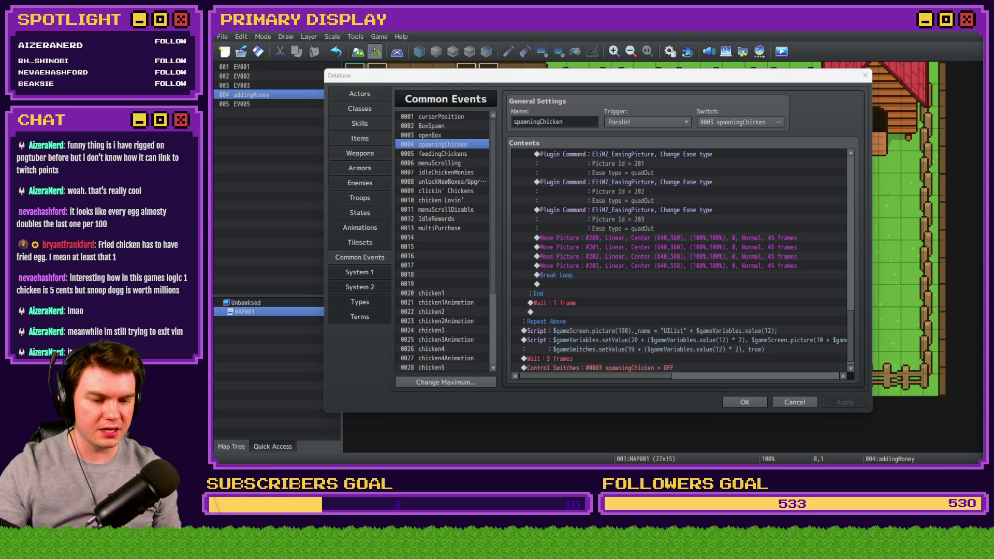
key(alt+Tab)
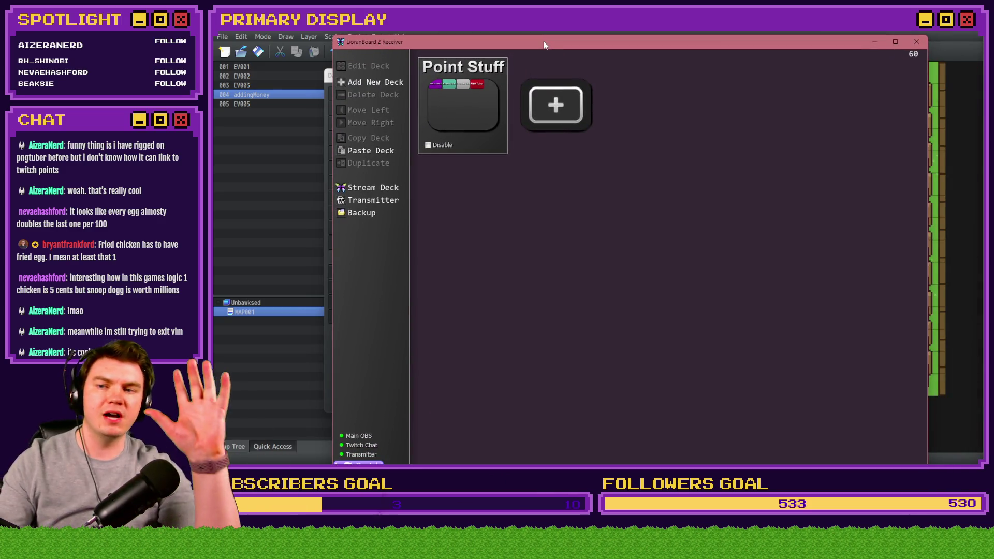
double_click(471, 114)
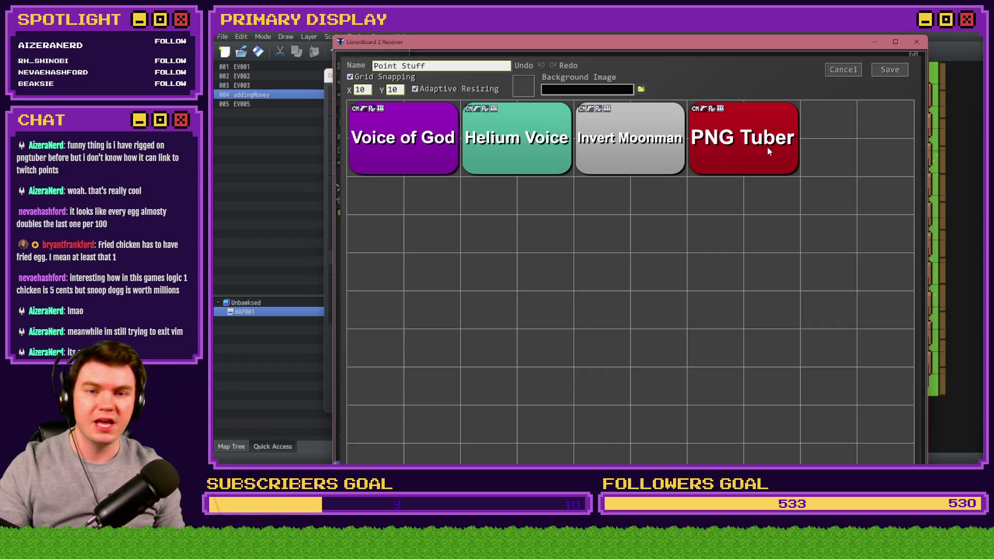
click(833, 68)
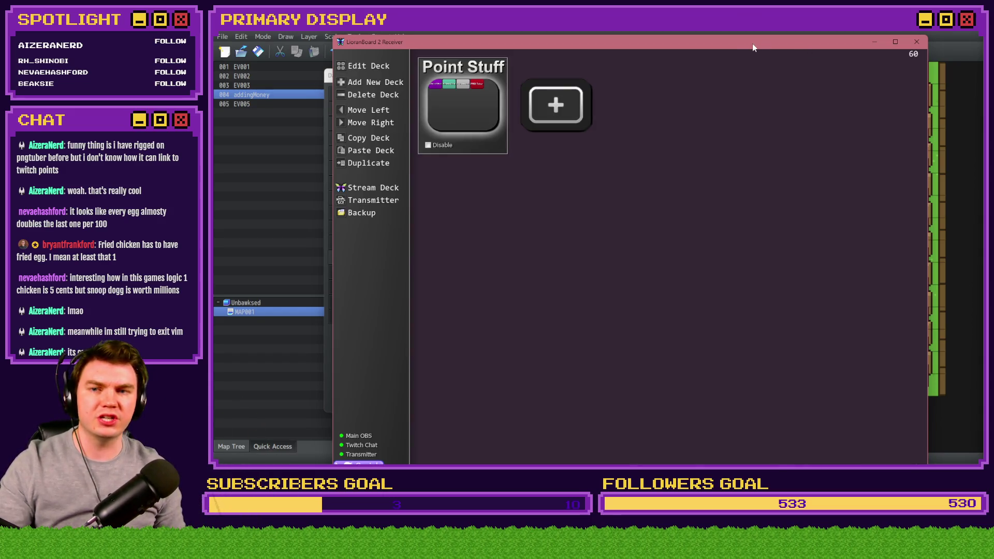
key(alt+Tab)
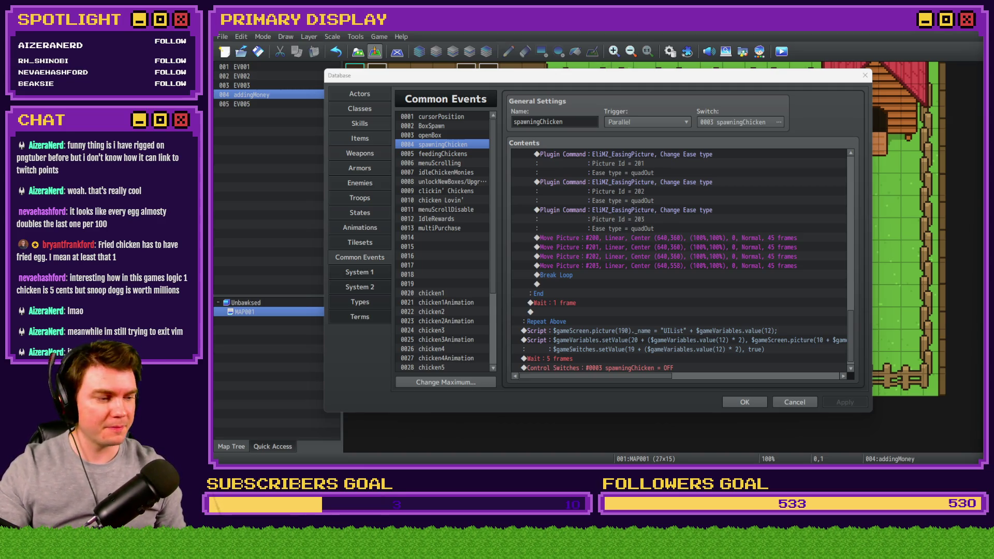
Name common event 0014 'eggInteractions', give it a Parallel trigger on switch alwaysOn, and apply.
click(666, 101)
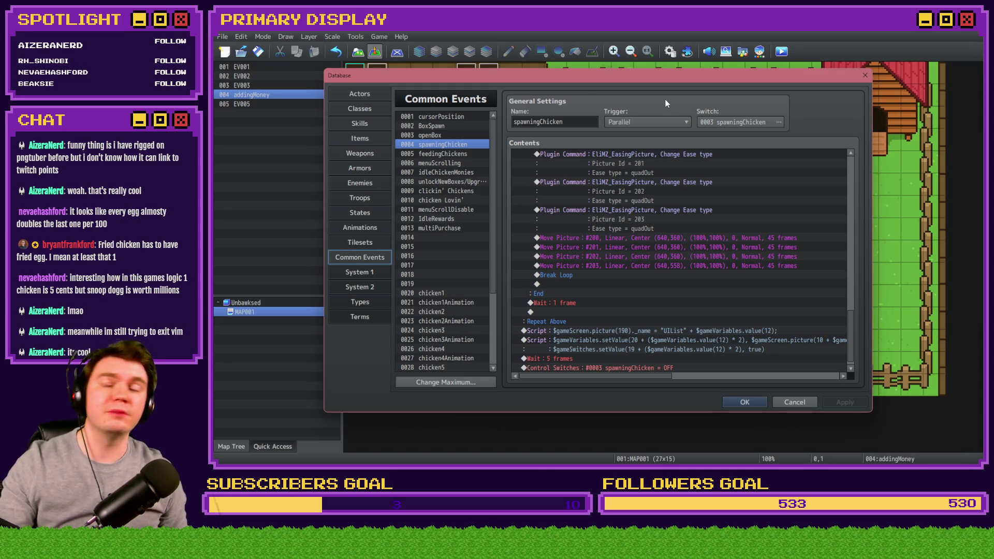
click(455, 226)
click(454, 237)
click(548, 124)
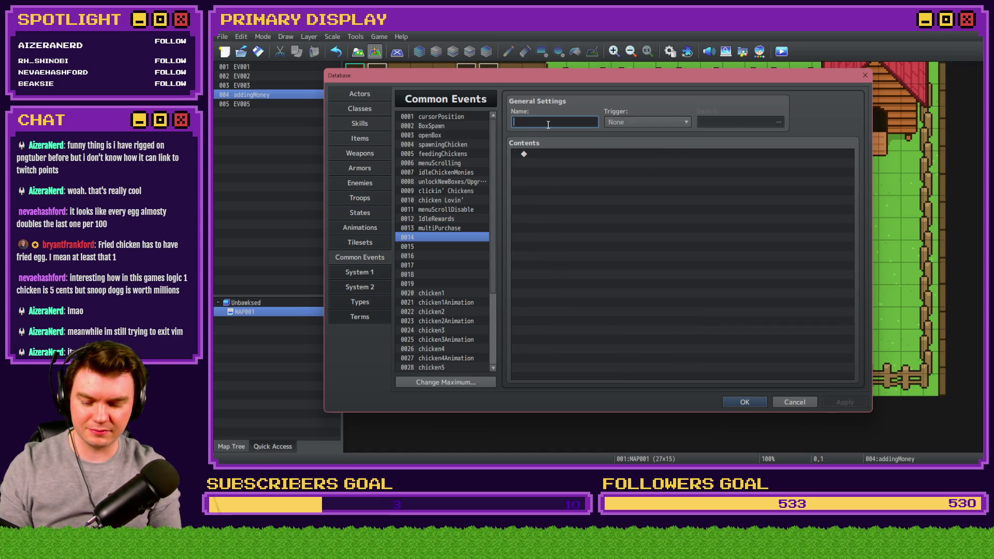
text(eggInteractions)
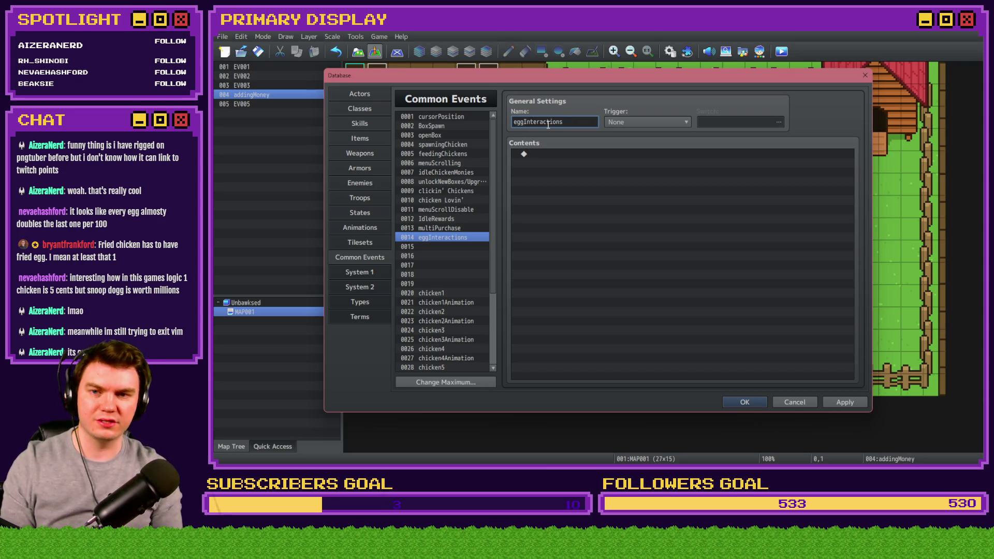
click(624, 123)
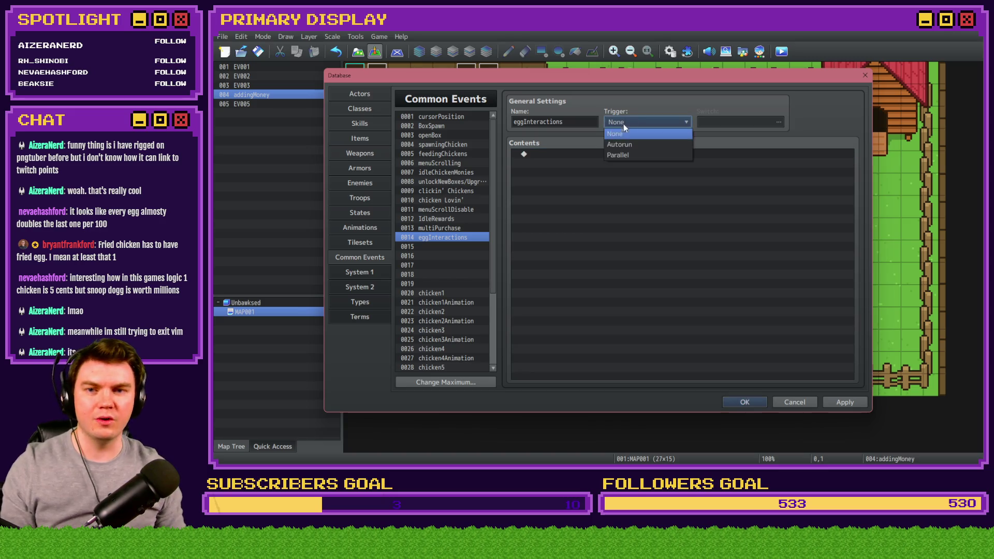
click(653, 155)
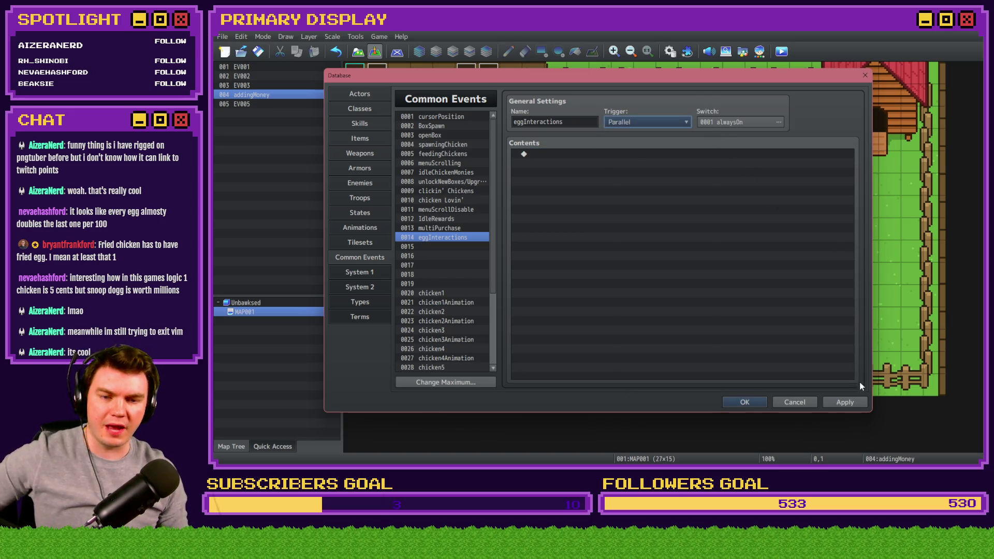
click(845, 403)
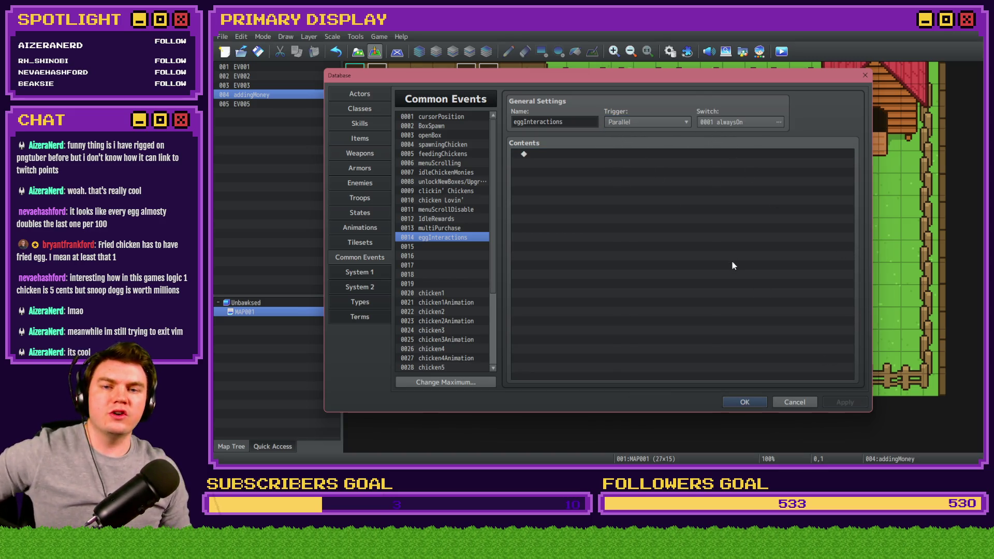
double_click(620, 162)
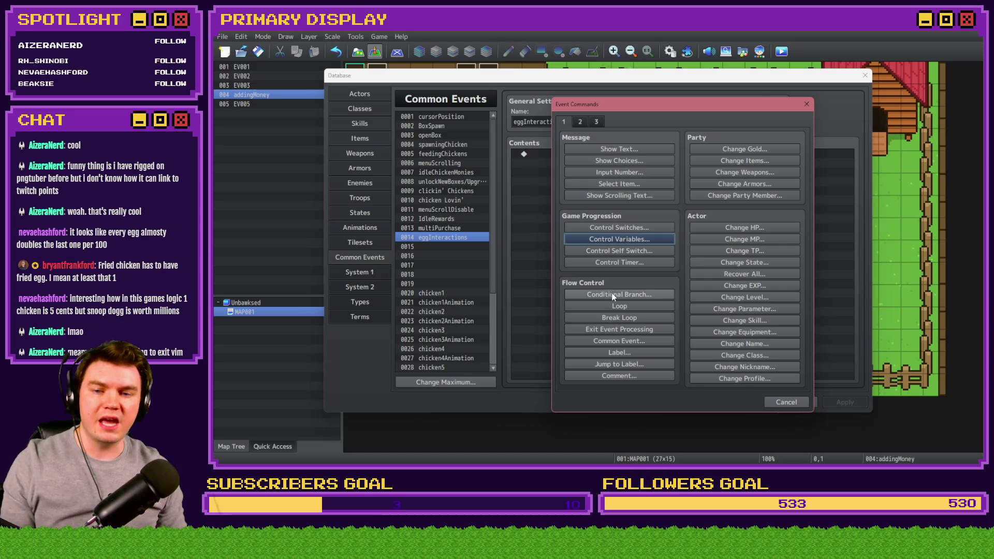
Add a Script conditional branch starting with v.mouseX compared against $gameScreen.picture(21)._x.
click(619, 294)
click(633, 184)
click(590, 303)
click(673, 304)
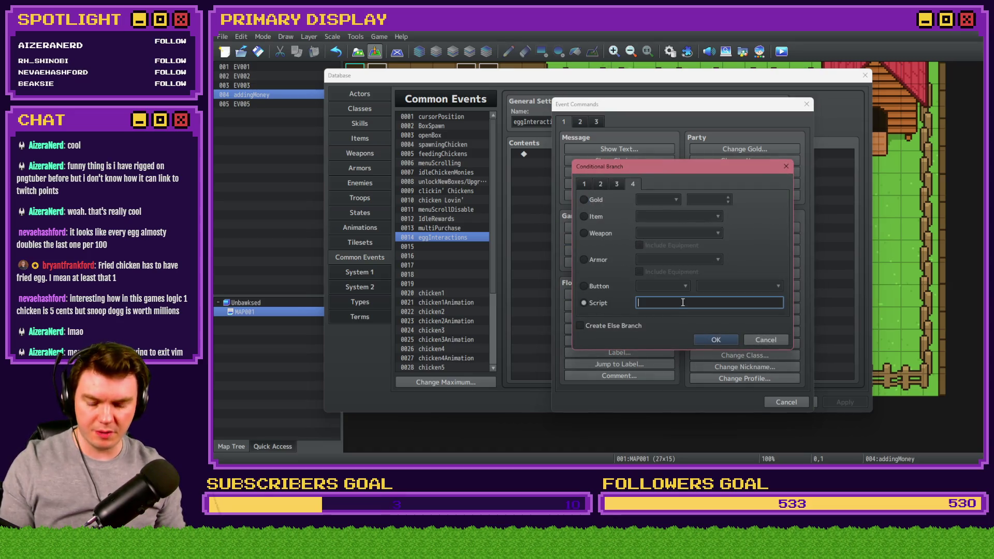
text(v.mousex)
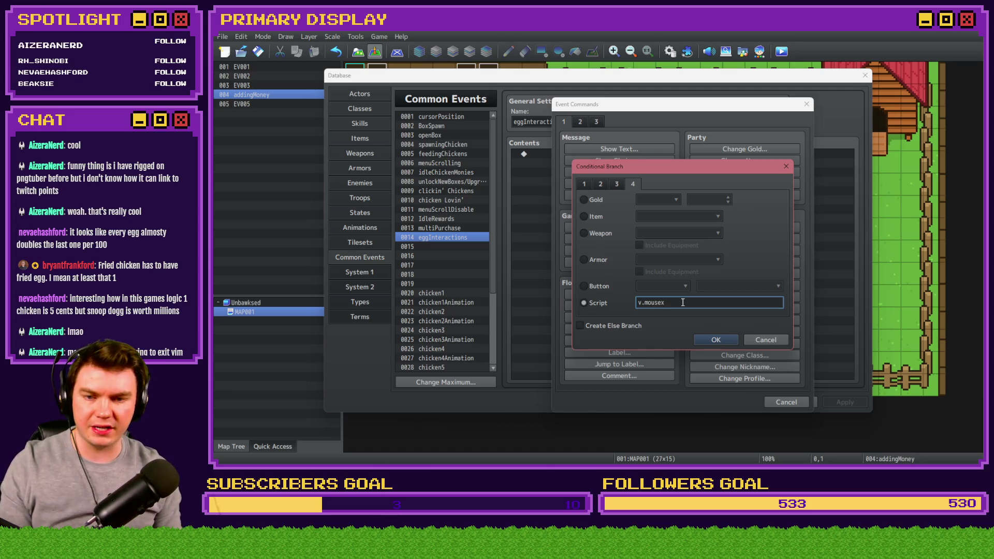
text(X <)
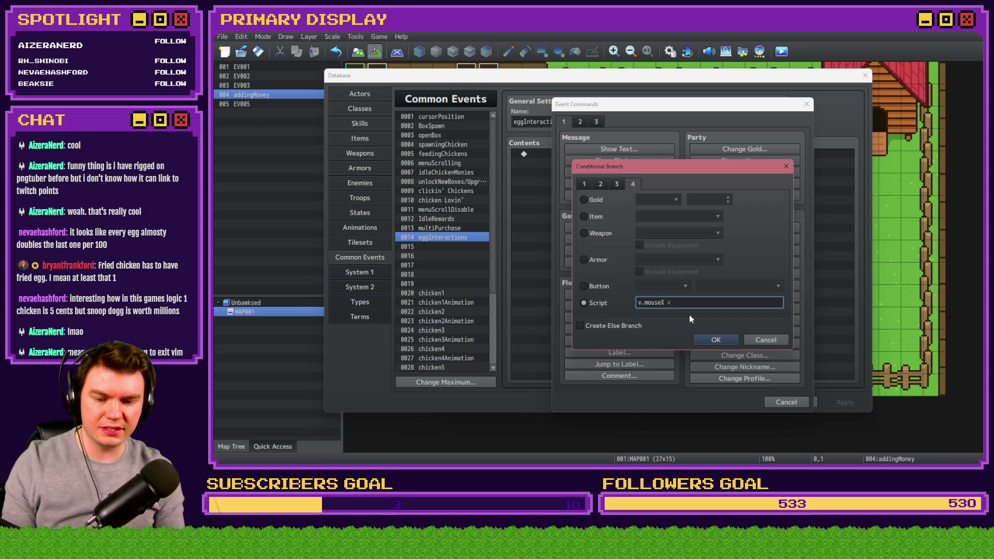
text(= $ga)
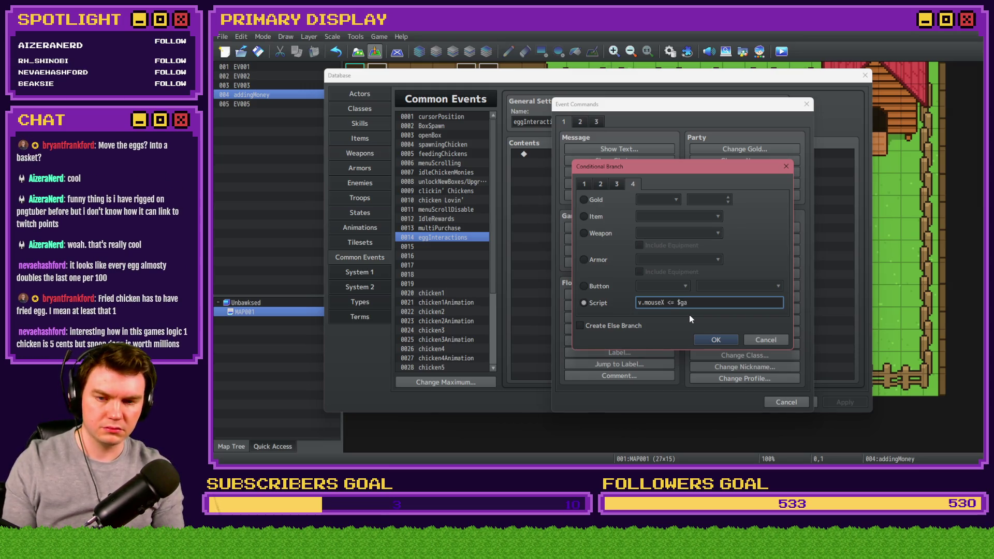
text(meScreen.picture())
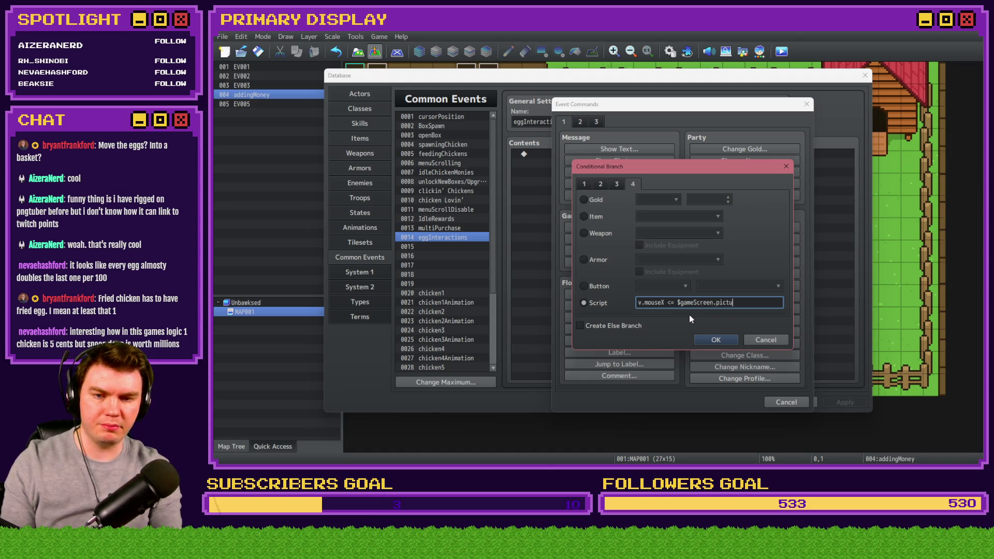
key(Left)
text(21)
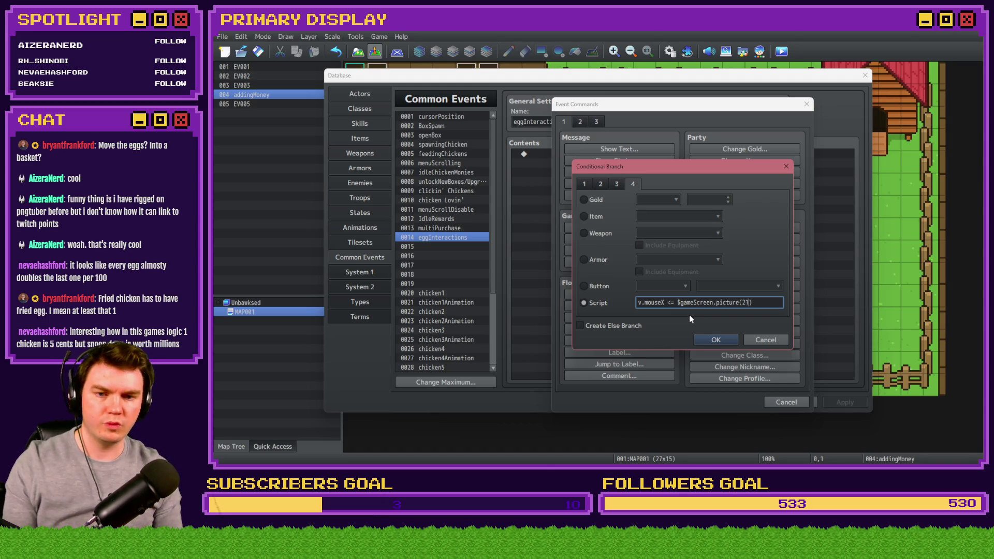
key(Right)
text(._)
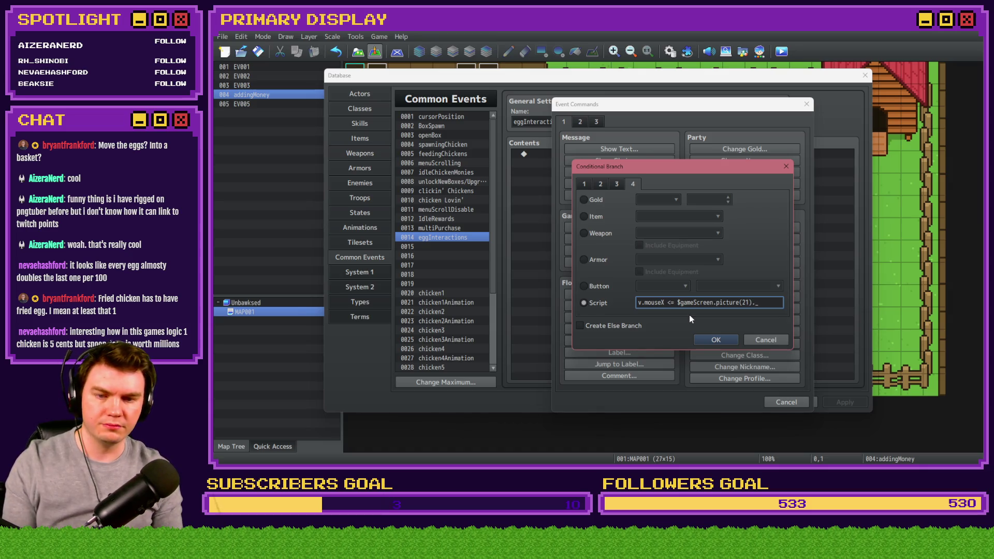
text(x -)
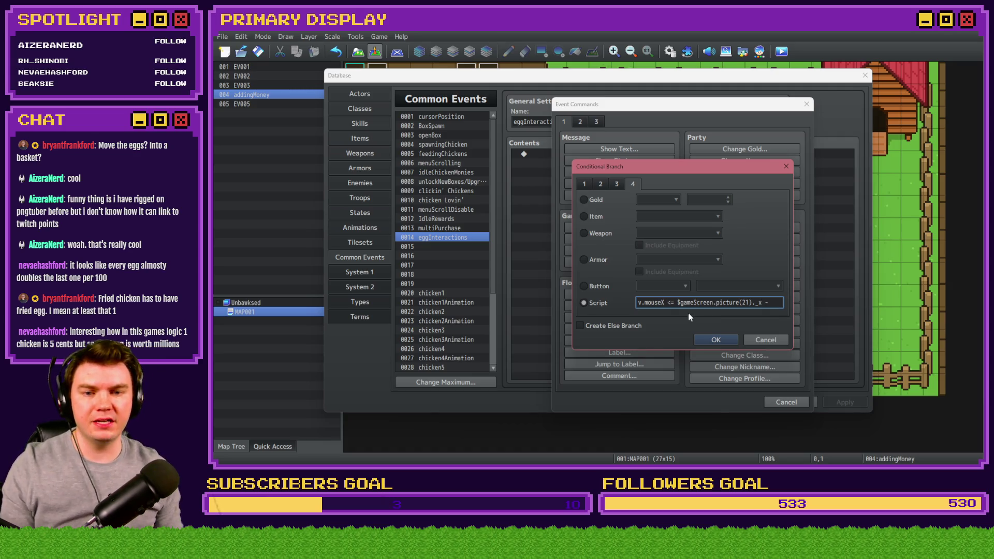
Measure the egg sprite's dimensions in the image to choose the bounds offsets.
key(alt+Tab)
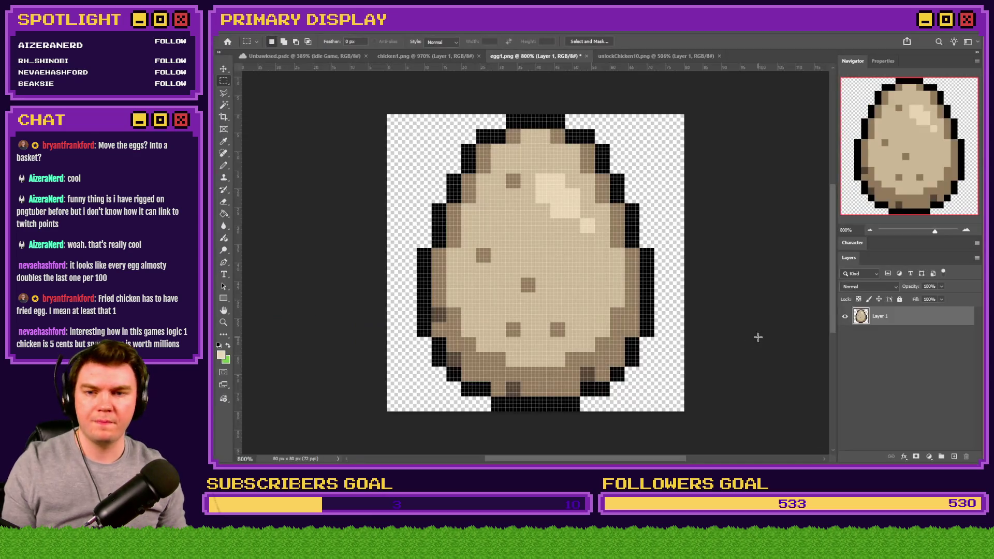
mouse_move(337, 97)
mouse_down()
mouse_move(787, 456)
mouse_move(728, 388)
mouse_move(728, 373)
mouse_up()
scroll(611, 313, up, 2)
key(alt+Tab)
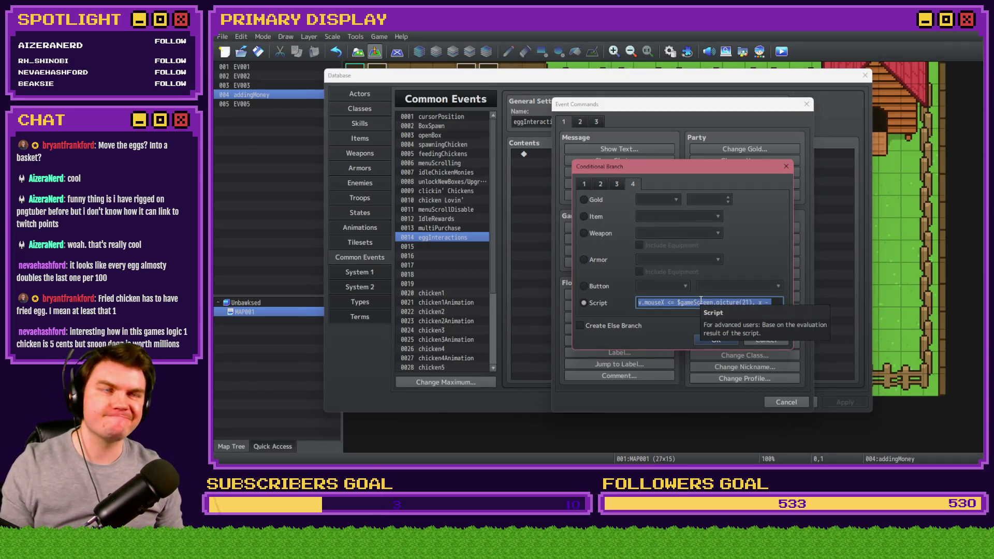
Extend the condition with an offset, '&&', and a copied comparison adapted to mouseY.
click(767, 304)
text(-)
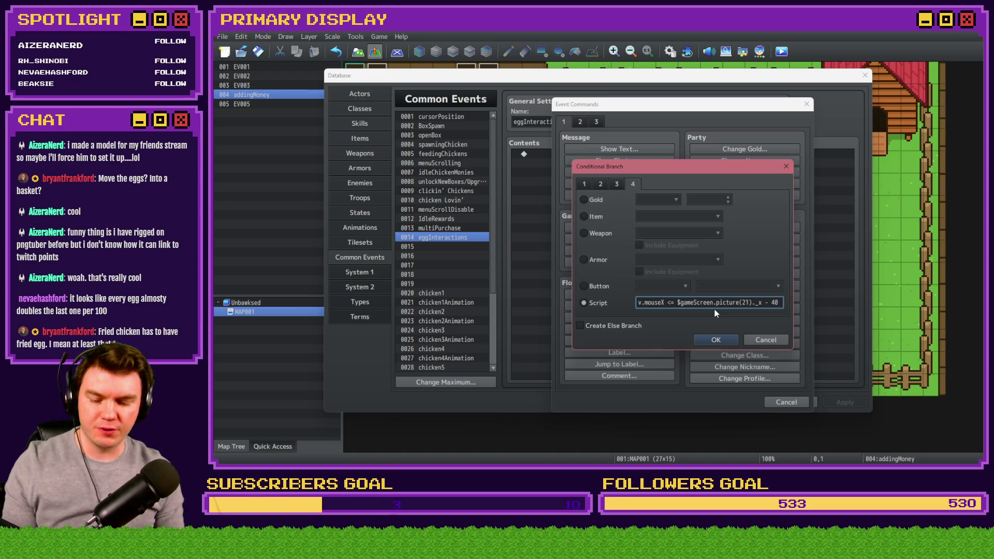
text(&&)
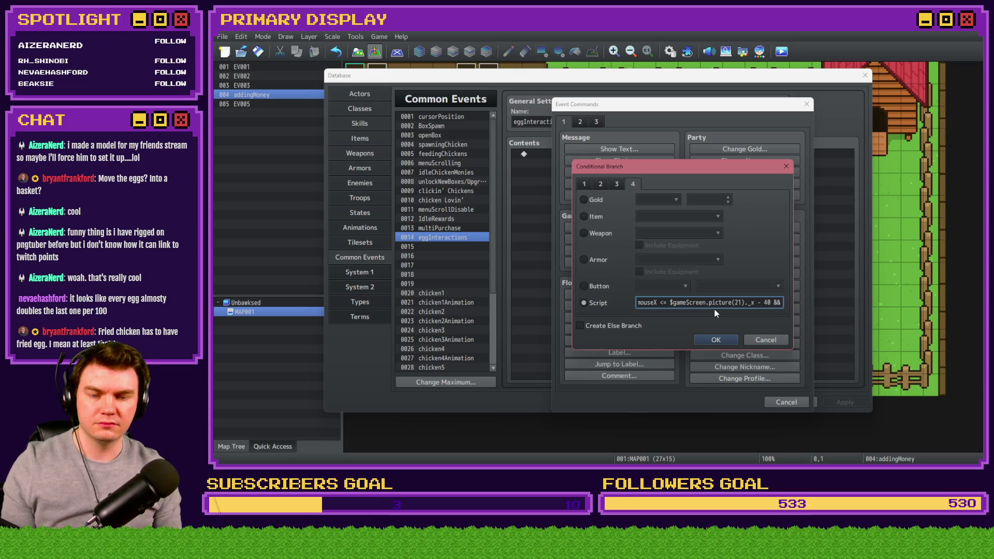
key(ctrl+a)
key(End)
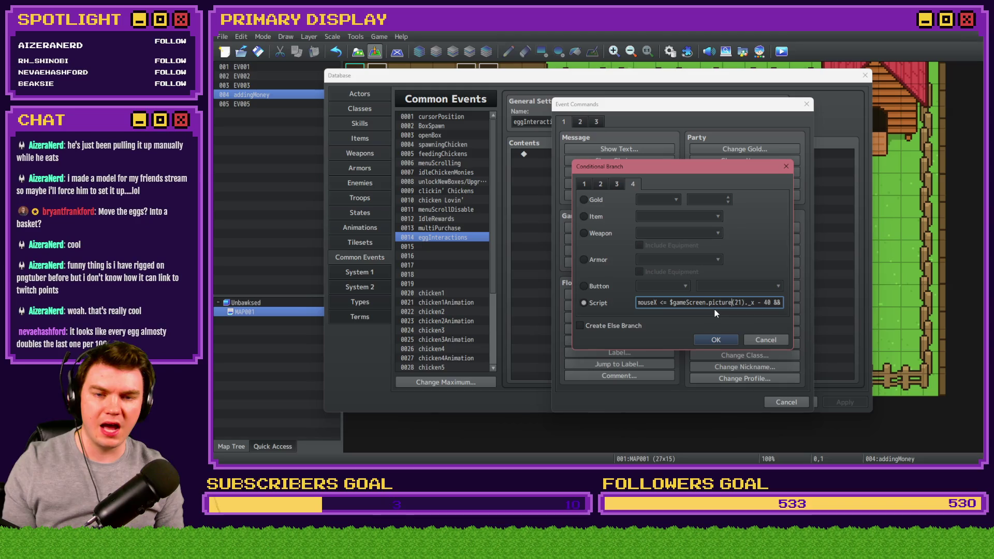
key(Left)
key(Left)
key(Left)
key(Left)
key(Left)
key(Left)
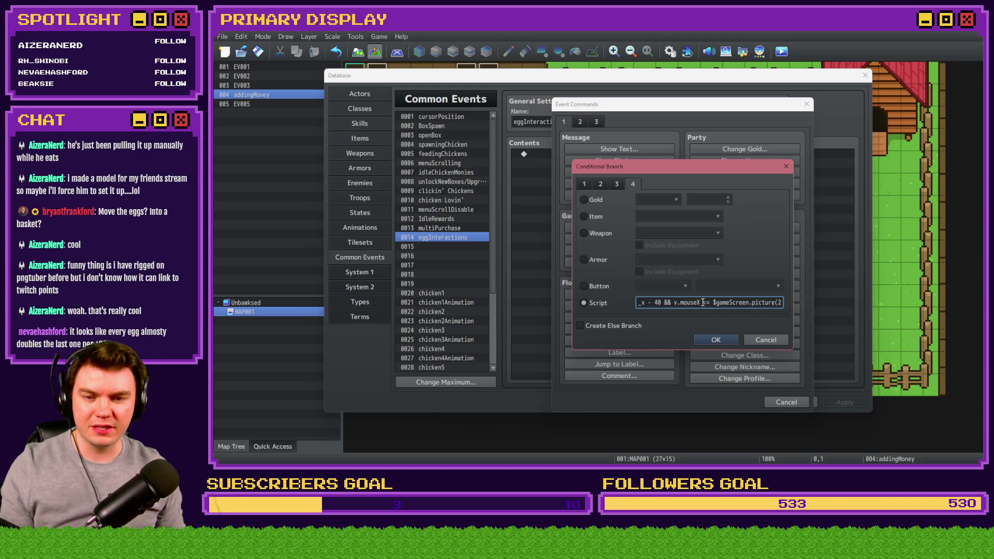
key(BackSpace)
text(Y)
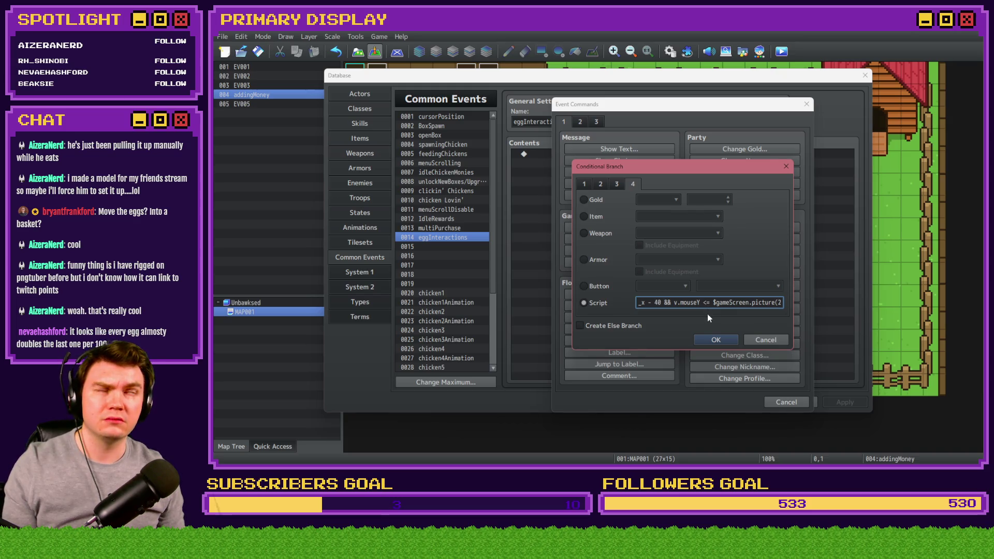
Make the first check v.mouseX >= picture(21)._x and start a v.mouseY <= check.
click(660, 302)
click(670, 302)
key(BackSpace)
text(>)
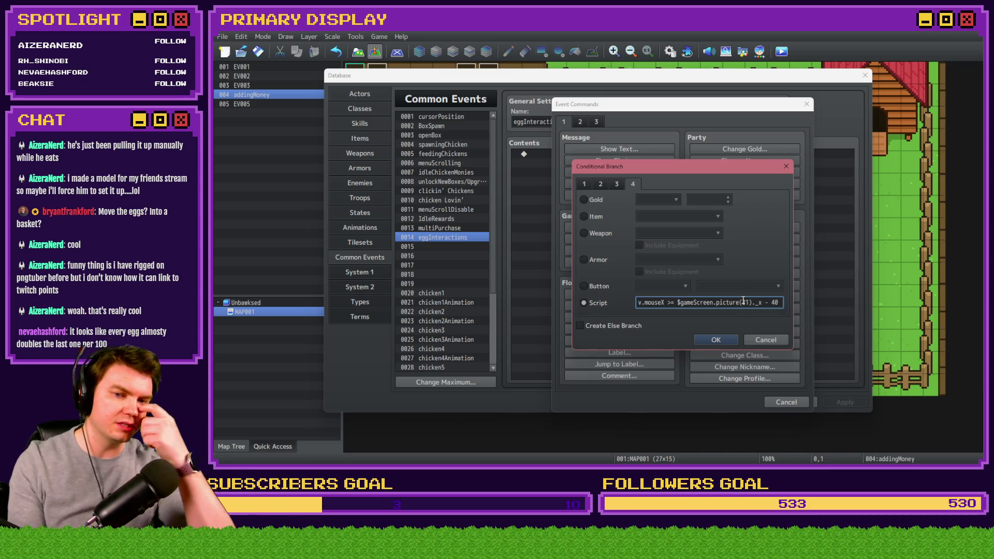
text(&& v.mouseY <= $gameScreen.pi)
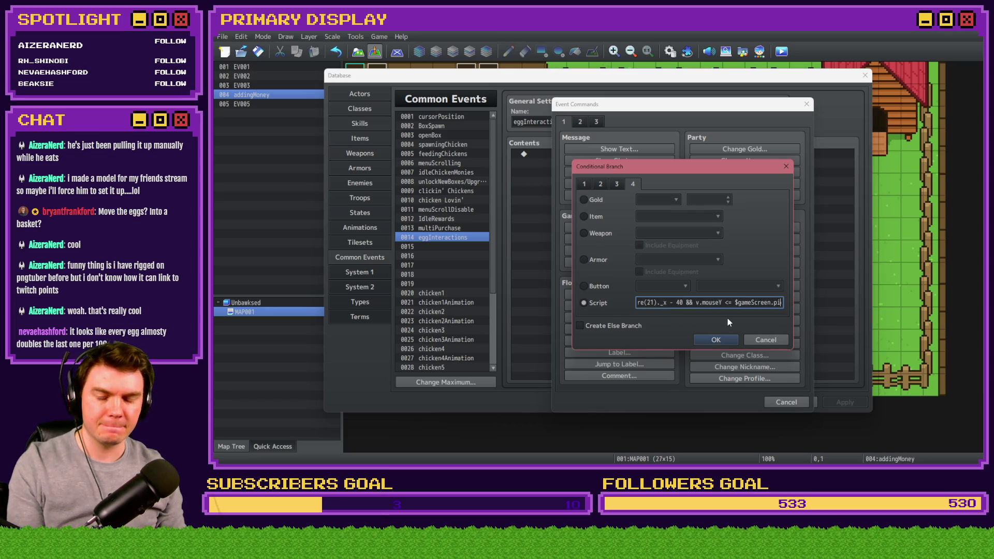
Point the mouseY check at picture(21)._y with a 60 offset, ending in '&&'.
click(729, 303)
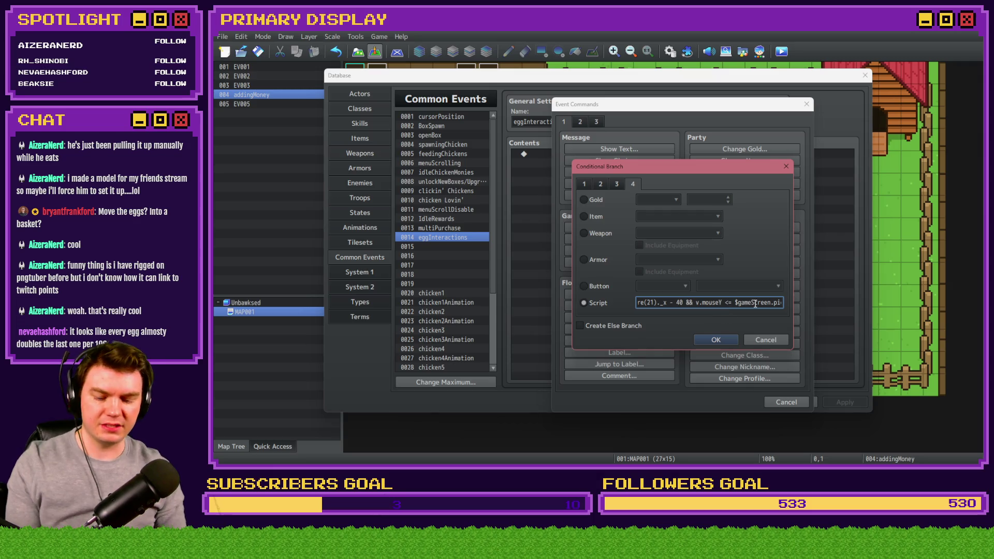
key(BackSpace)
text(>)
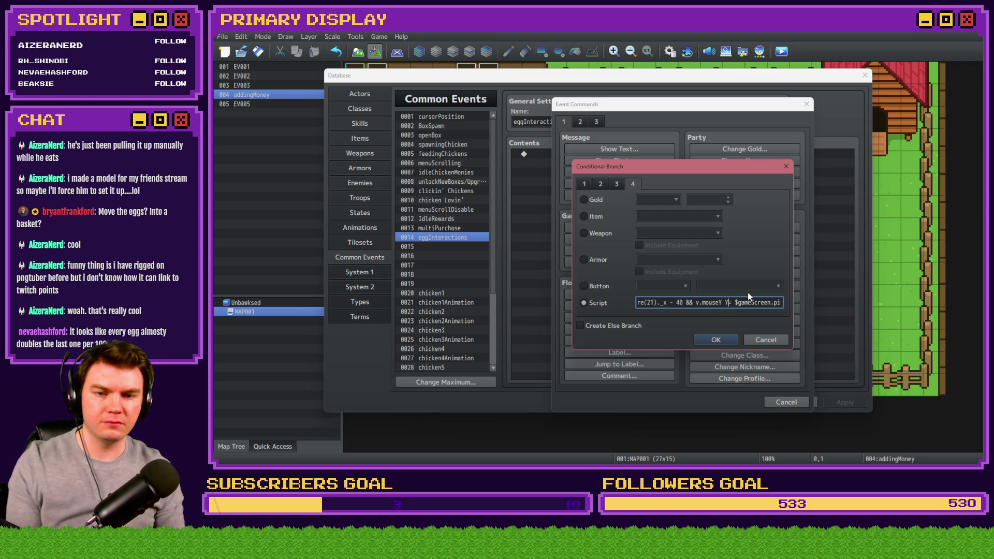
text(>)
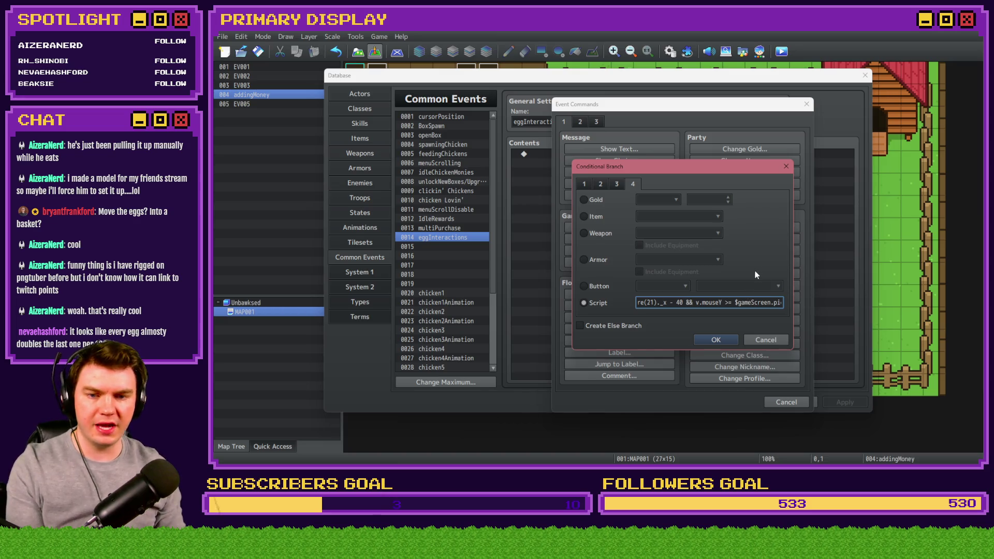
key(Right)
key(Right)
key(Right)
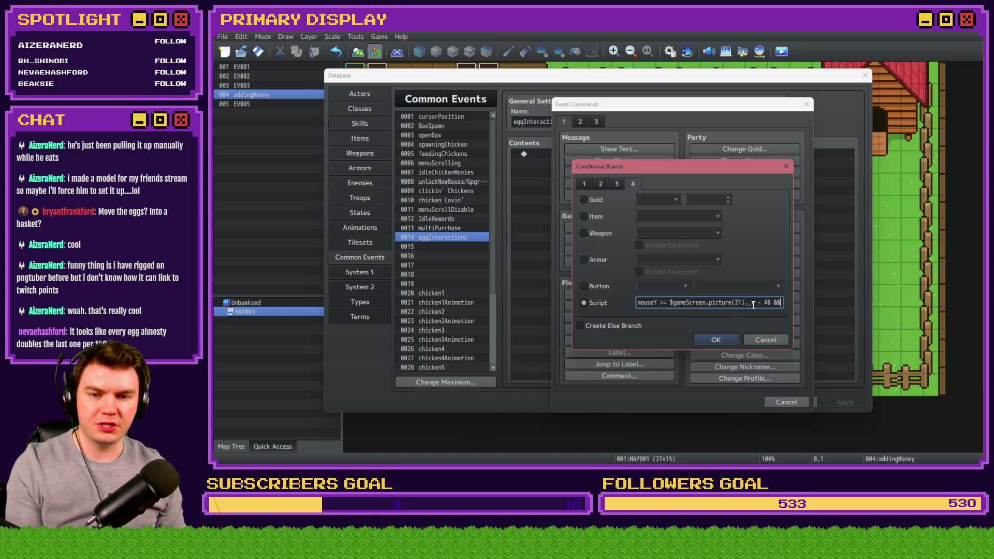
key(BackSpace)
text(y)
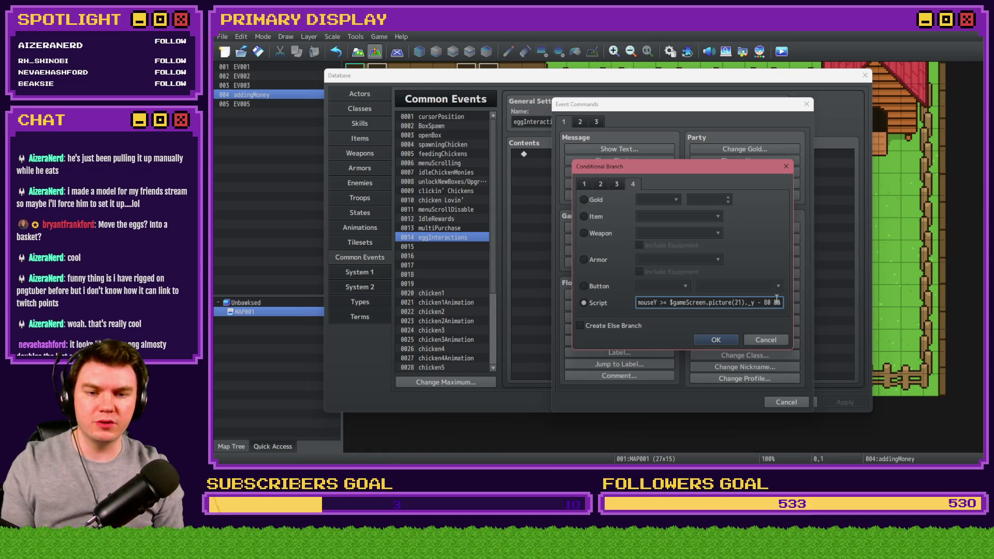
key(BackSpace)
text(6)
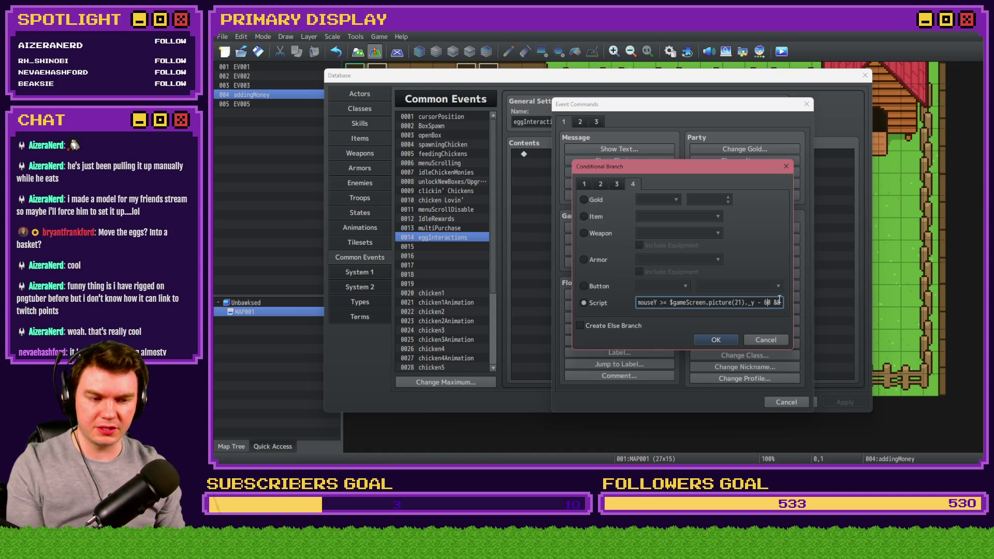
key(BackSpace)
key(BackSpace)
key(BackSpace)
text(&&)
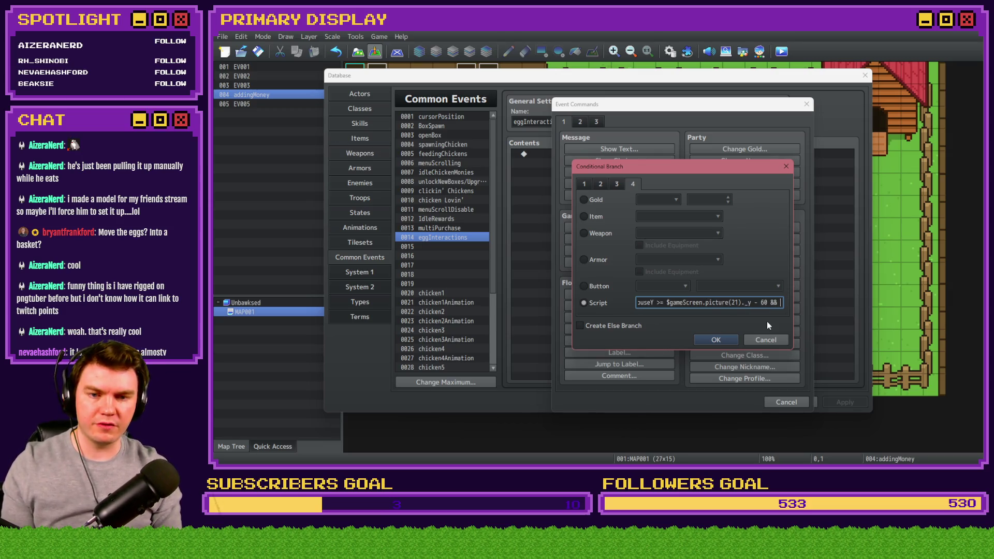
Add the right-edge check v.mouseX <= $gameScreen.picture(21)._x + 40 and begin another mouseY check.
key(Home)
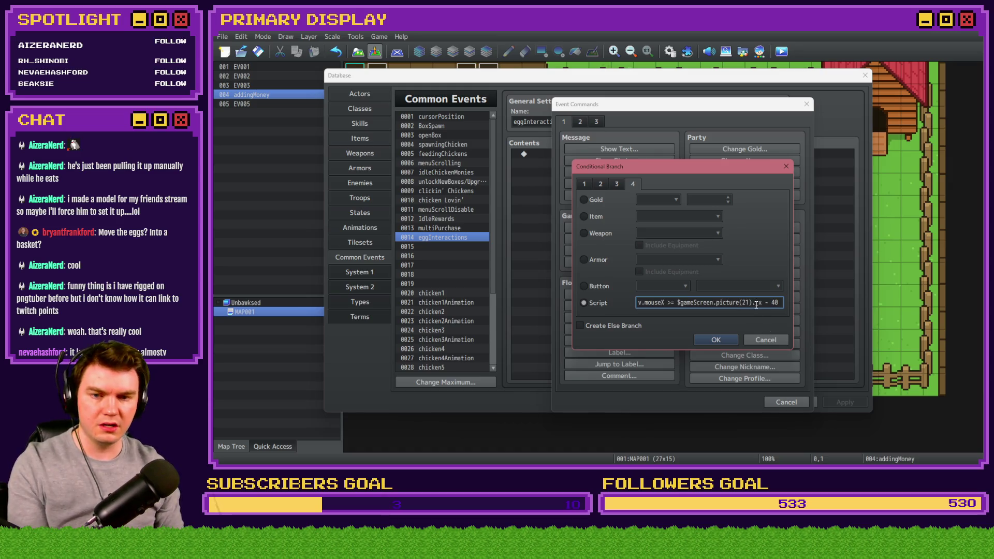
key(End)
text(v.mouseX >)
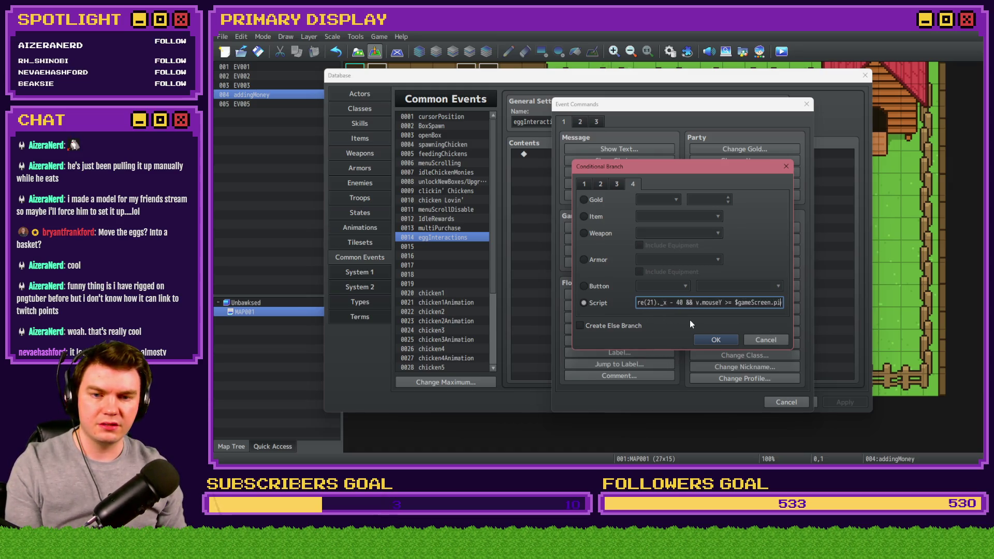
text(= $gameScreen.picture)
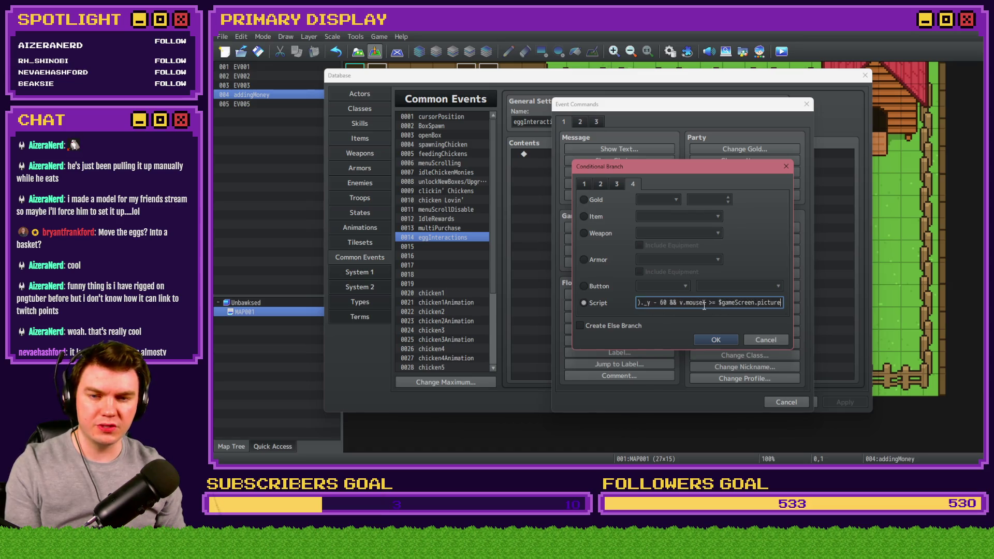
click(714, 302)
key(BackSpace)
key(BackSpace)
text(<=)
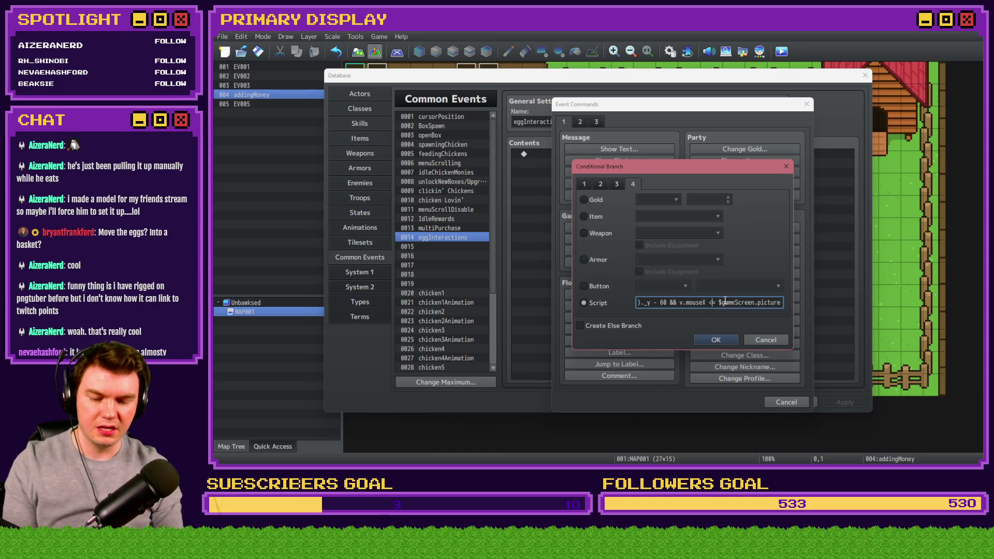
key(End)
text((21)._x - 40 && v.mou)
click(741, 303)
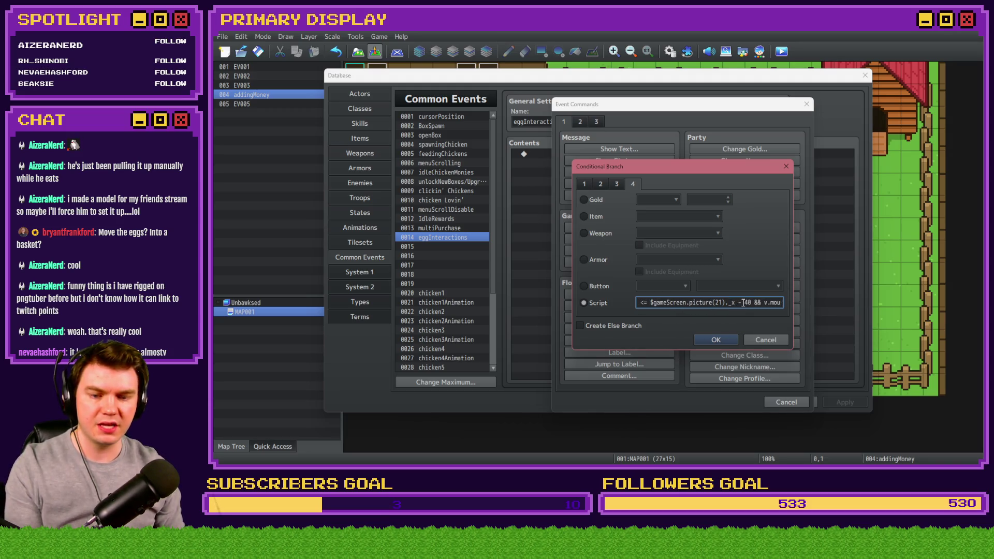
key(BackSpace)
text(+)
key(End)
text(seY >= $gam)
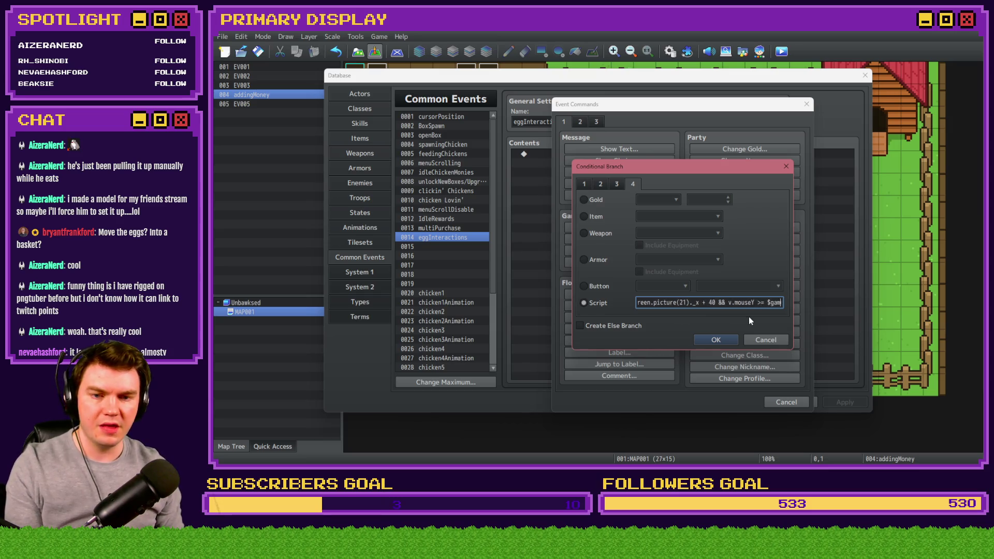
text(eScreen.picture)
Finish with v.mouseY < picture(21)._y + 20, remove the trailing '&&', and confirm the condition.
click(725, 302)
key(BackSpace)
text(<)
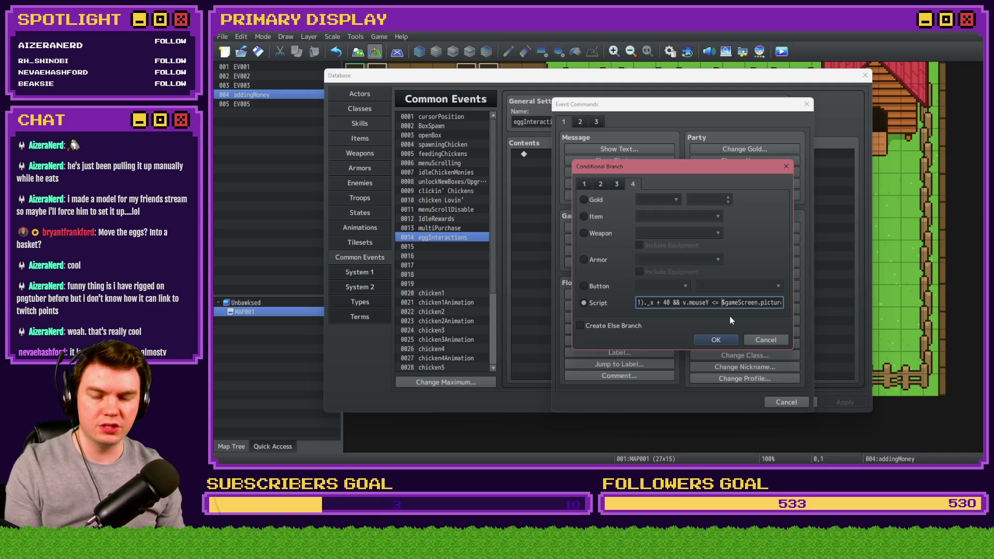
key(End)
text((21)._y - 60 &&)
double_click(756, 303)
text(+)
double_click(764, 302)
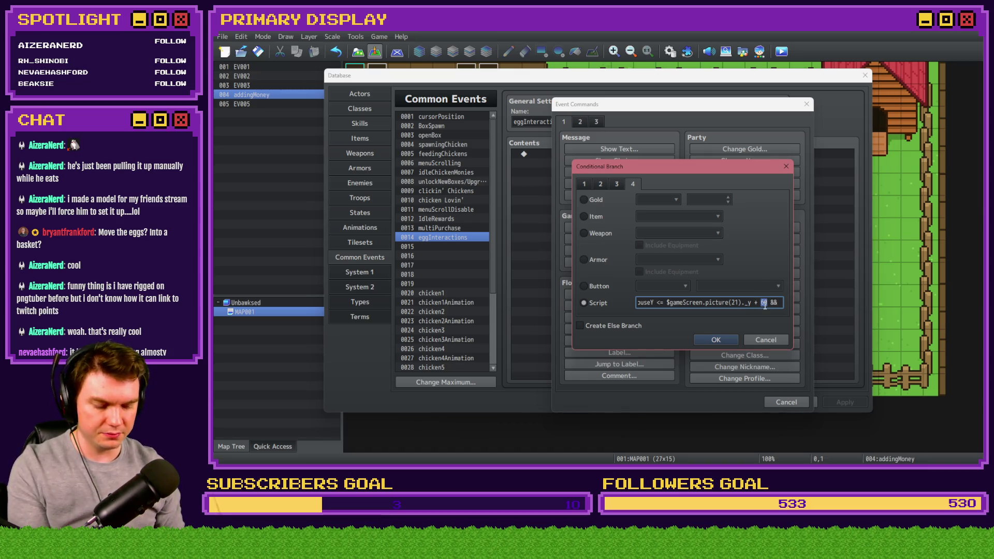
text(20)
key(Delete)
key(Delete)
key(Delete)
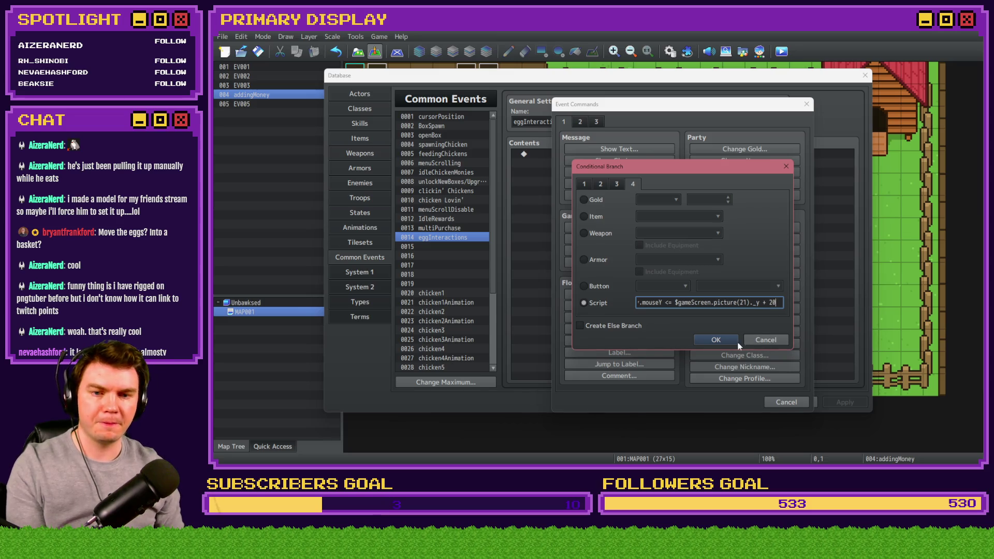
click(716, 339)
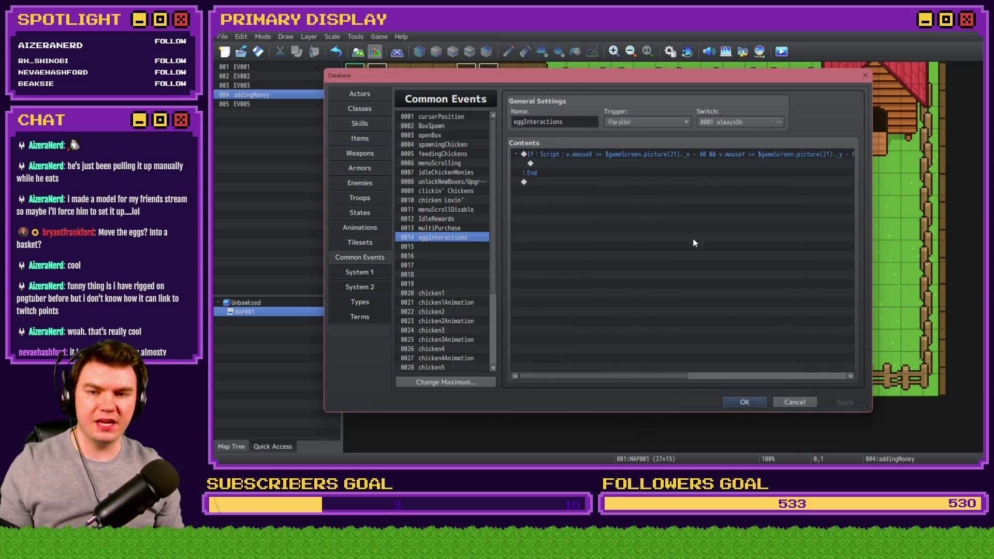
Browse the Event Commands picture commands inside the new branch, closing without adding anything.
click(596, 156)
double_click(594, 163)
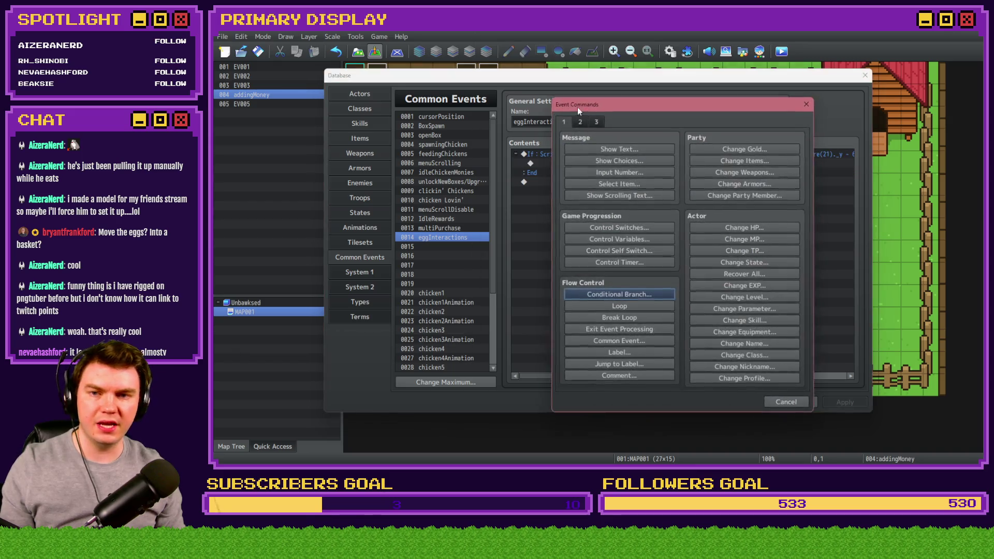
click(582, 123)
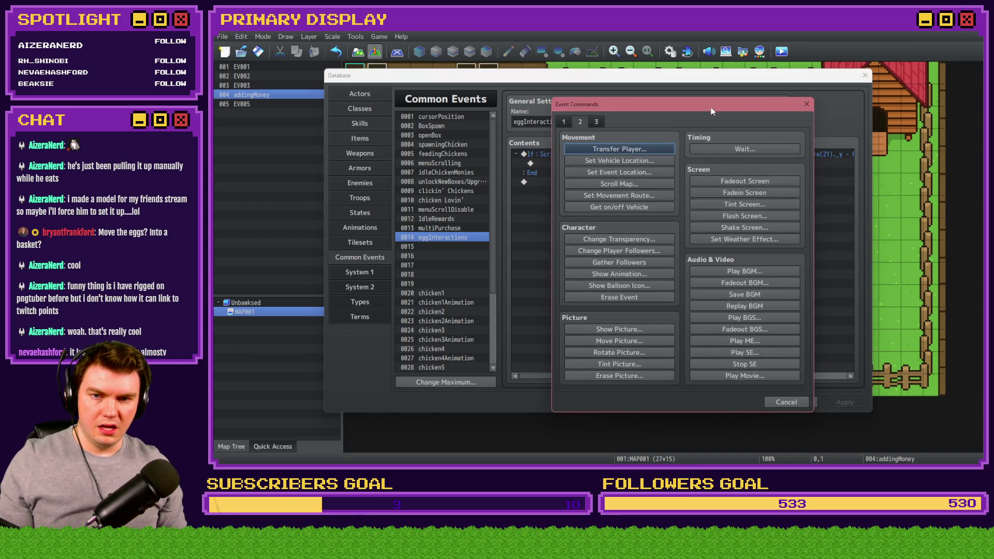
click(806, 105)
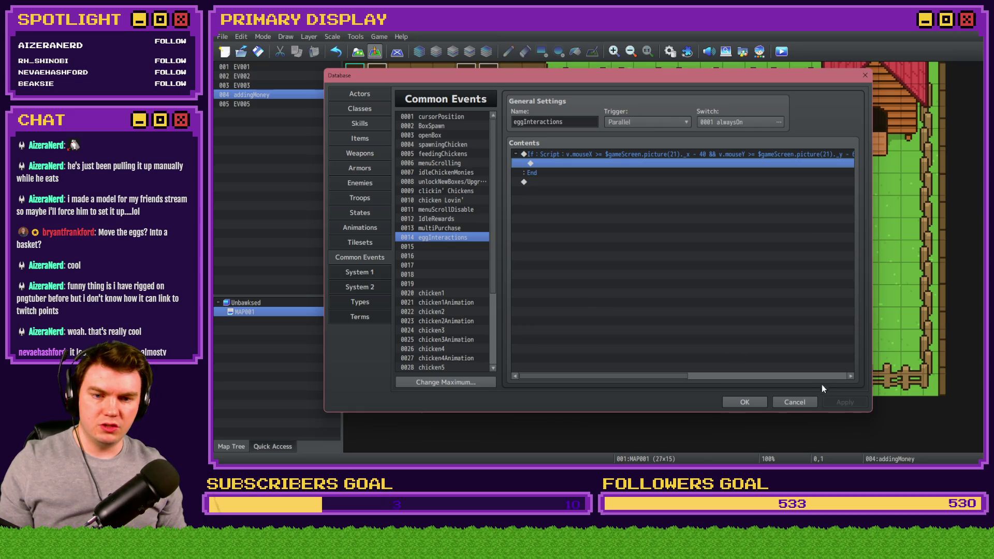
Copy the movePicture script from chicken Lovin' and paste it into the eggInteractions branch.
click(440, 229)
click(441, 218)
click(447, 209)
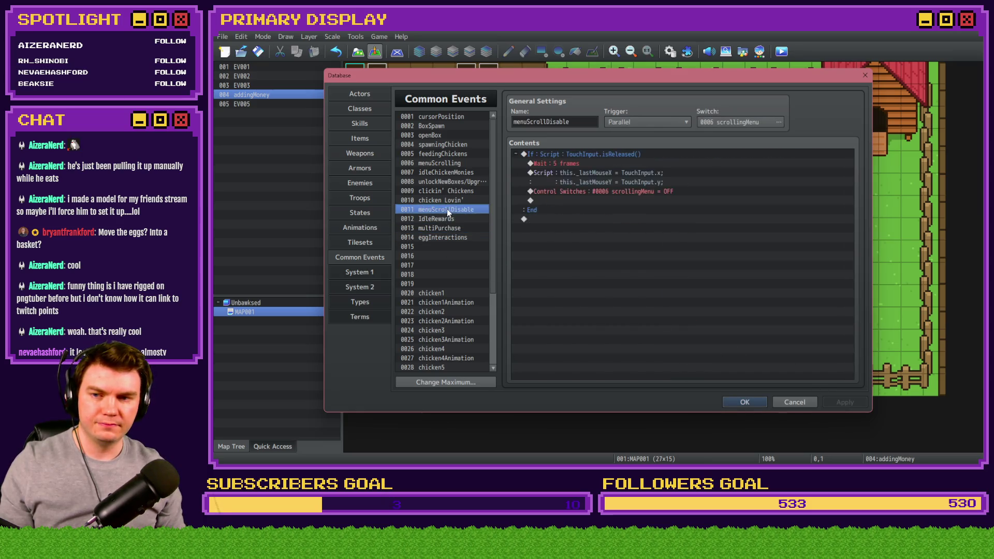
click(449, 201)
click(607, 201)
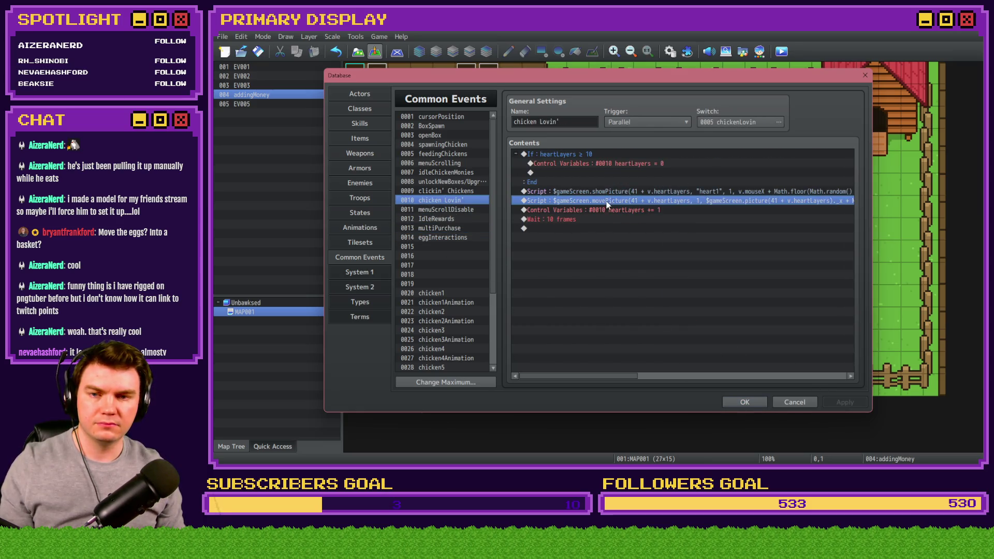
click(445, 237)
click(600, 173)
double_click(603, 165)
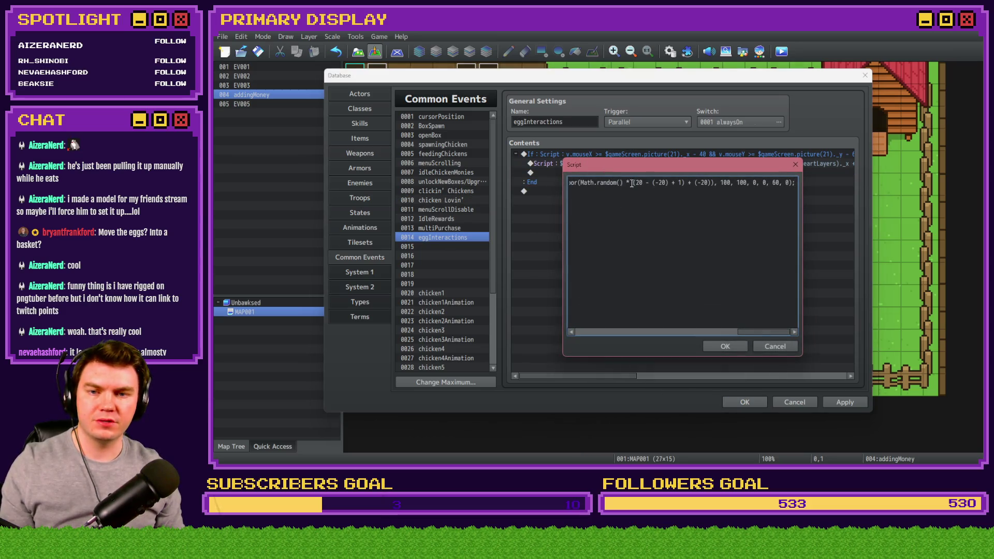
Change the script's picture number to 21 and its origin to 0.
click(620, 183)
click(655, 184)
key(BackSpace)
key(BackSpace)
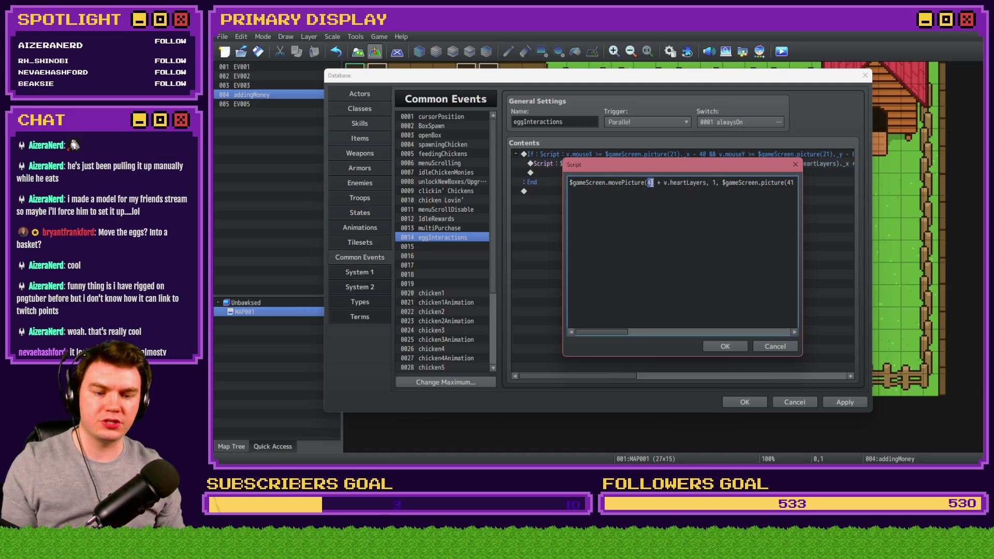
text(21)
key(Delete)
key(Delete)
key(Delete)
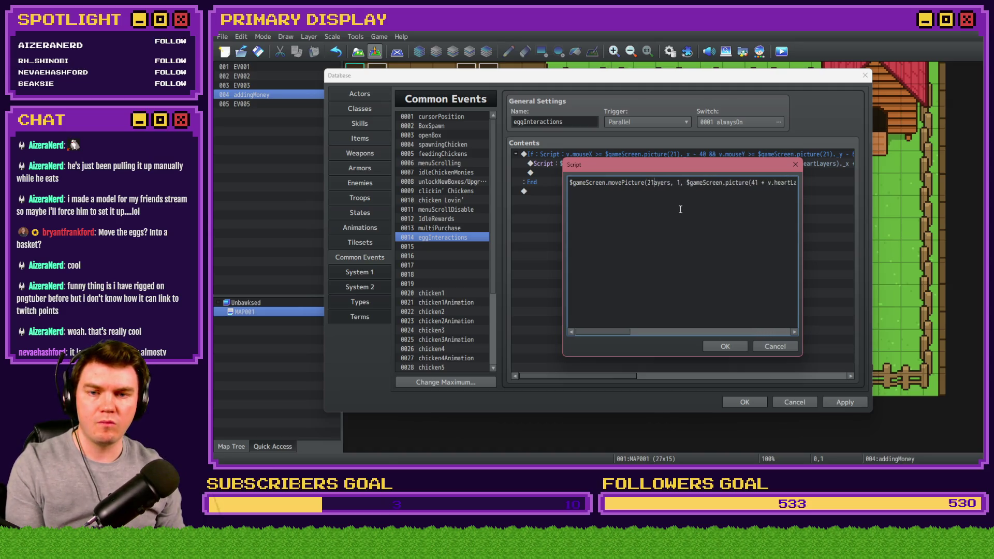
double_click(661, 183)
text(0)
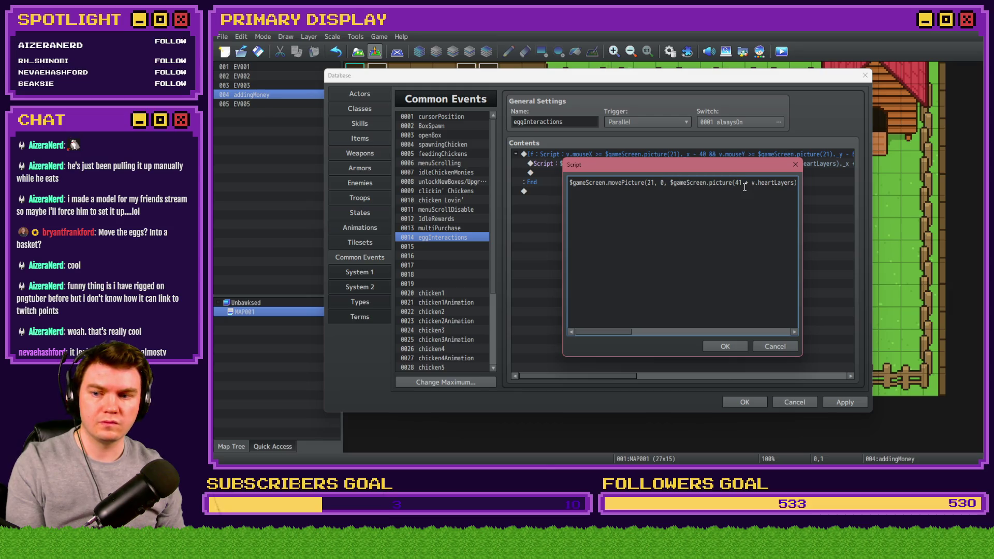
Set the picture's x and y arguments to v.mouseX and v.mouseY.
key(Delete)
key(Delete)
key(Delete)
key(Delete)
key(Delete)
key(Delete)
key(Delete)
key(Delete)
key(Delete)
key(Delete)
key(Delete)
key(Delete)
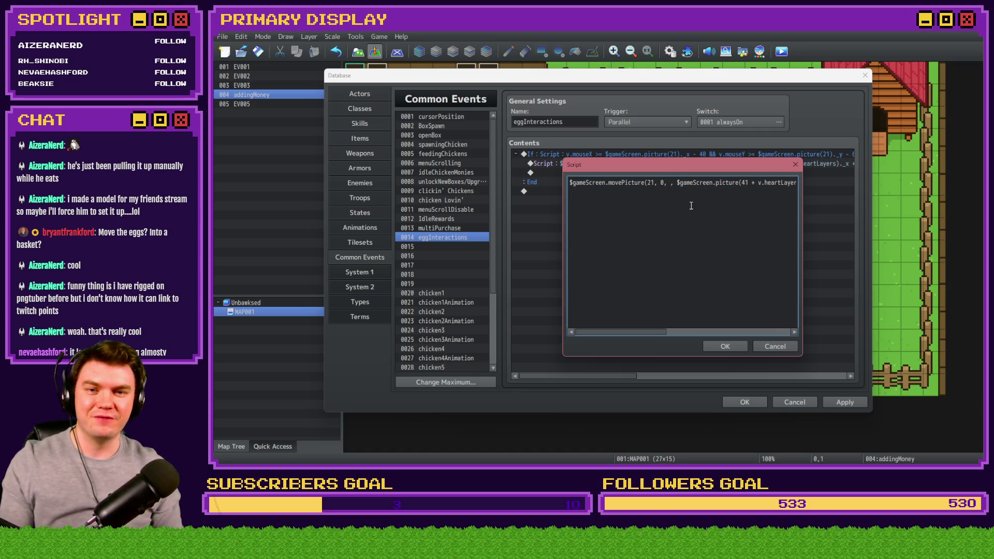
text(v.mouse)
text(X)
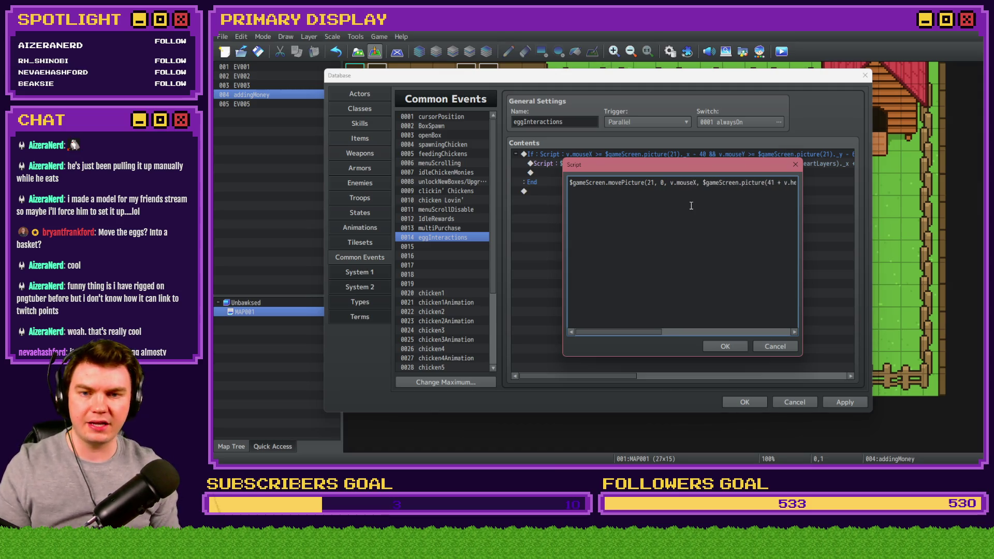
mouse_move(671, 183)
mouse_down()
mouse_move(799, 182)
mouse_move(723, 183)
mouse_up()
text(v.mouseX)
key(BackSpace)
text(Y)
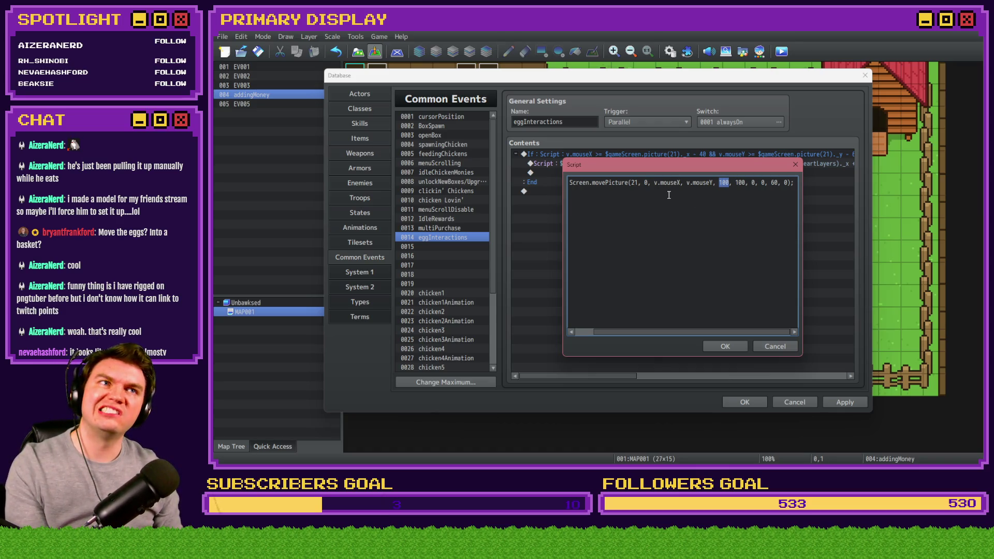
Set opacity 255, blend 0, duration 1 and easing 0, then confirm the script.
double_click(753, 183)
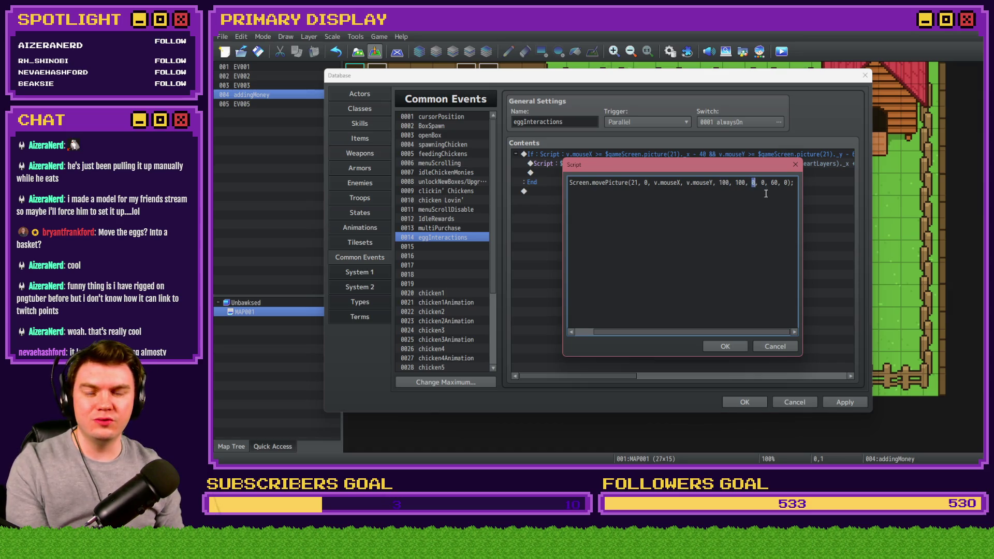
text(255)
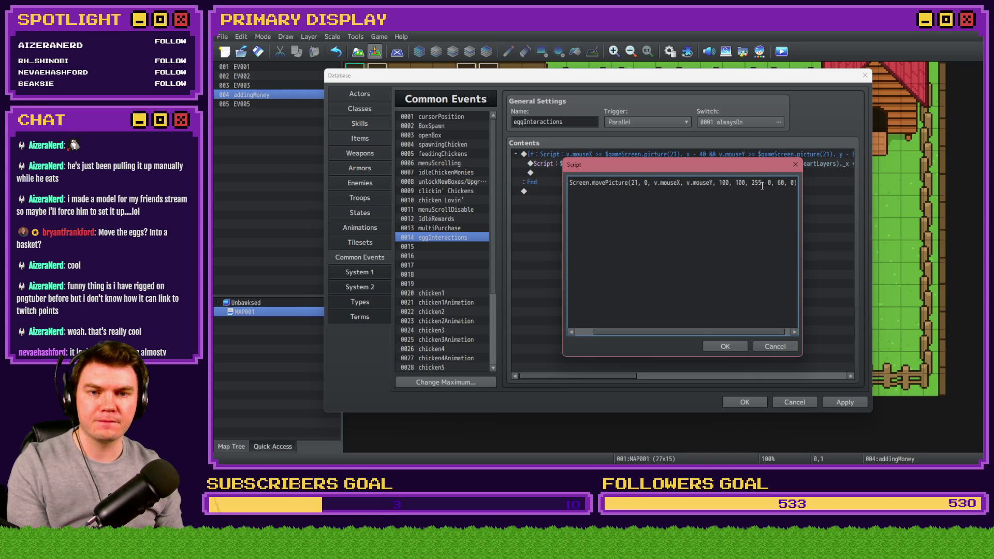
double_click(770, 182)
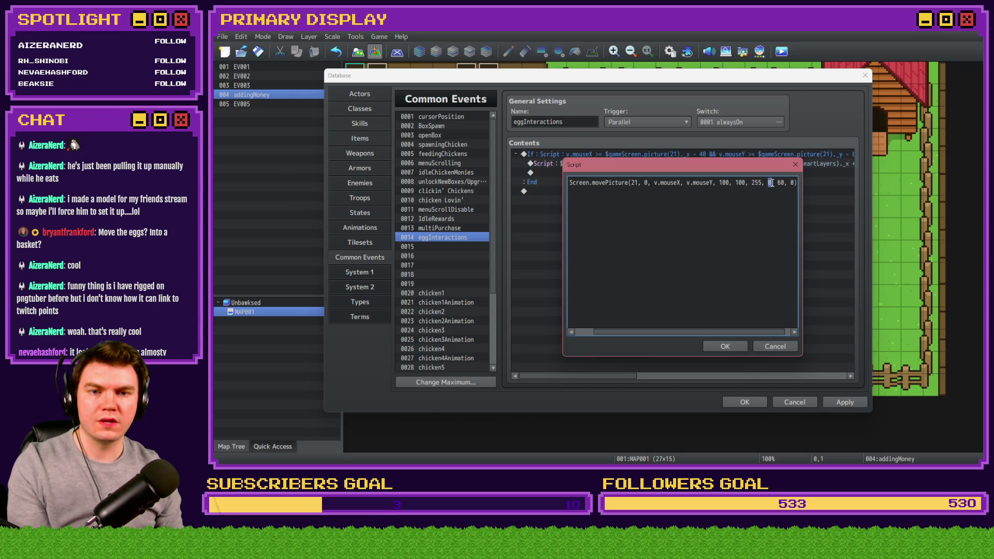
click(771, 184)
double_click(780, 183)
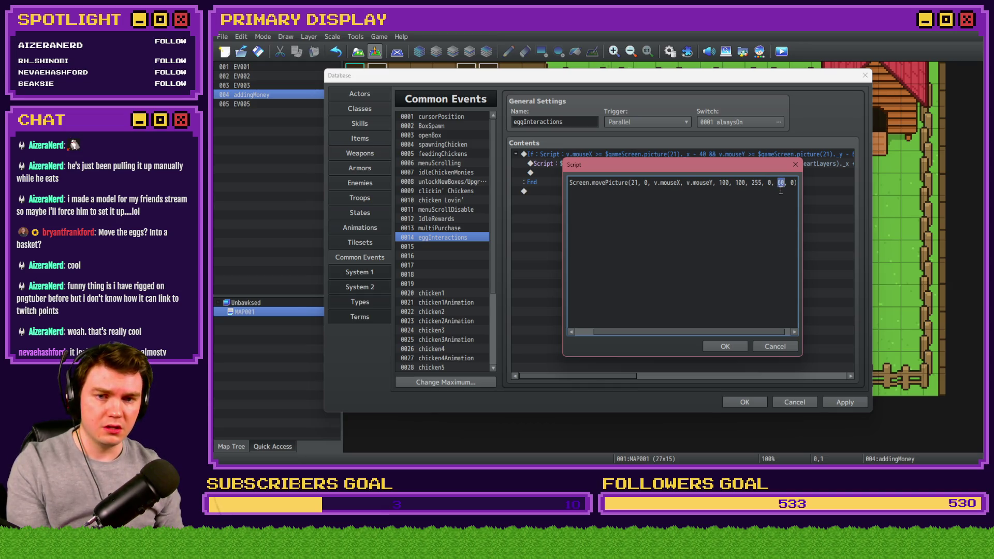
text(1)
double_click(788, 183)
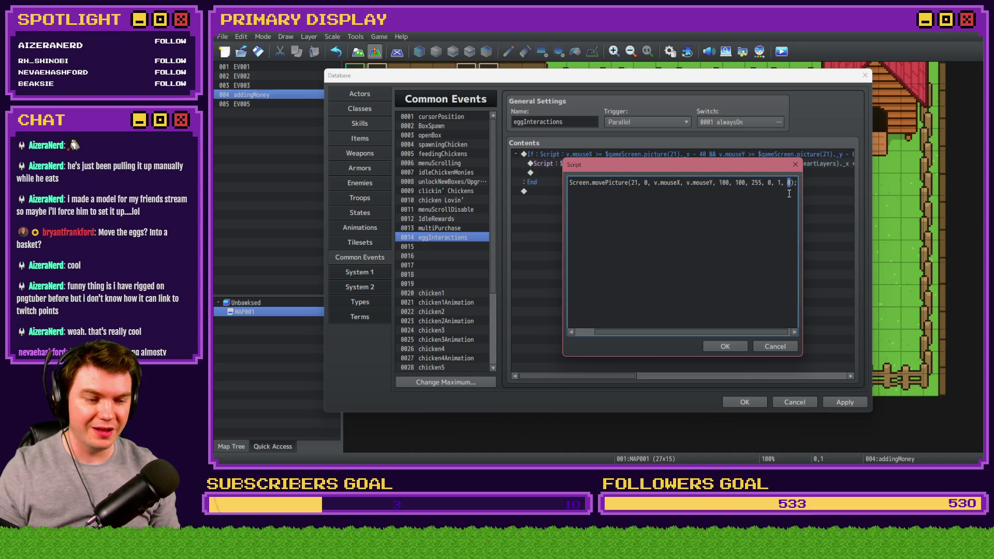
drag(751, 182, 830, 178)
drag(692, 182, 524, 178)
click(641, 204)
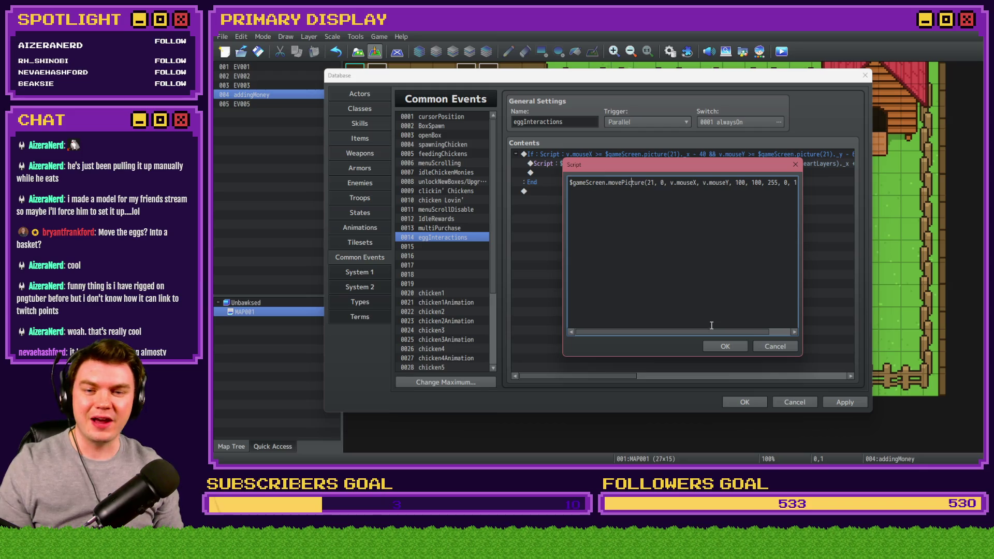
click(724, 346)
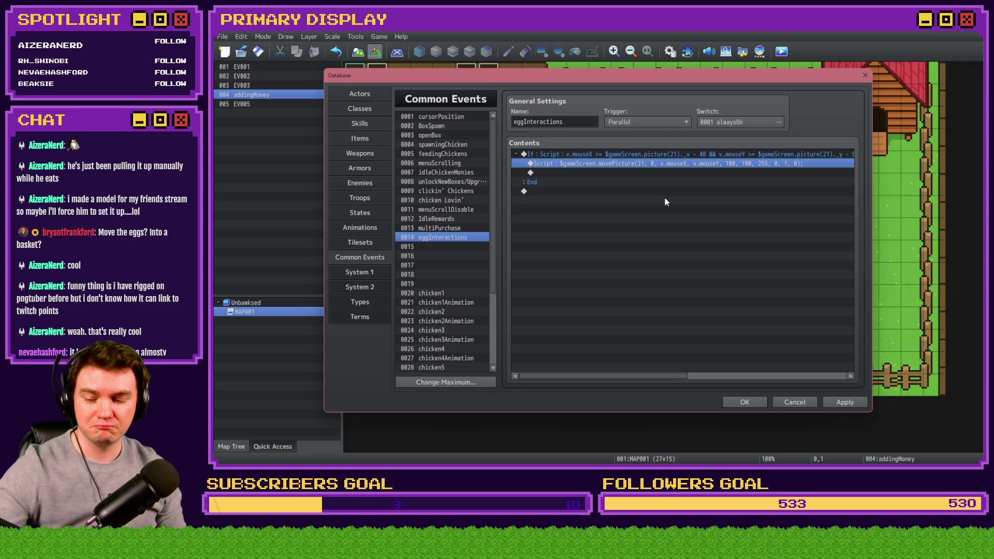
Apply the edits, then copy the TouchInput.isReleased() condition script from the menuScrollDisable common event.
click(673, 157)
click(679, 165)
click(679, 160)
click(845, 402)
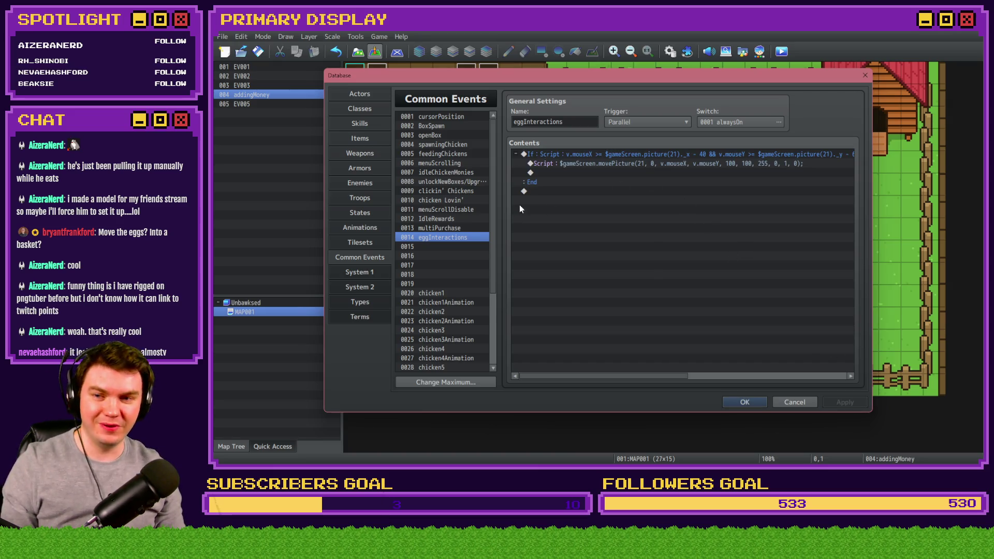
click(467, 210)
click(596, 157)
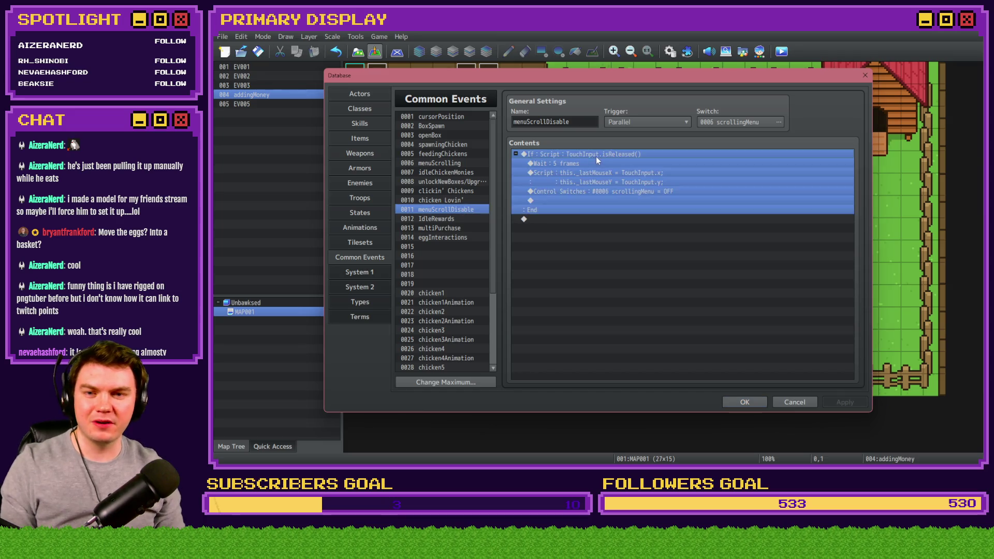
double_click(595, 157)
triple_click(721, 309)
key(ctrl+c)
click(761, 339)
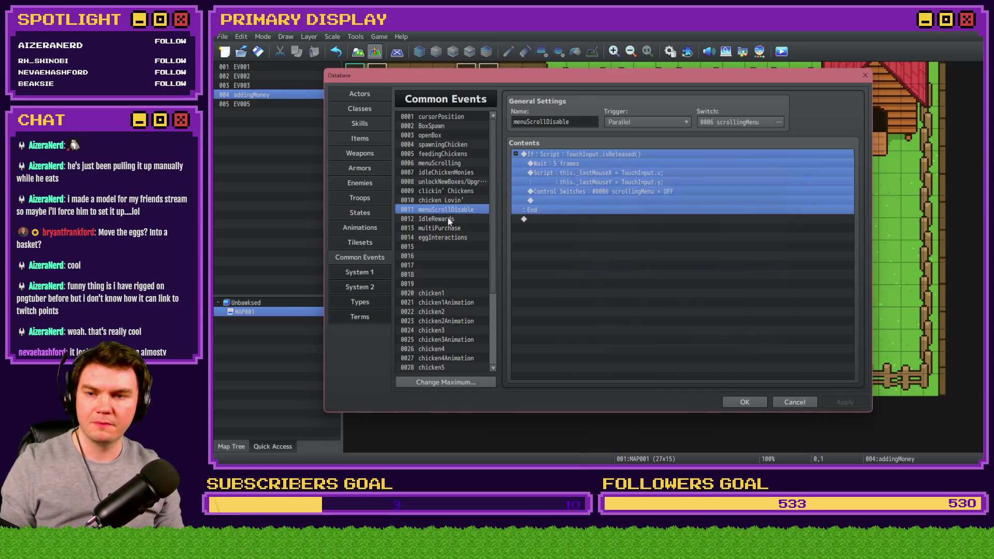
click(445, 238)
Add a script conditional branch TouchInput.isPressed() to eggInteractions.
click(596, 155)
key(Insert)
click(622, 292)
click(601, 217)
click(633, 184)
click(585, 303)
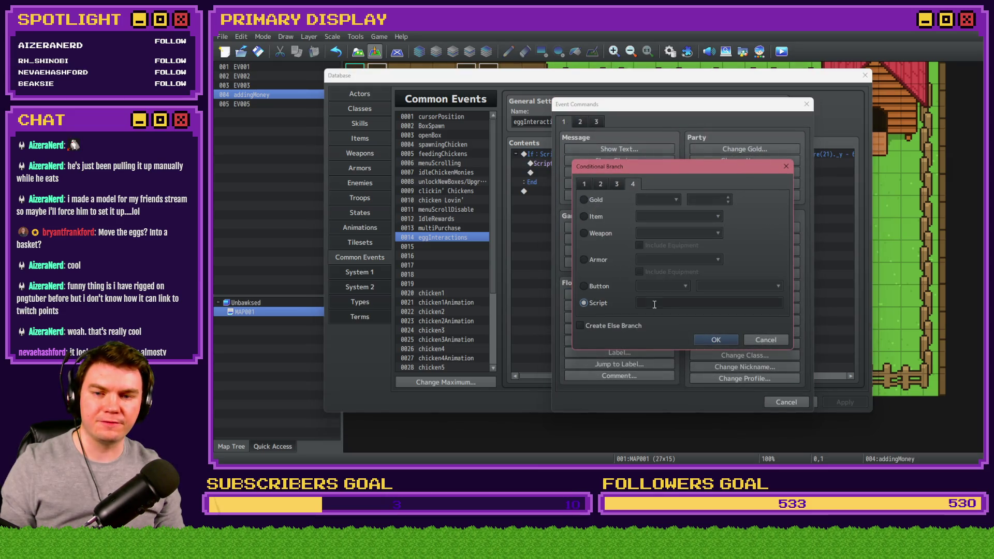
key(ctrl+v)
drag(678, 303, 708, 303)
text(Pressed)
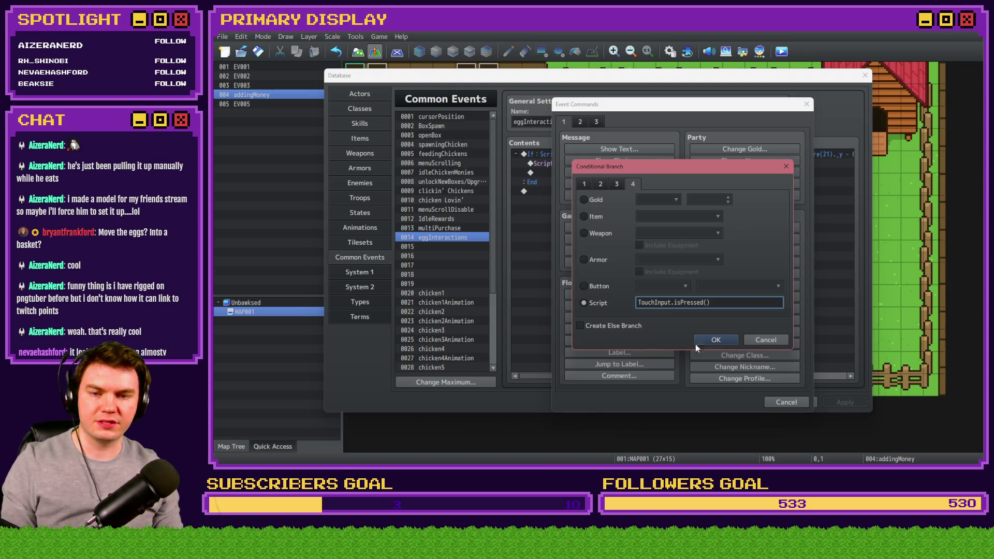
click(699, 340)
Move the movePicture script line inside the isPressed branch.
click(623, 192)
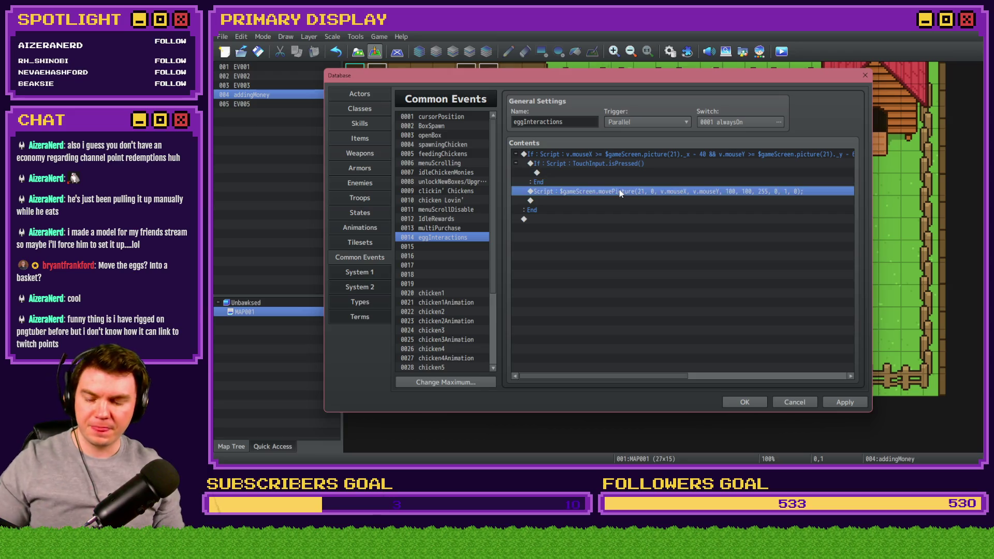
key(ctrl+x)
click(617, 172)
key(ctrl+v)
Try an else branch holding a copied movePicture line, then delete the line and remove the else again.
double_click(616, 163)
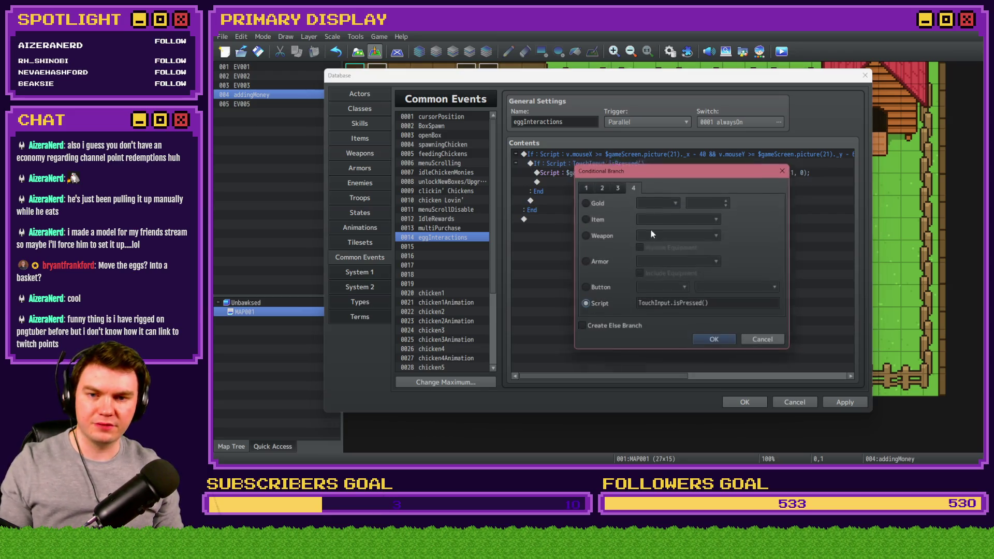
click(626, 330)
click(716, 342)
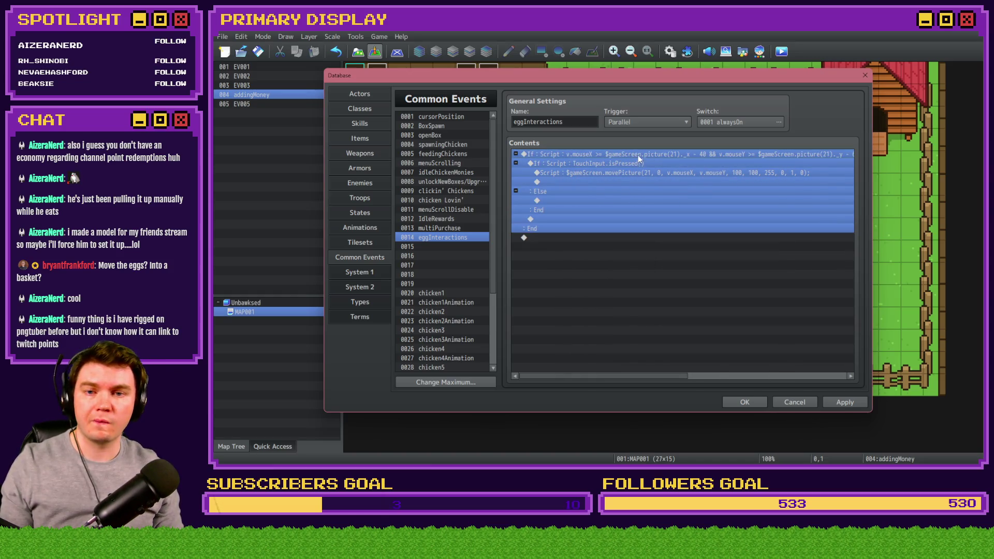
click(635, 173)
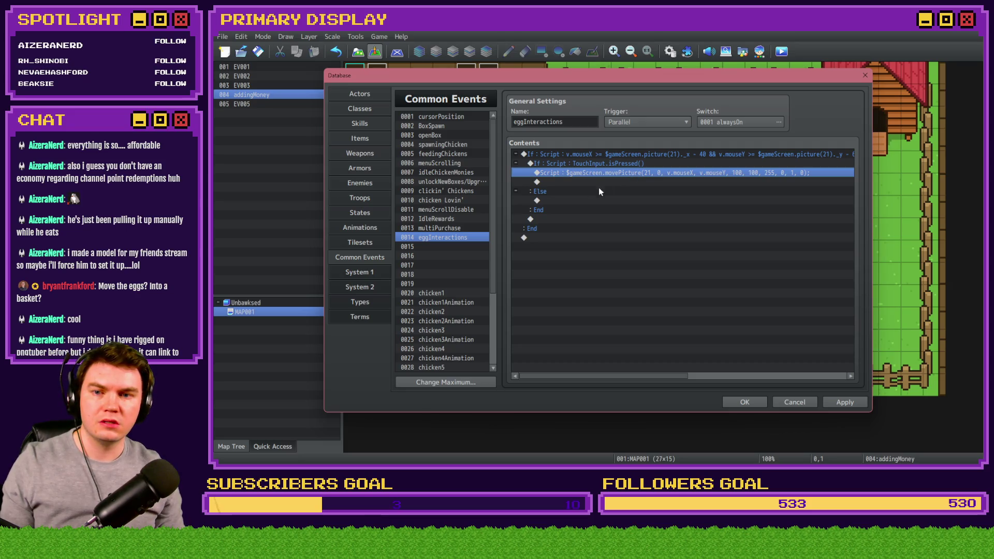
click(590, 201)
key(ctrl+v)
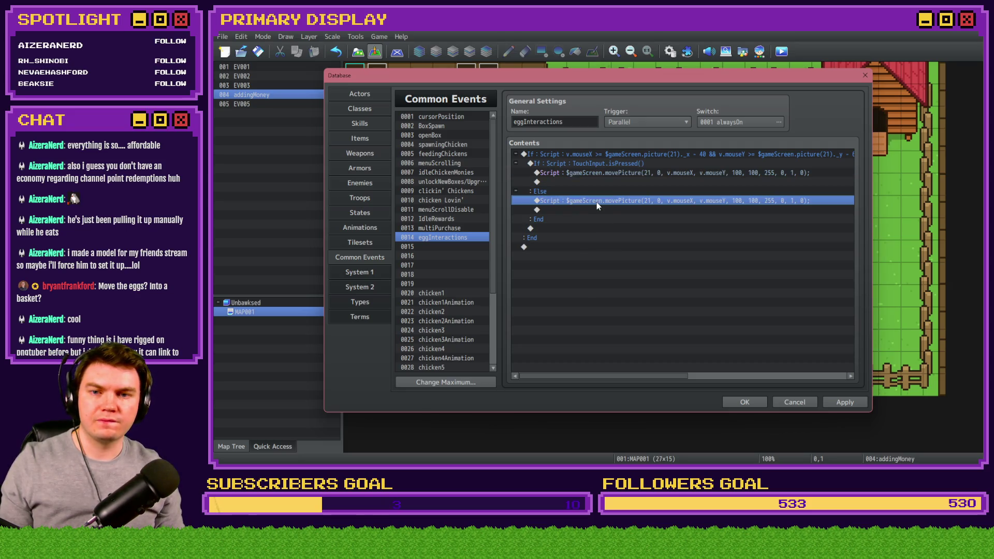
click(613, 173)
drag(613, 172, 617, 182)
click(612, 202)
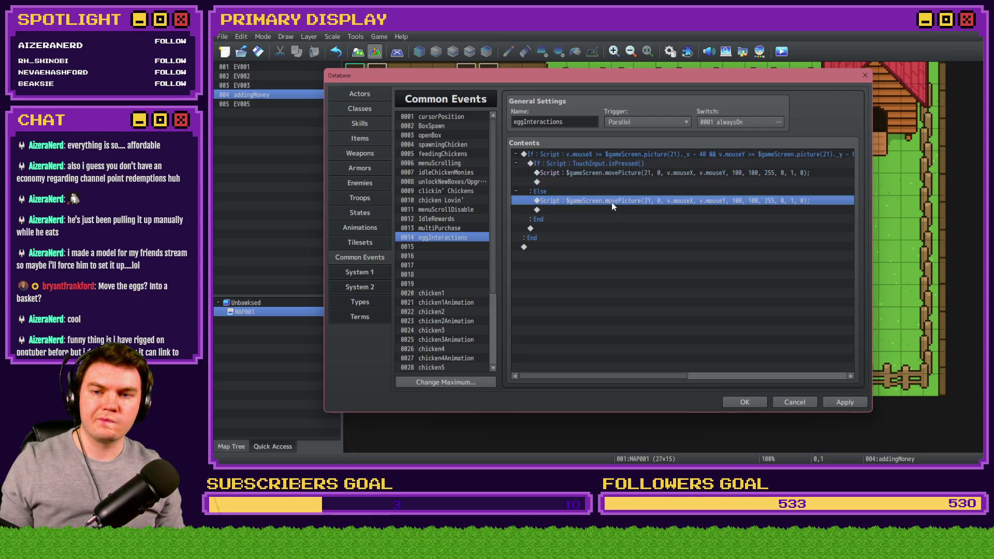
key(Delete)
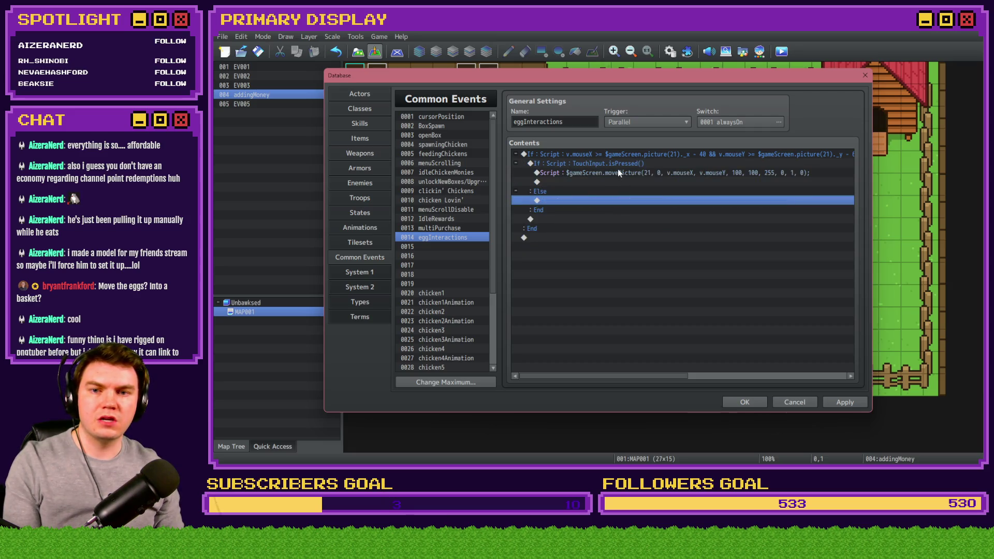
double_click(616, 164)
click(579, 328)
click(709, 342)
Duplicate the isPressed branch and change the copy's condition to TouchInput.isReleased().
key(ctrl+c)
click(585, 202)
key(ctrl+v)
key(space)
click(692, 306)
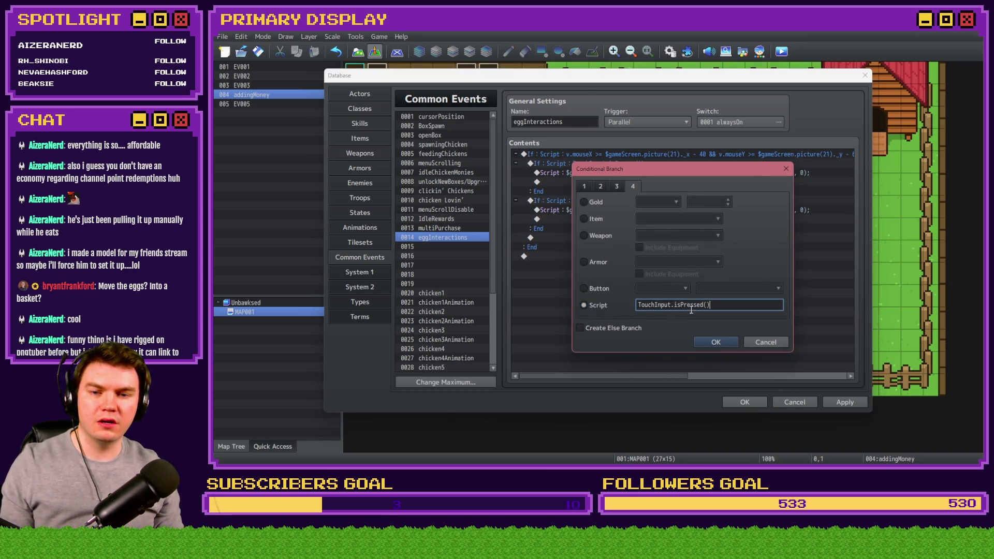
drag(679, 304, 704, 304)
text(Released)
click(712, 342)
click(632, 210)
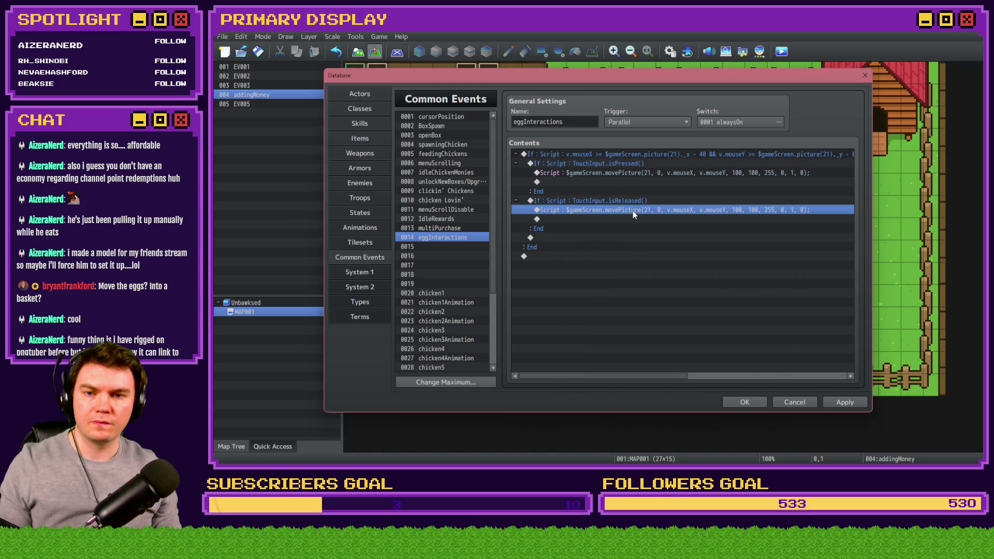
Set the released branch's movePicture scale to 50, 50, apply, and close the database.
double_click(632, 211)
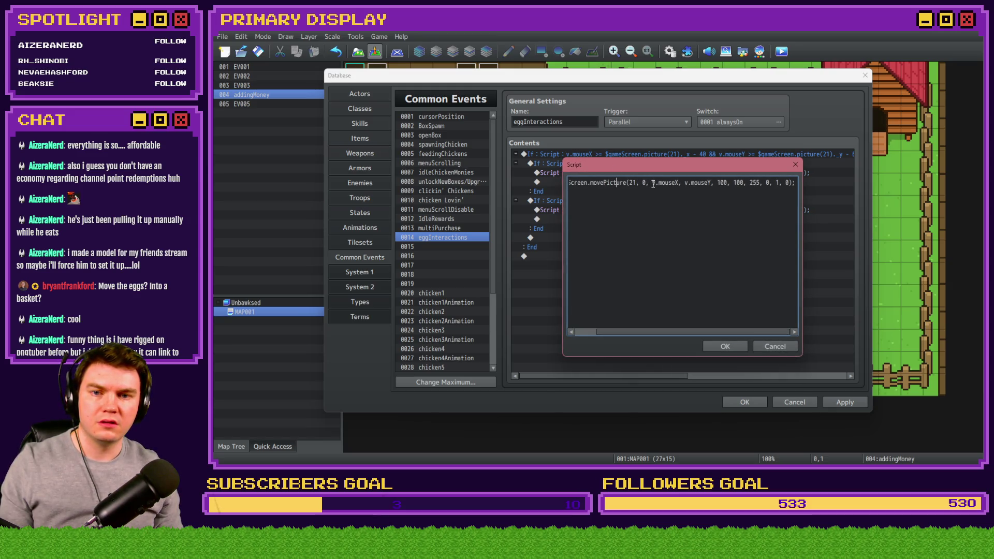
double_click(722, 183)
text(50)
double_click(734, 183)
text(50)
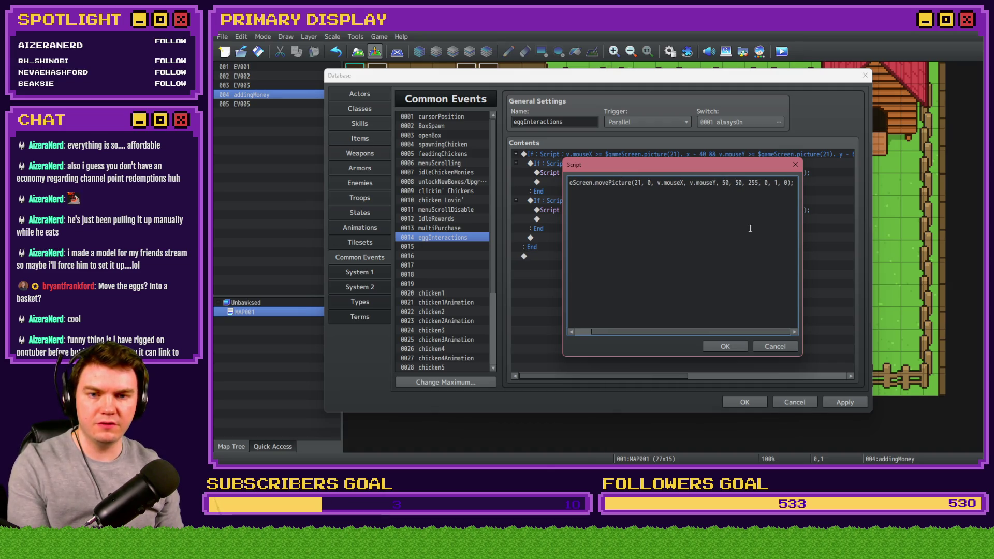
click(732, 343)
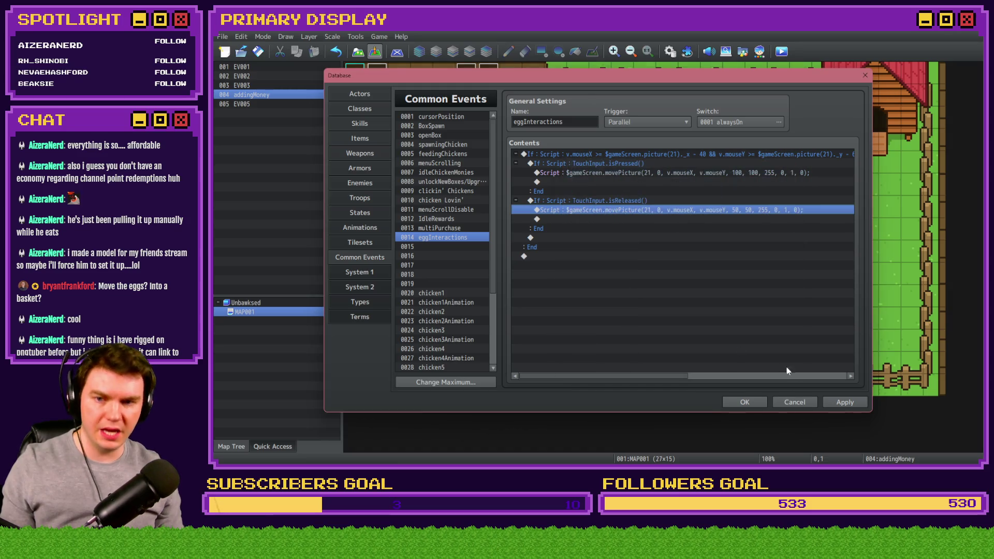
click(835, 400)
click(742, 402)
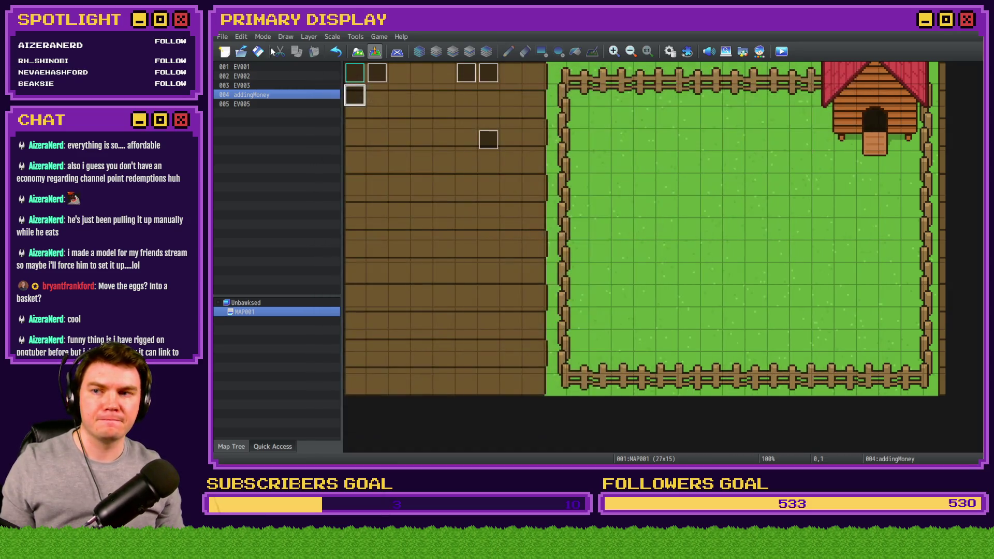
Change the chicken1 common event's chicken1Y random range to 1 to 4.
click(782, 51)
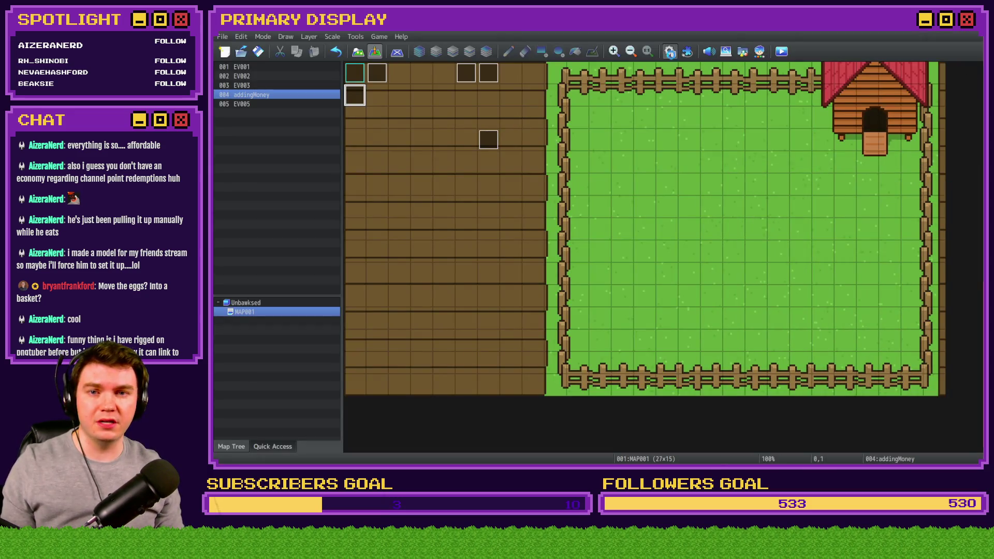
click(741, 51)
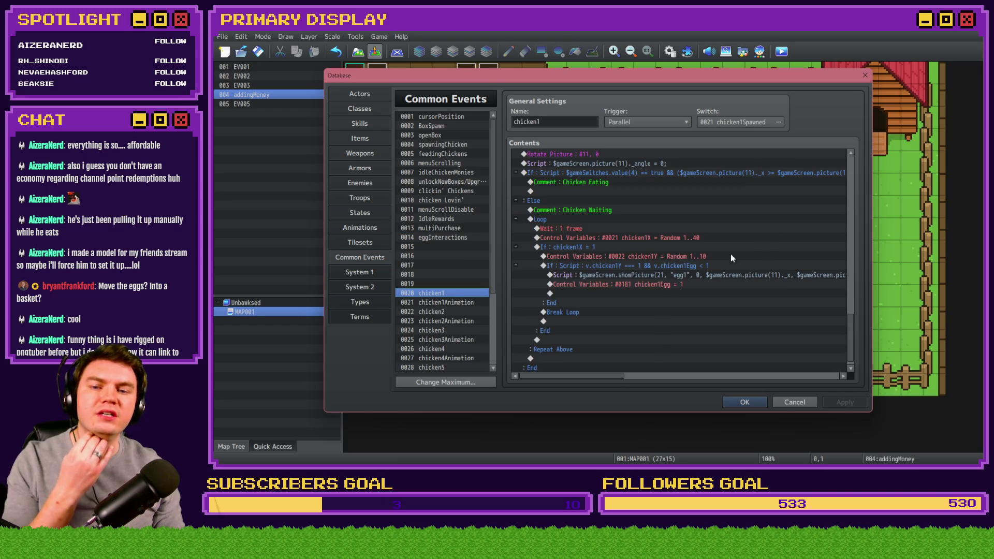
double_click(689, 257)
double_click(722, 299)
text(4)
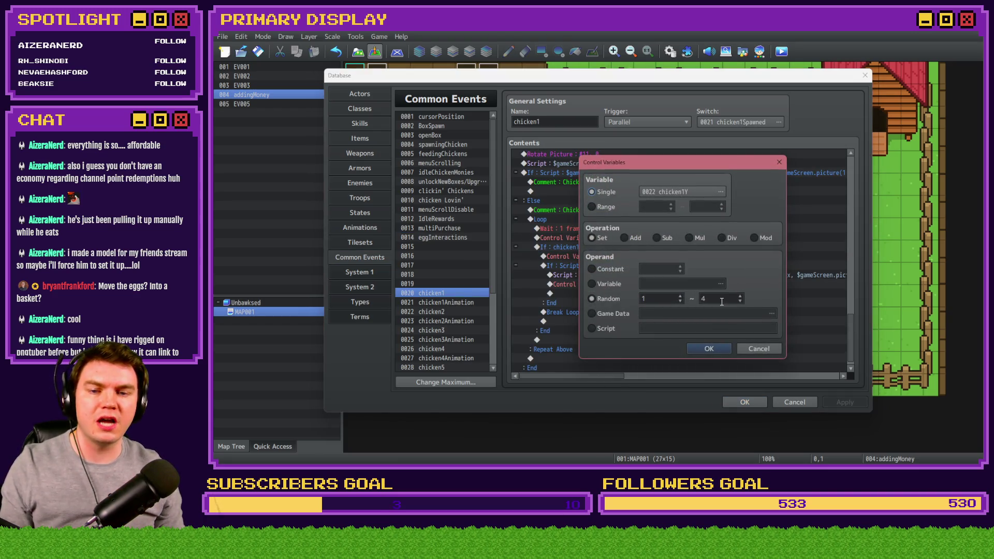
click(709, 348)
click(745, 402)
Save the project, playtest again, and close the resulting error log.
click(781, 51)
click(579, 259)
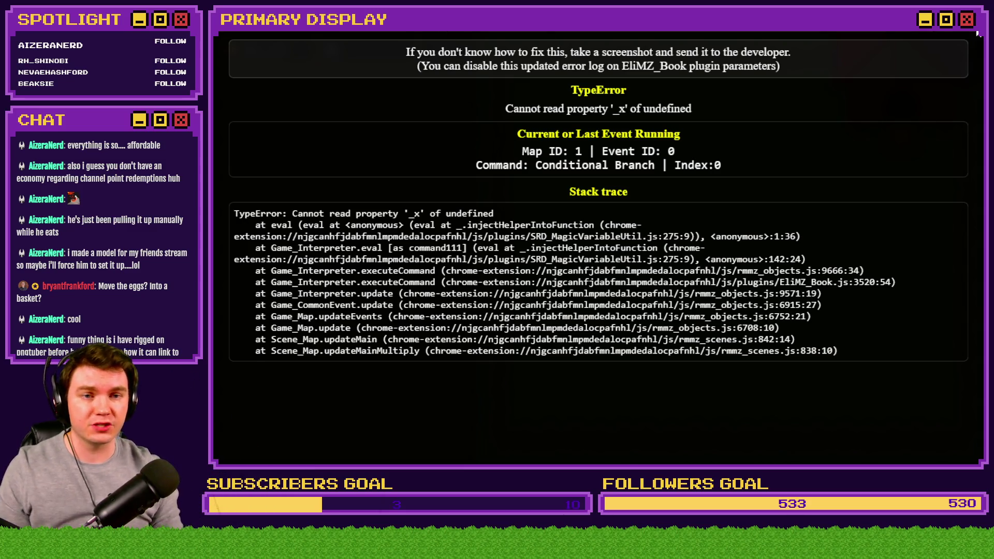
key(alt+F4)
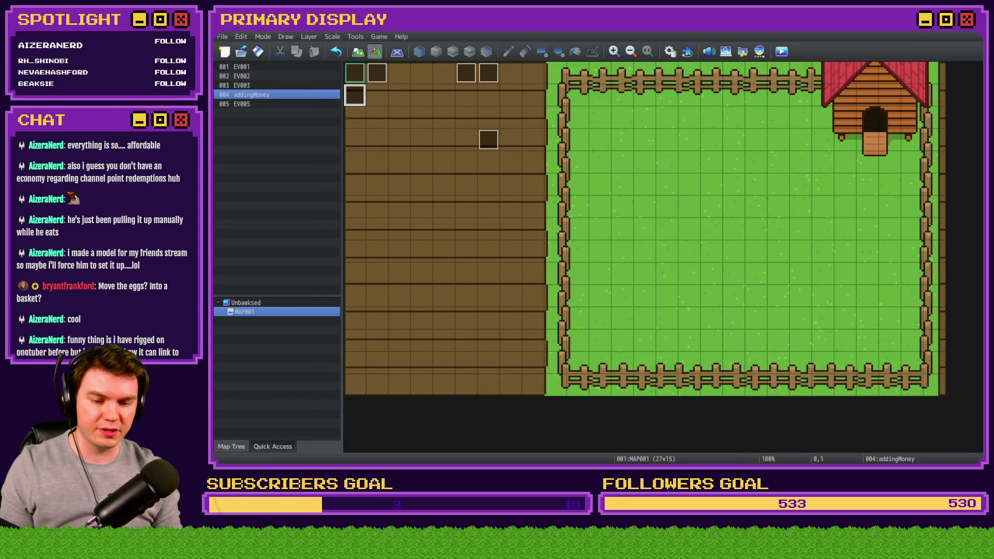
key(alt+Tab)
Open the Channel Point Credit Names card's description for editing and search for the viewer's name.
click(328, 31)
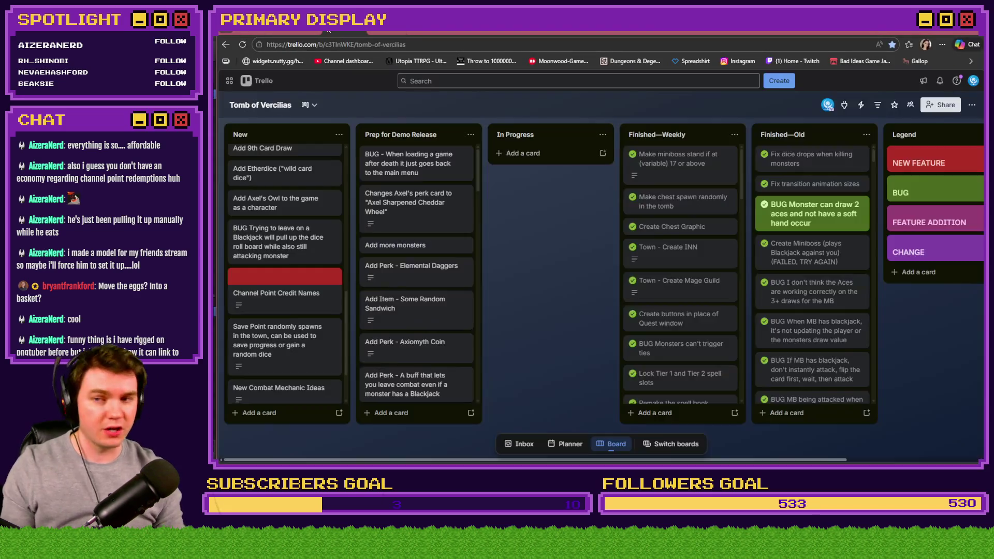
click(287, 277)
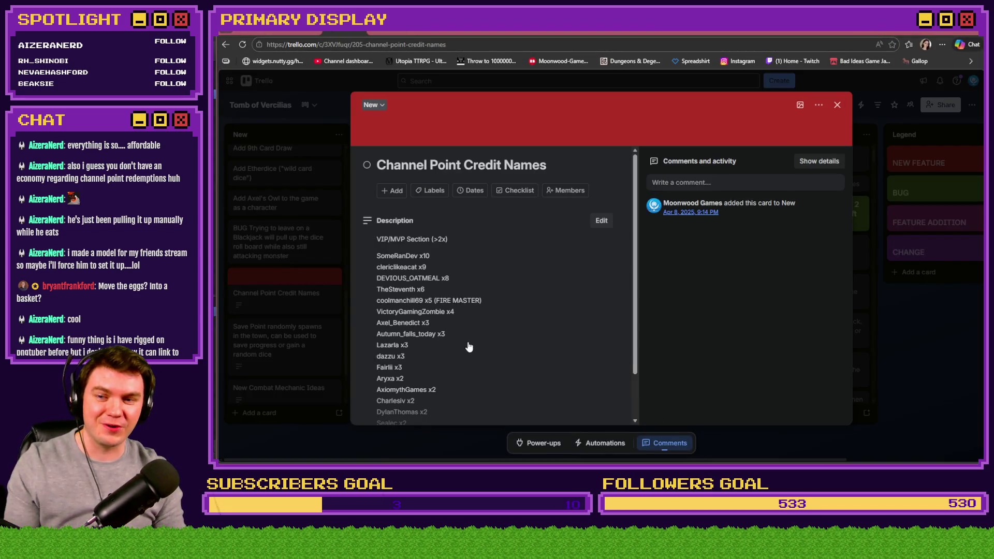
scroll(443, 337, down, 1)
click(444, 393)
click(451, 369)
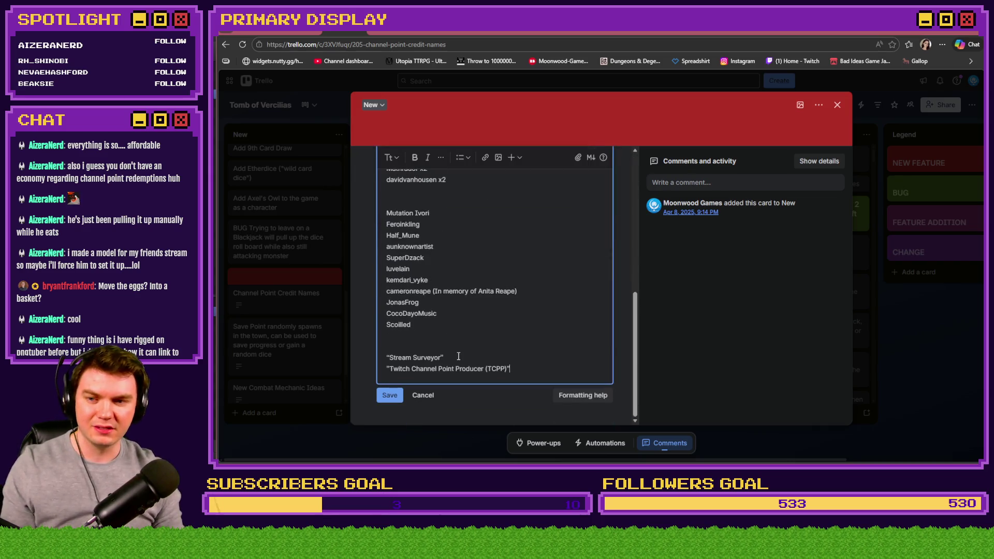
key(ctrl+f)
text(scoi)
key(BackSpace)
key(BackSpace)
key(BackSpace)
text(char)
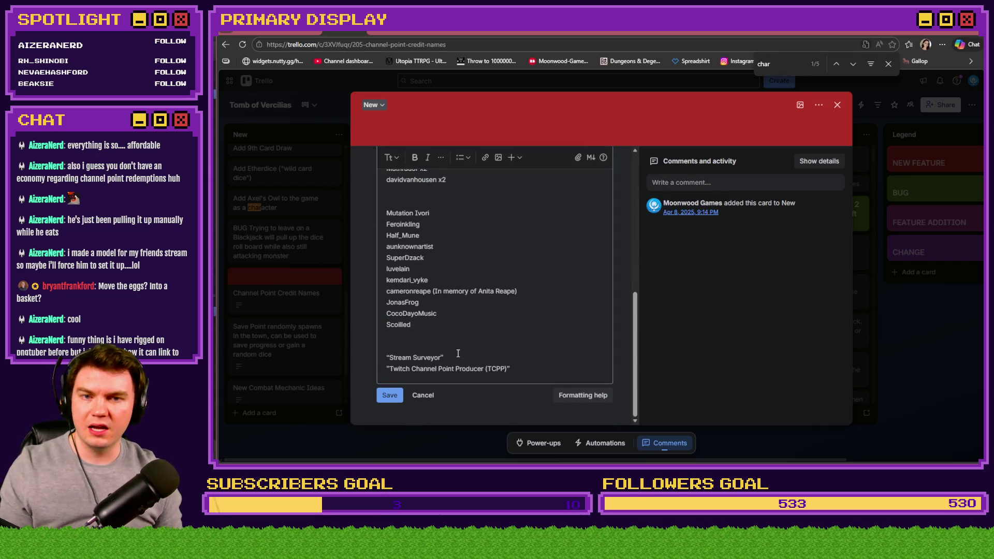
scroll(431, 326, up, 5)
scroll(430, 327, down, 3)
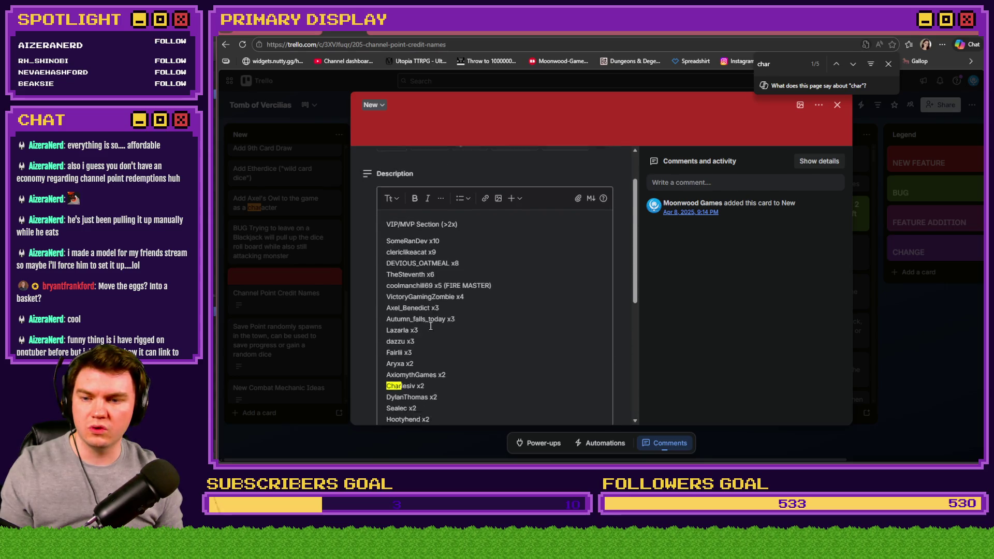
Change the viewer's count from x2 to x3 and move the entry directly below the x4 entry.
click(432, 311)
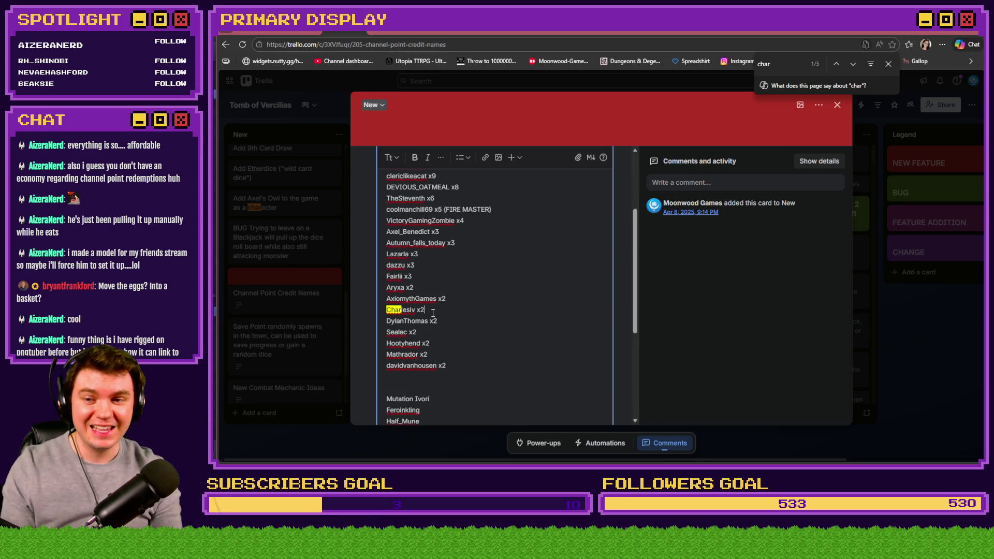
key(BackSpace)
text(3)
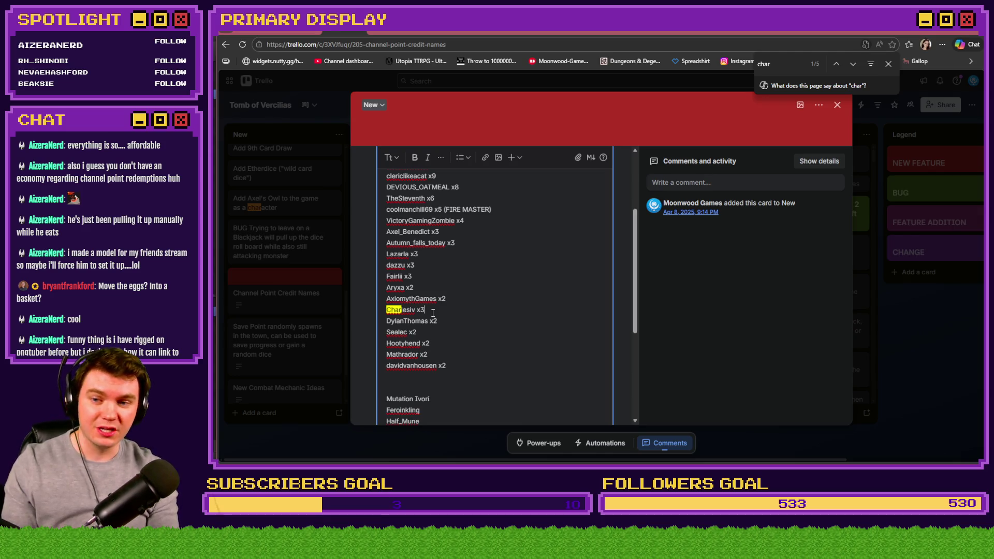
drag(433, 313, 388, 310)
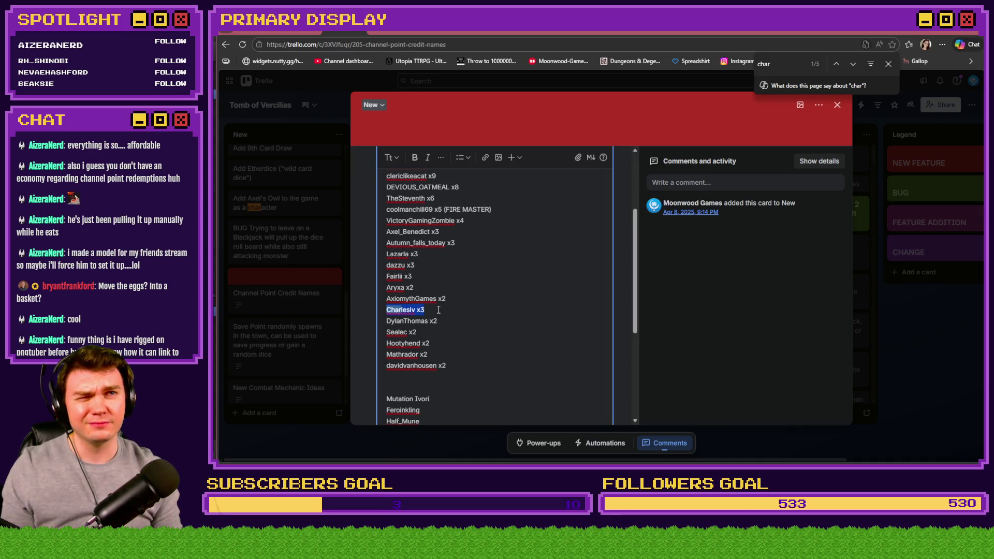
key(BackSpace)
key(BackSpace)
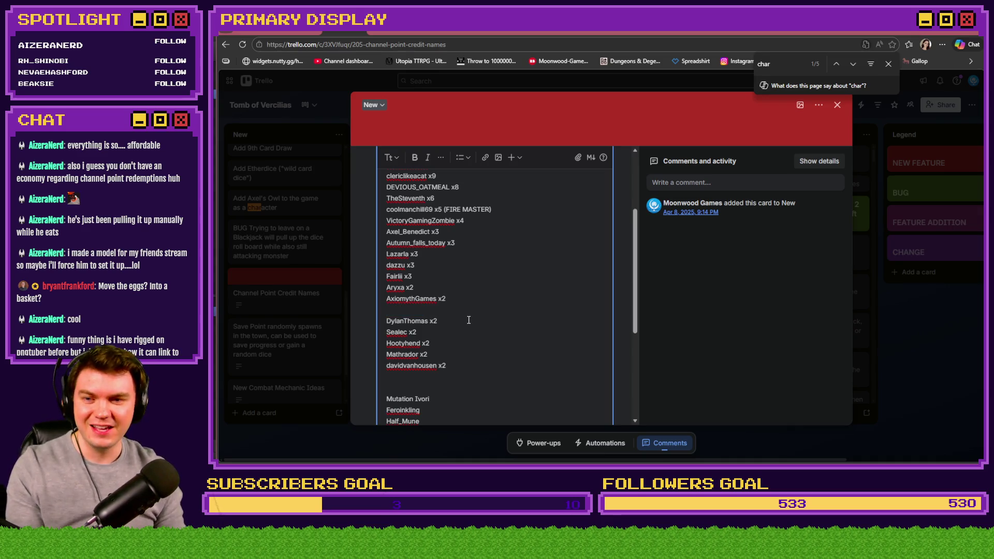
click(475, 223)
key(Return)
key(ctrl+v)
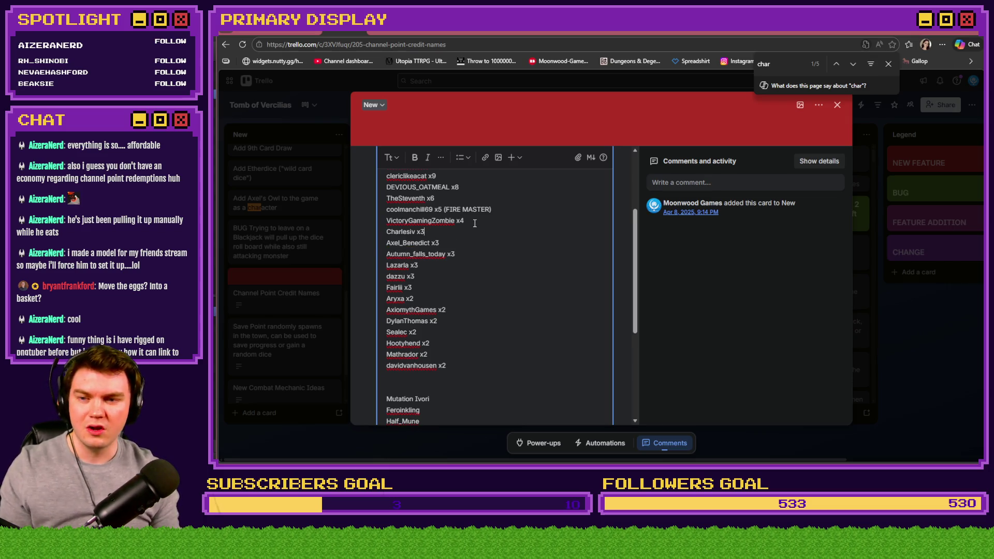